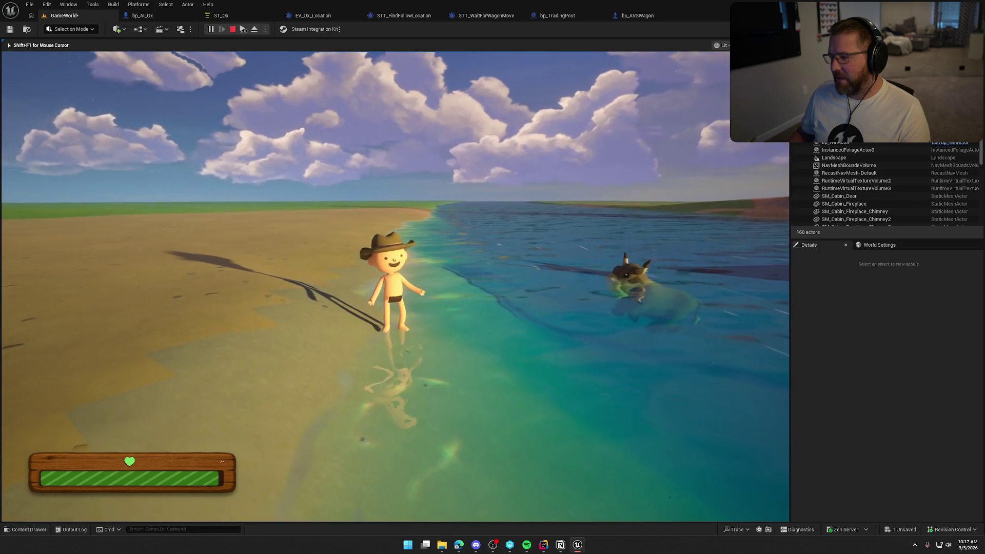
- In the play test, walk and sprint across the sand to the ox, then mount and dismount it
key(w)
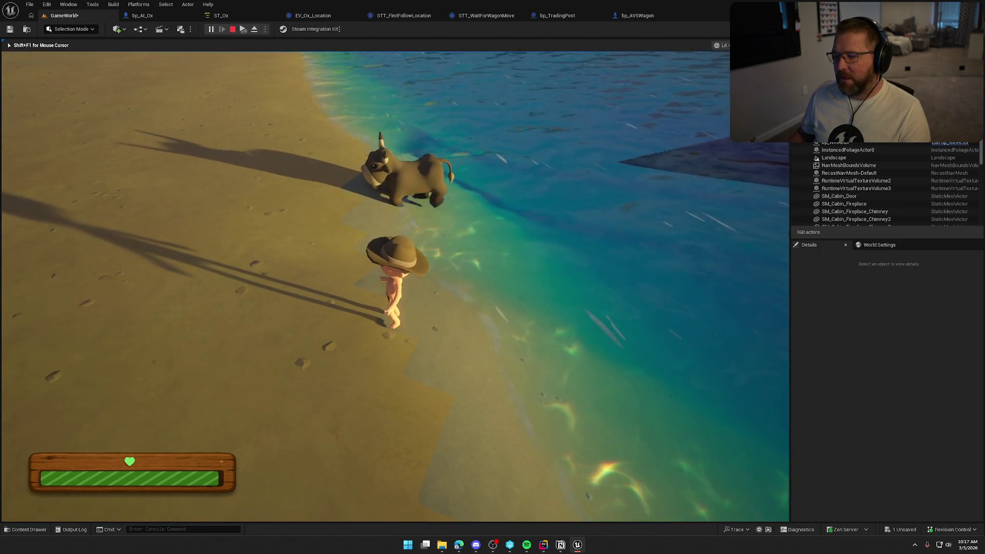
key(w)
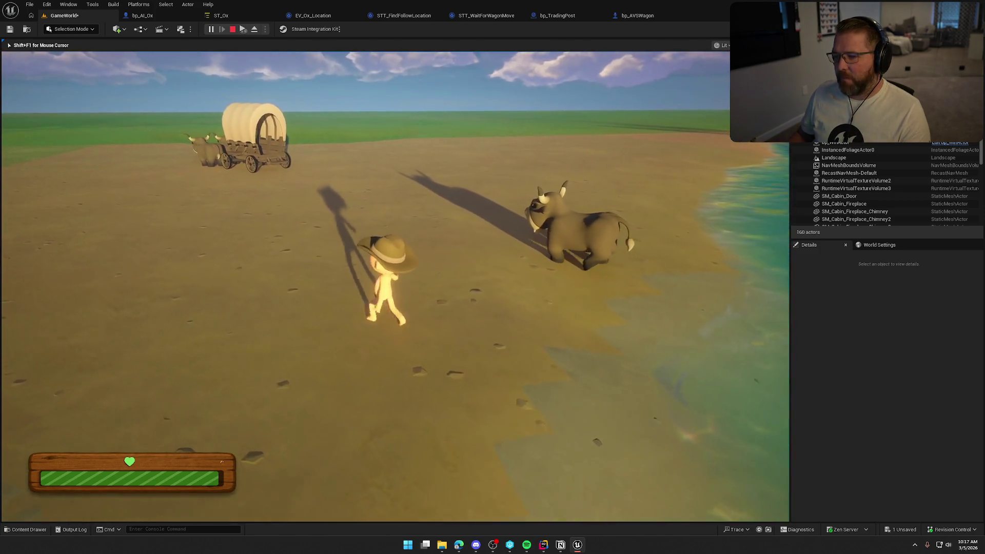
key(w)
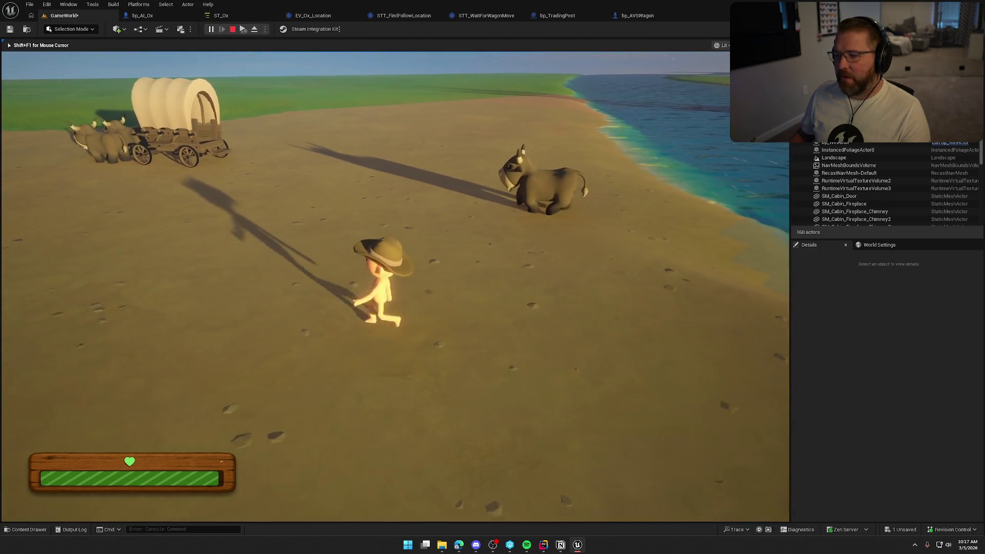
key(w)
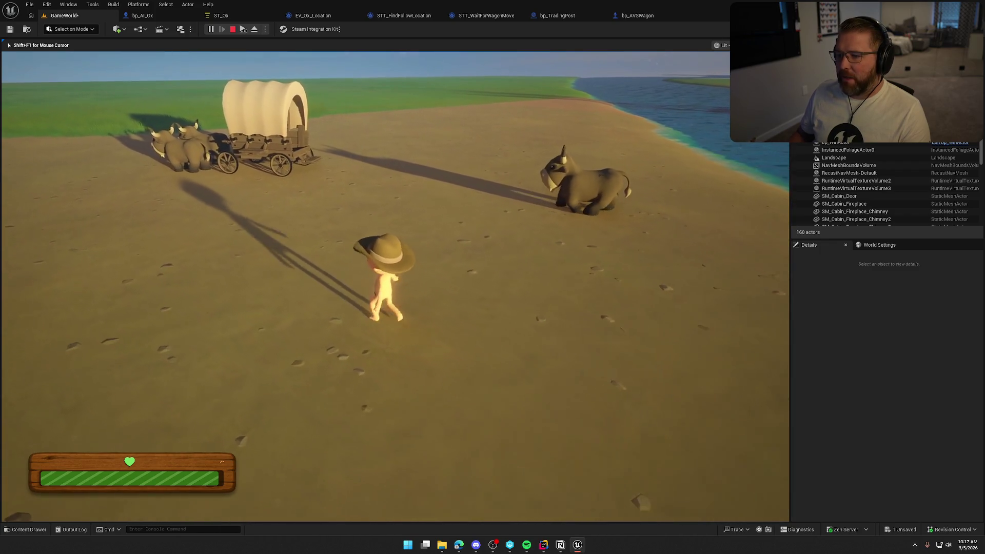
key(w)
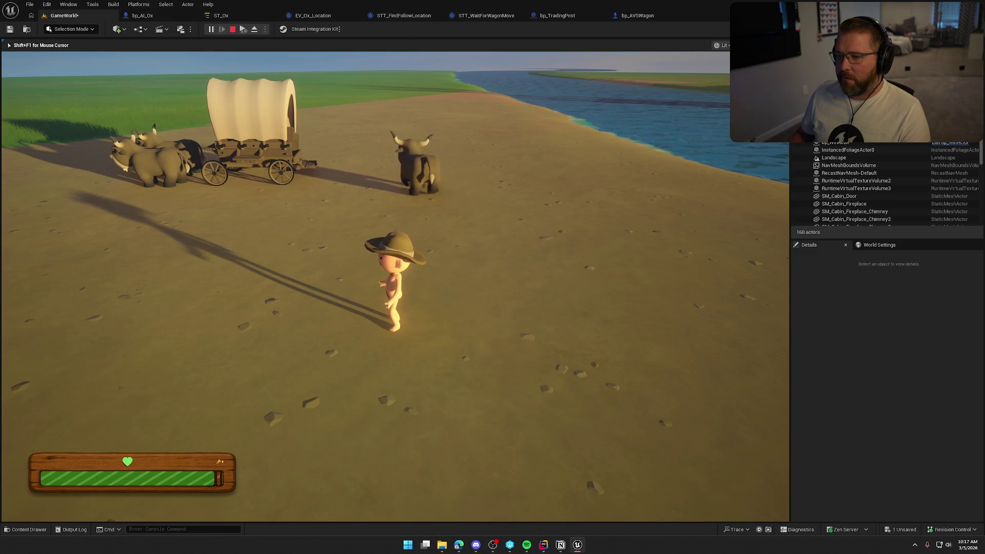
key(shift+w)
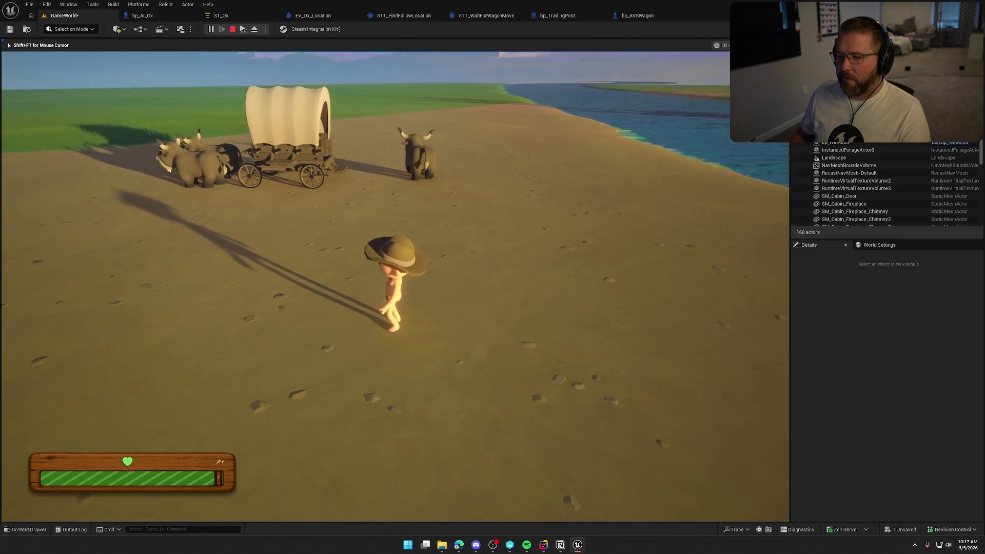
key(w)
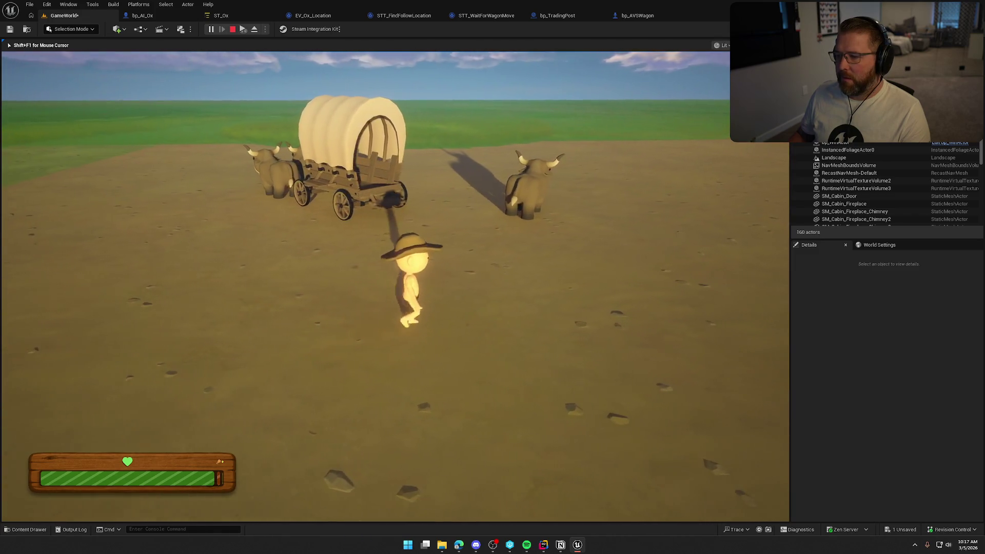
key(shift+w)
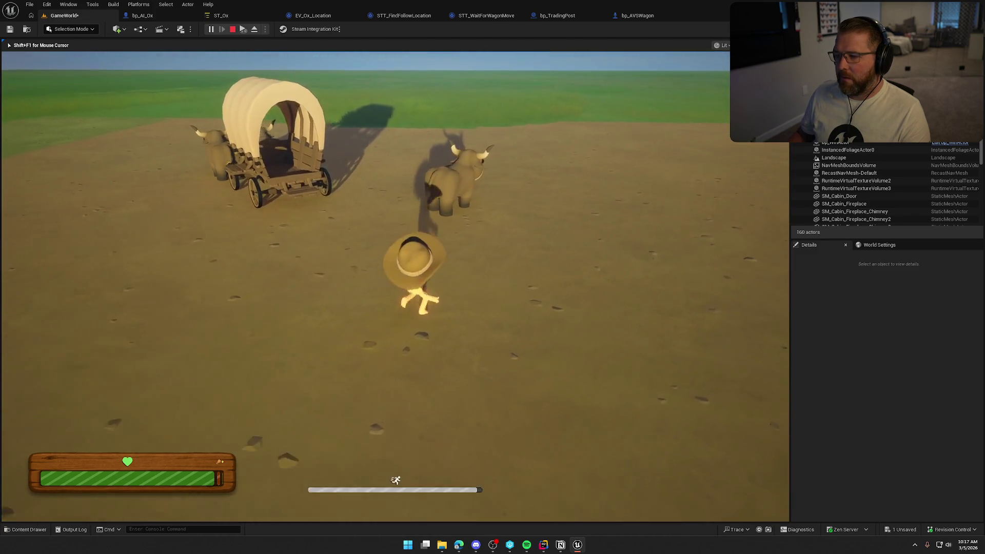
key(w)
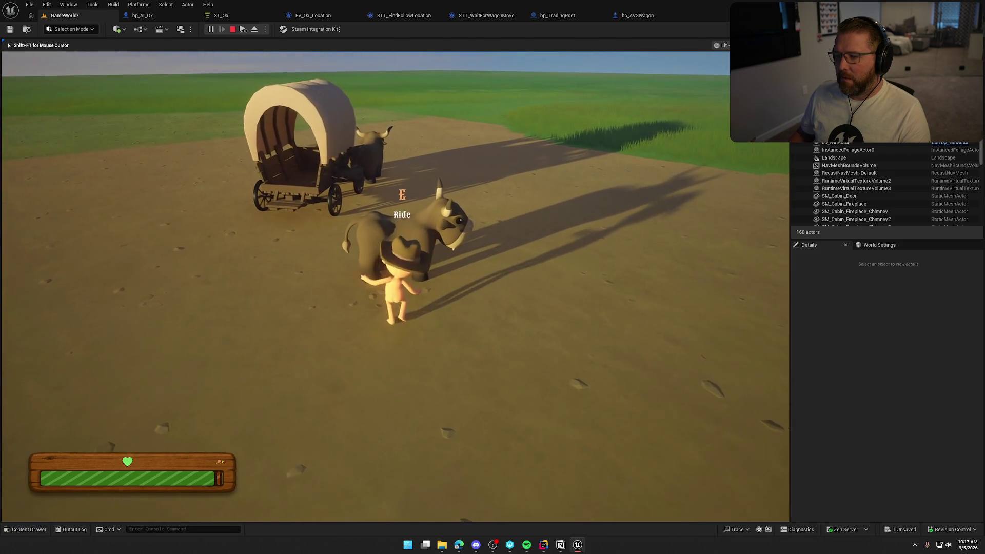
key(w)
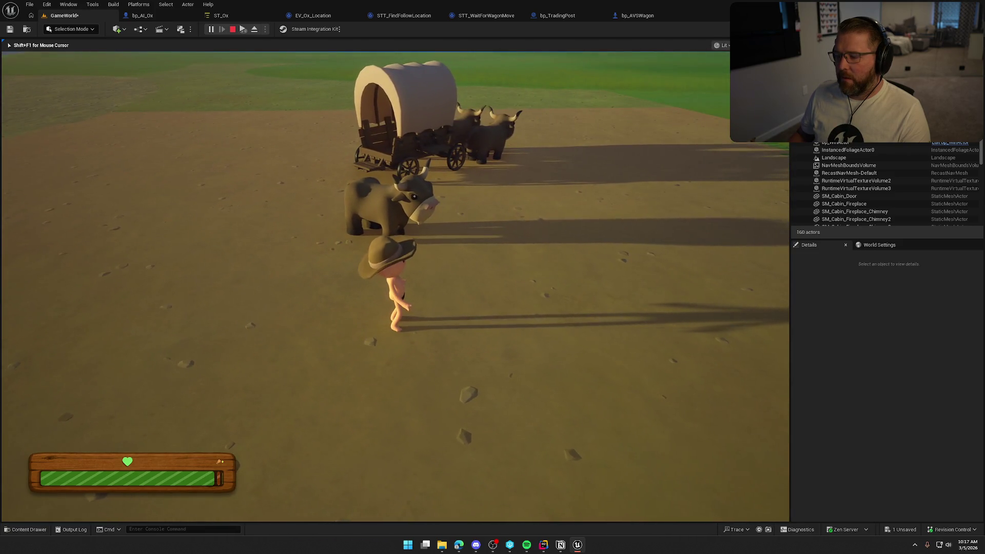
key(a)
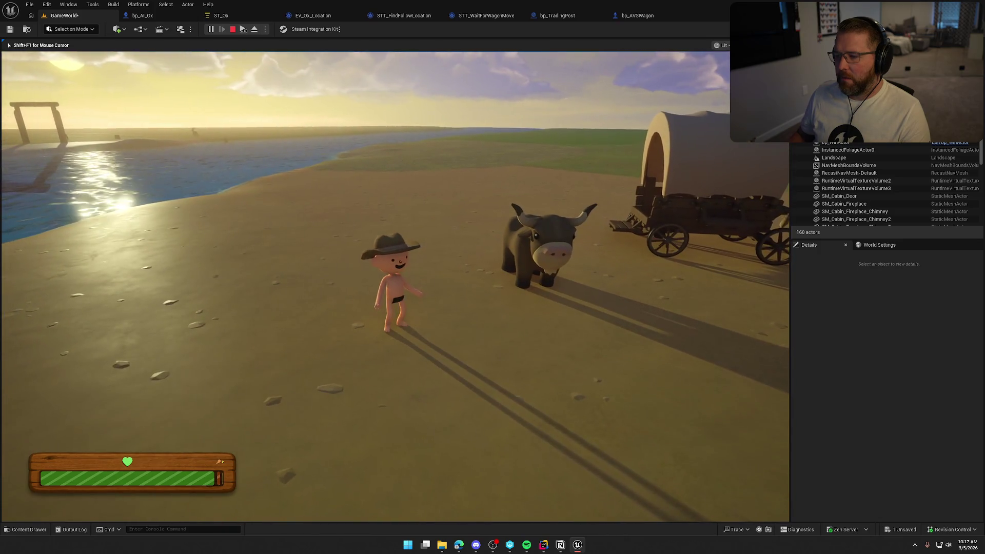
key(w)
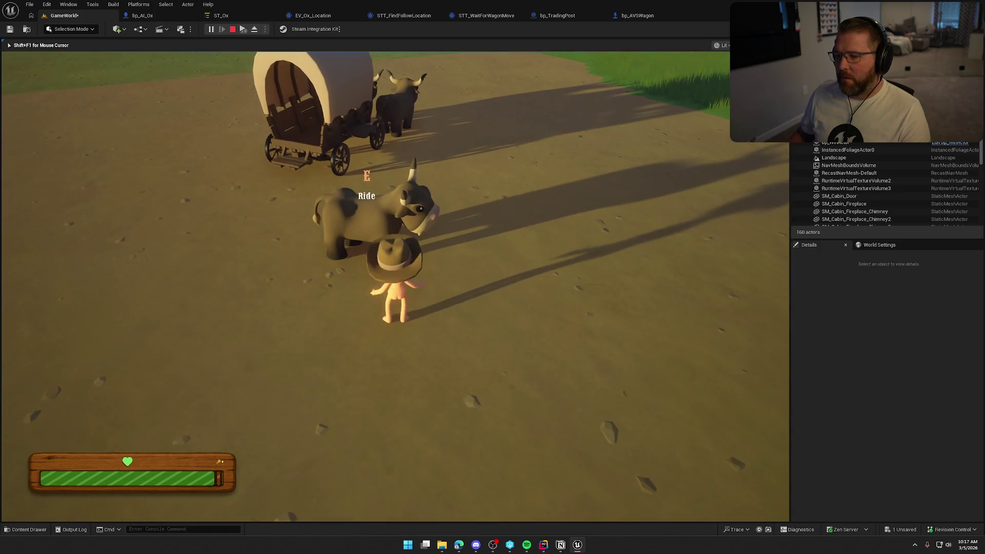
key(e)
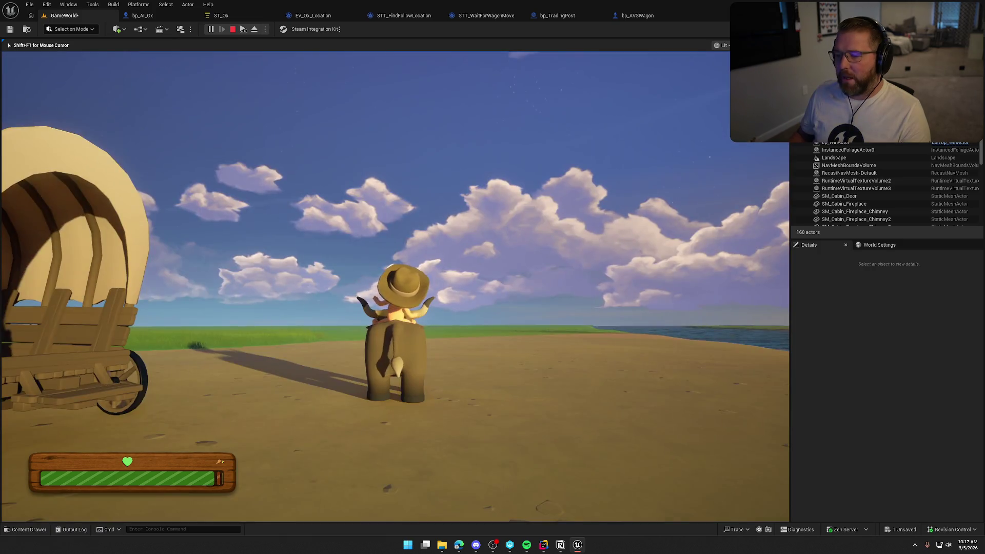
key(e)
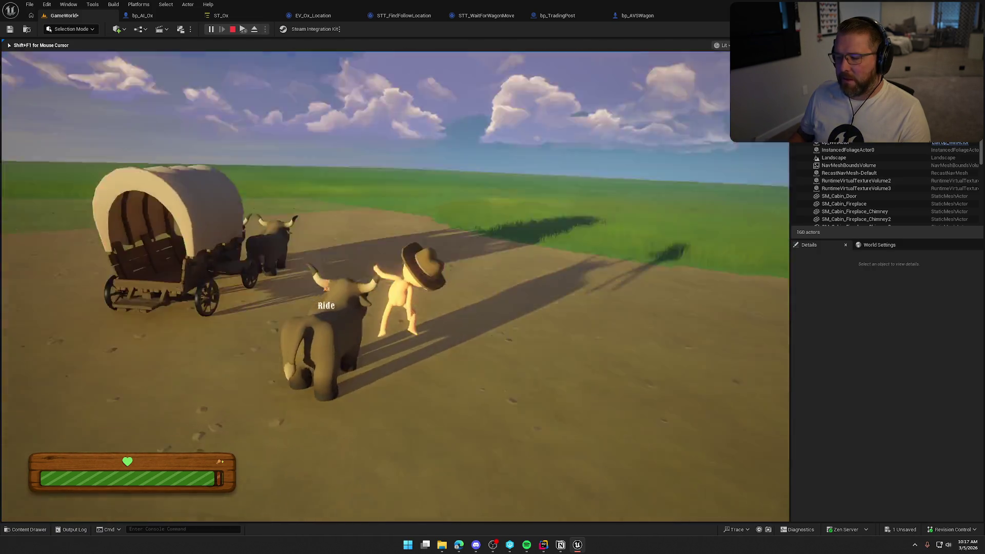
- Sprint to the wagon, climb on with E, drive it behind the oxen, then stop PIE
key(w)
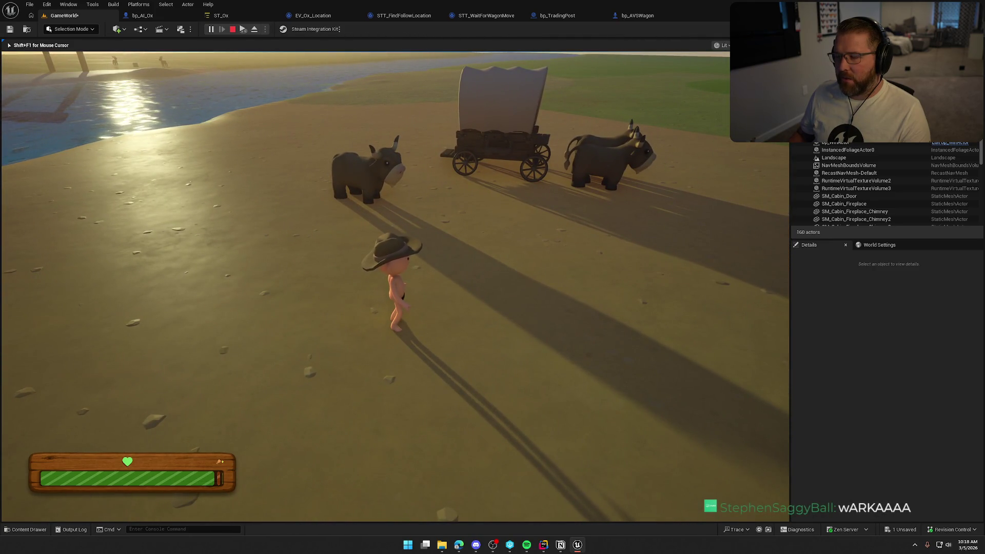
key(w)
key(shift)
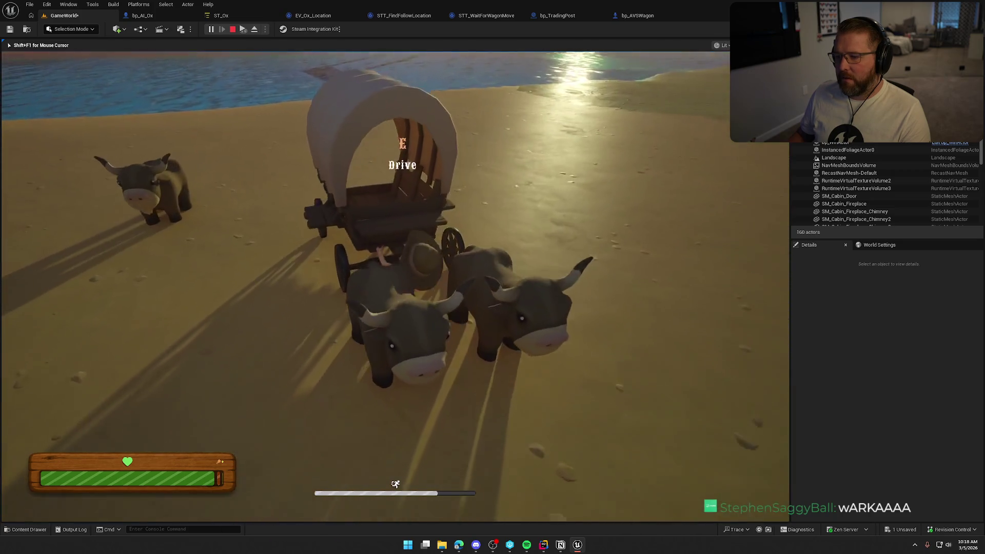
key(e)
key(w)
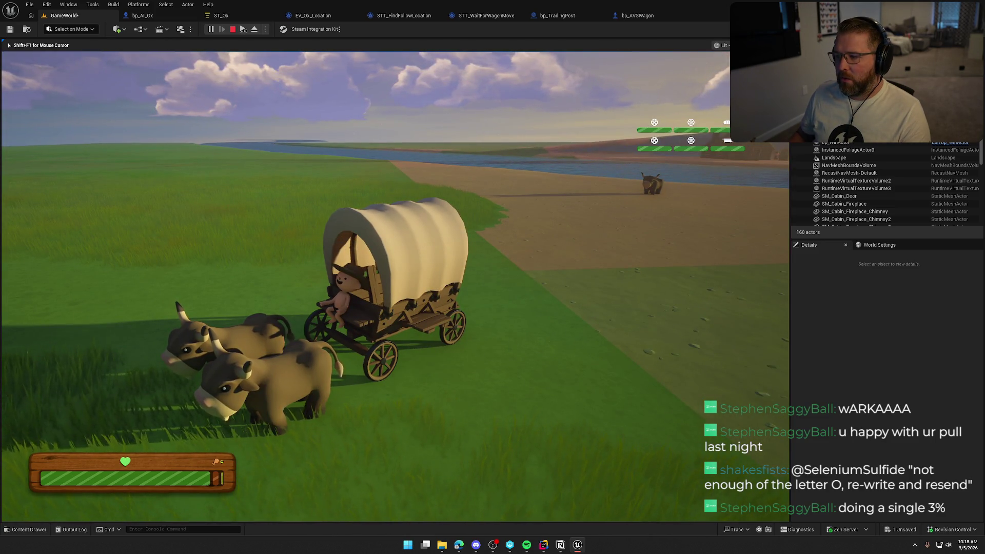
key(Escape)
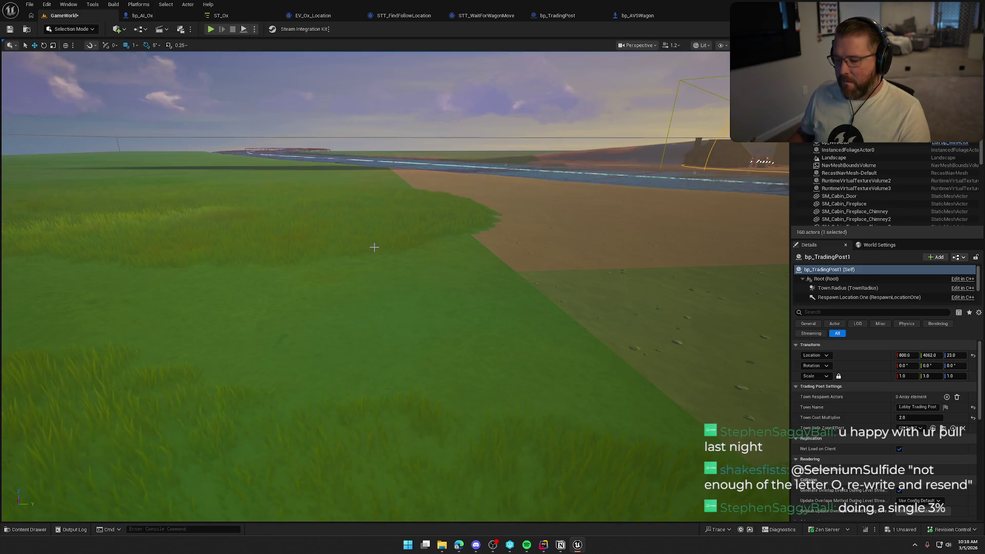
- Switch to the EV_Ox_Location tab to show its Event Tick graph
click(313, 16)
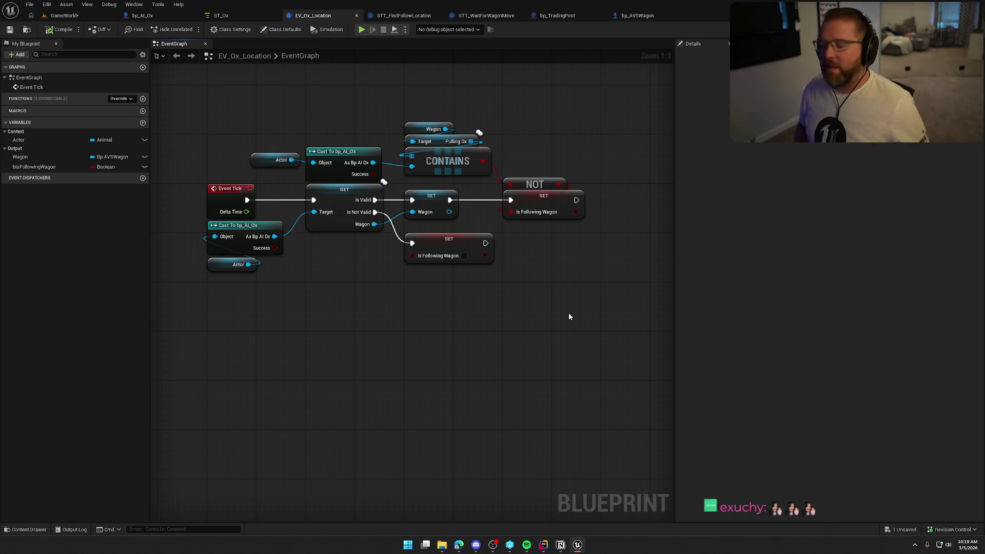
- Place stacked Actor and Wagon getters beside the Is Following Wagon setters and drag off Actor
drag(535, 332, 510, 351)
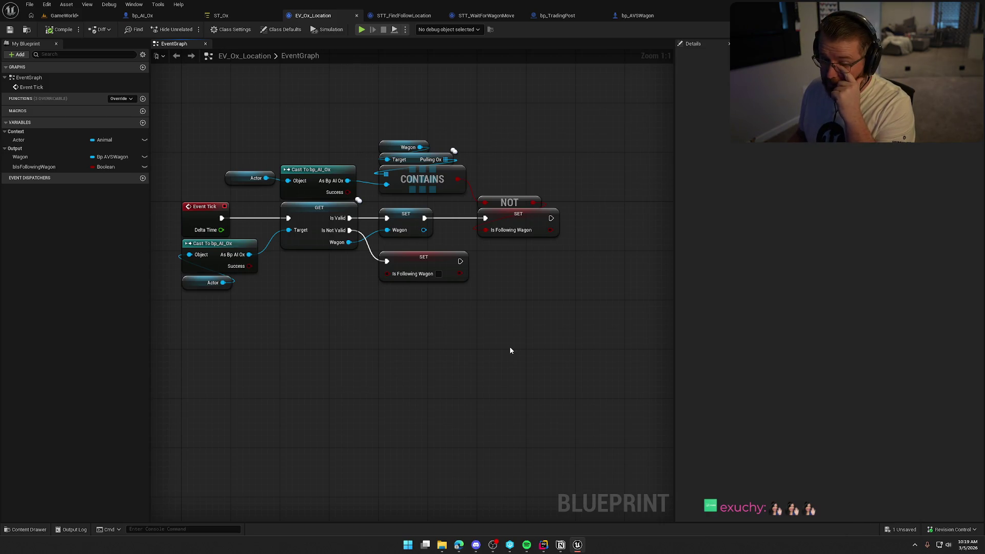
scroll(470, 331, down, 1)
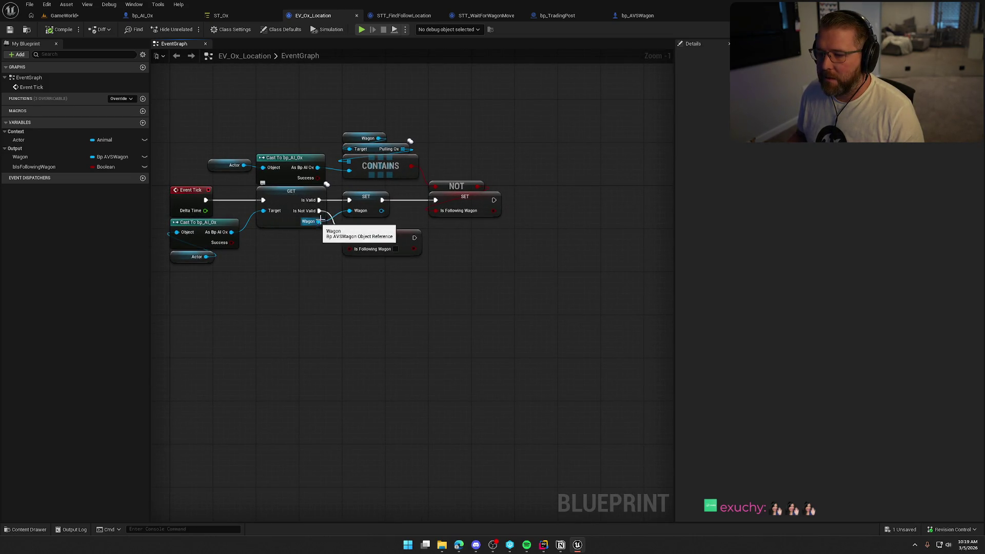
mouse_move(35, 143)
mouse_down()
mouse_move(468, 247)
mouse_move(439, 278)
mouse_up()
scroll(439, 278, up, 1)
mouse_move(377, 232)
mouse_down()
mouse_move(434, 232)
mouse_move(394, 231)
mouse_move(383, 218)
mouse_up()
drag(399, 256, 393, 238)
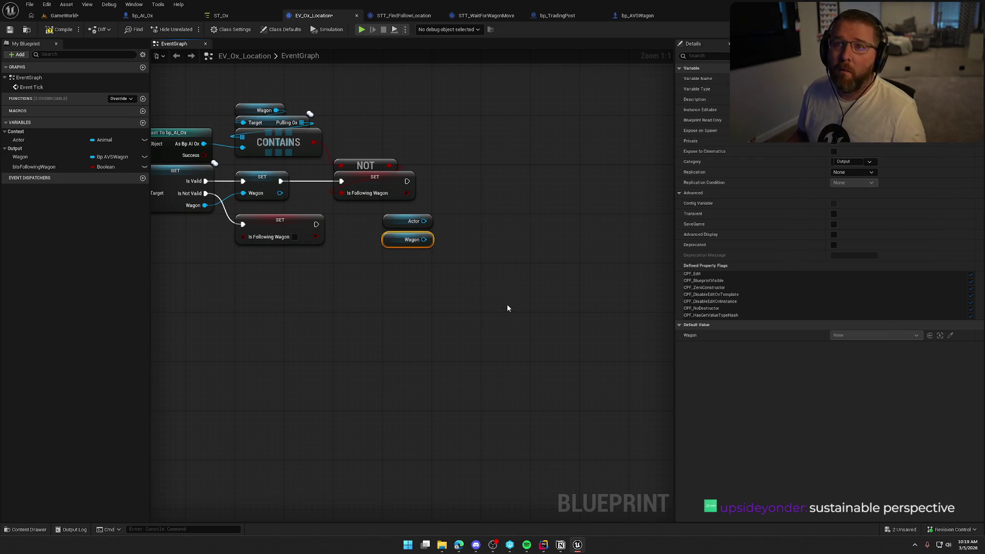
drag(424, 220, 456, 224)
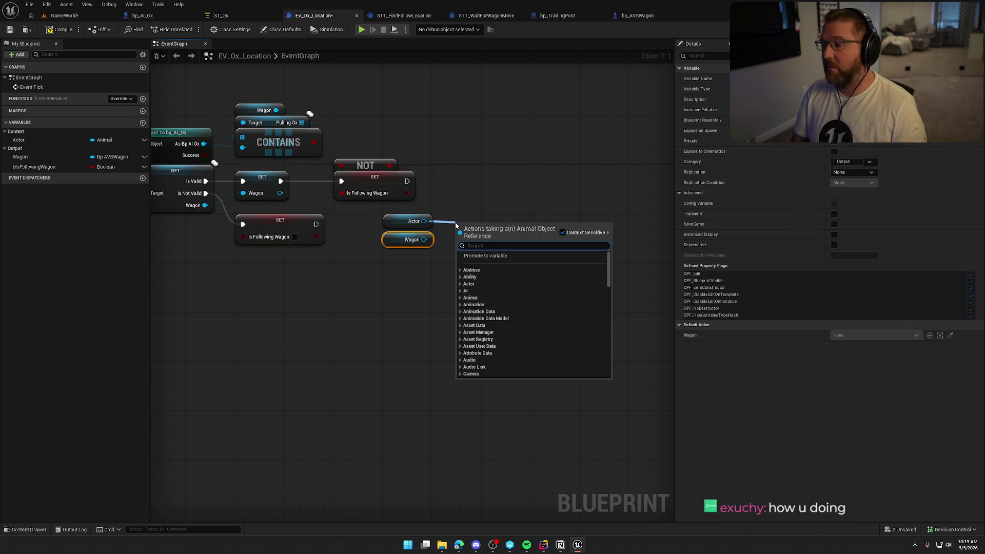
- Add Get Distance To from Actor with Wagon as Other Actor, and shift those nodes left
text(distance to)
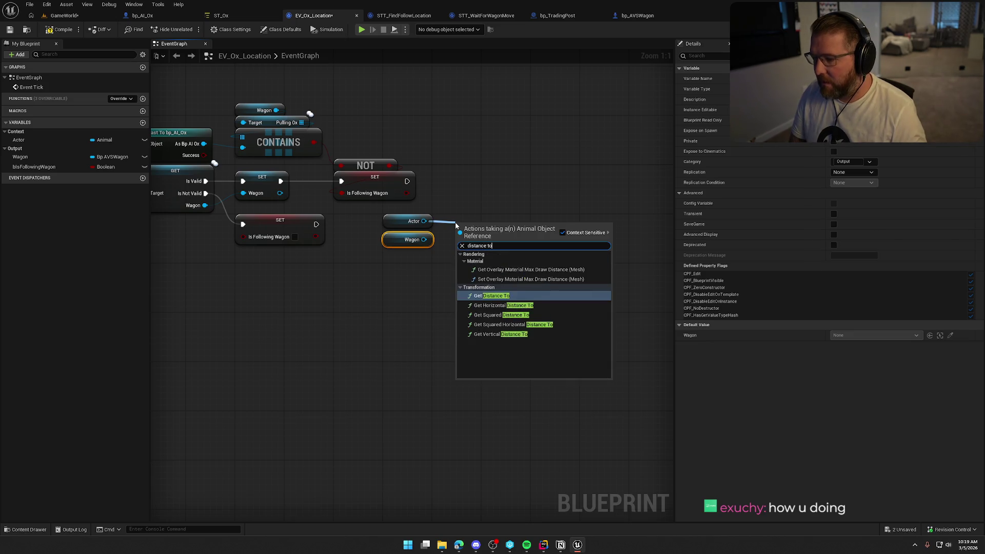
key(Return)
mouse_move(424, 239)
mouse_down()
mouse_move(458, 253)
mouse_move(472, 228)
mouse_up()
drag(496, 266, 319, 205)
drag(442, 219, 388, 219)
click(438, 171)
mouse_move(311, 120)
mouse_down()
mouse_move(362, 132)
mouse_move(407, 122)
mouse_up()
- Add Get Character Movement for Actor and chain Set Max Walk Speed after the Is Following Wagon set
mouse_move(429, 220)
mouse_down()
mouse_move(477, 238)
mouse_move(455, 252)
mouse_up()
text(get char)
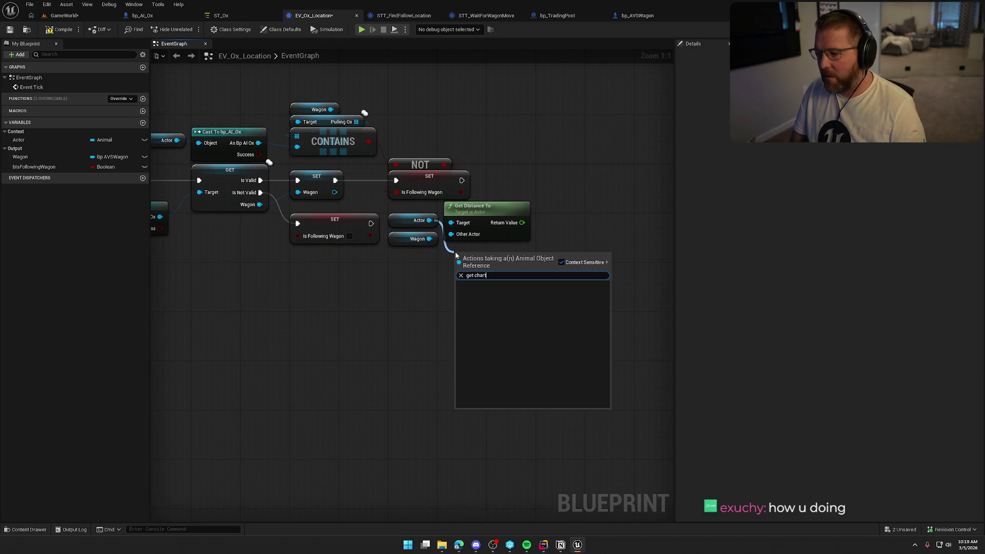
text(acter movem)
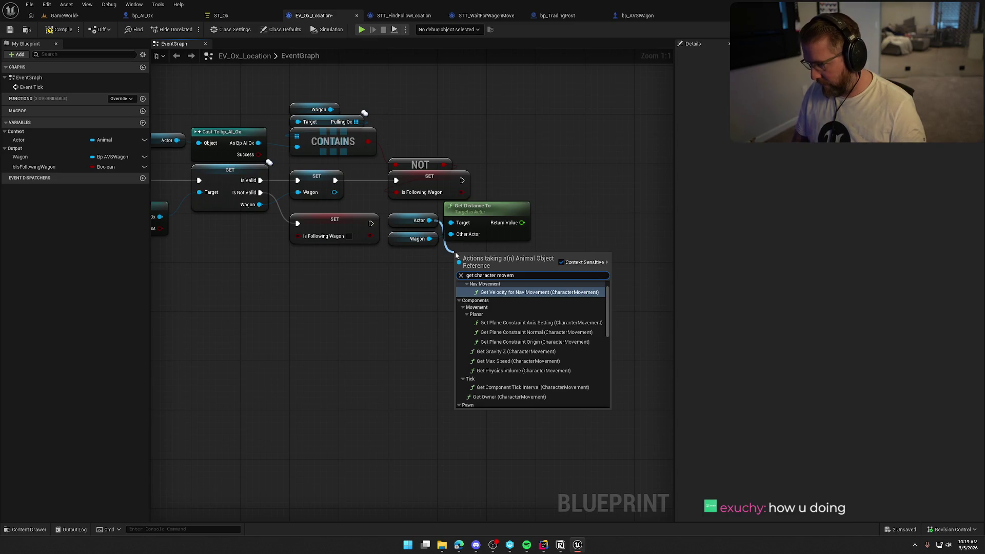
scroll(608, 320, down, 5)
click(584, 405)
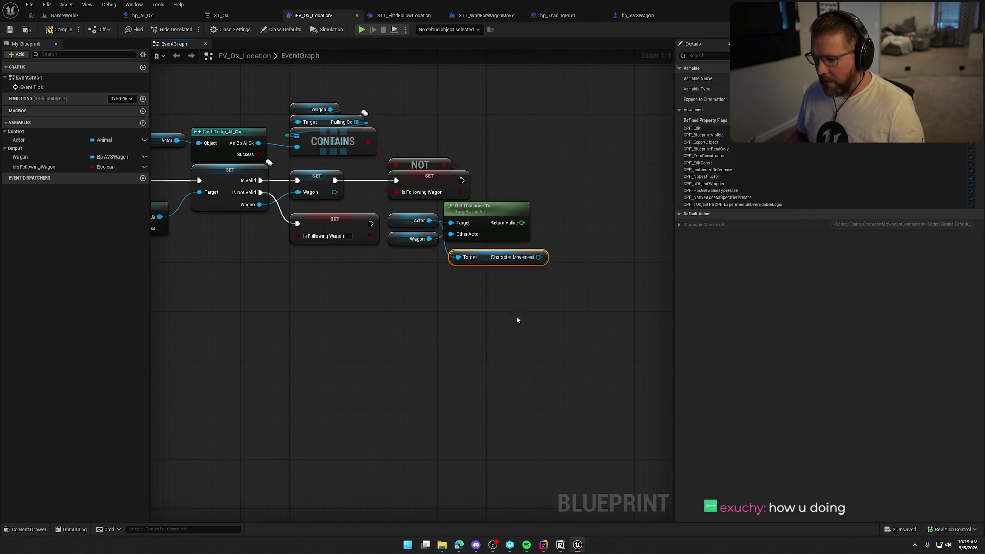
drag(539, 261, 571, 252)
text(set max wa)
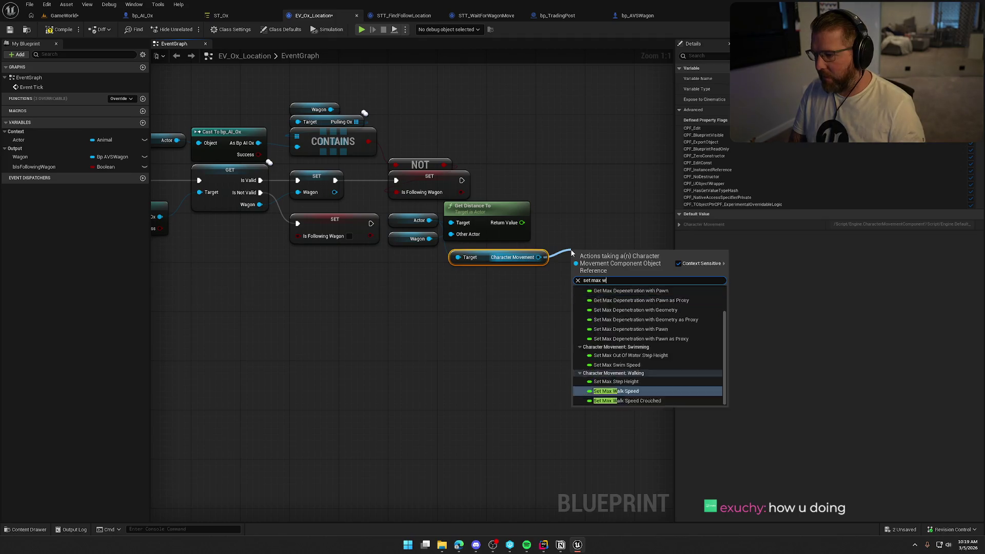
key(Return)
drag(573, 254, 461, 183)
drag(601, 250, 617, 176)
- Tidy the Character Movement, distance, Actor, Wagon and setter nodes, then drag off the distance result
drag(607, 284, 479, 278)
mouse_move(351, 254)
mouse_down()
mouse_move(424, 128)
mouse_move(477, 161)
mouse_move(364, 135)
mouse_move(388, 144)
mouse_up()
click(498, 294)
mouse_move(365, 224)
mouse_down()
mouse_move(389, 223)
mouse_move(408, 204)
mouse_up()
mouse_move(259, 256)
mouse_down()
mouse_move(308, 223)
mouse_move(313, 205)
mouse_up()
drag(287, 220, 318, 221)
click(480, 171)
drag(480, 171, 467, 171)
click(386, 257)
drag(353, 210, 395, 224)
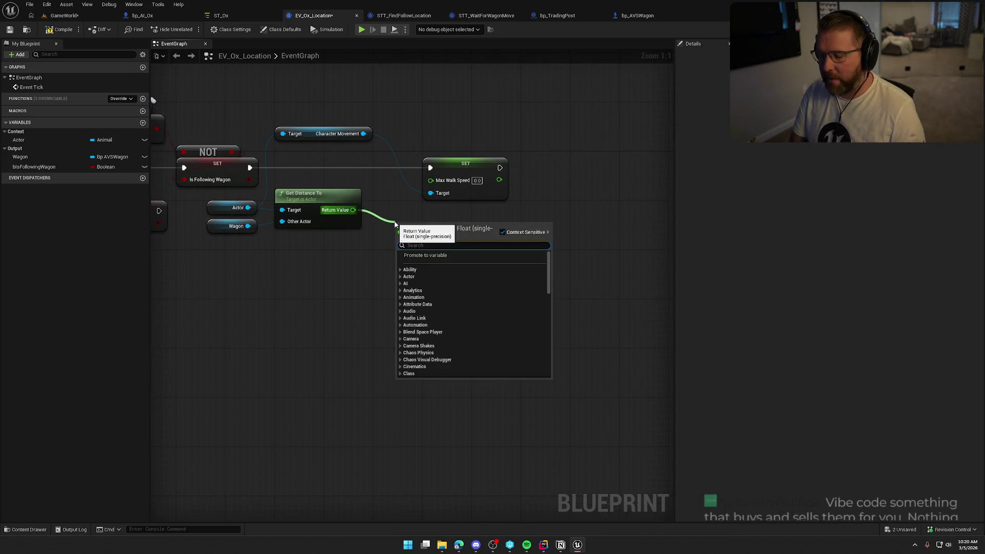
- Add a Map Range Clamped node feeding its Return Value into Max Walk Speed
text(map)
key(Return)
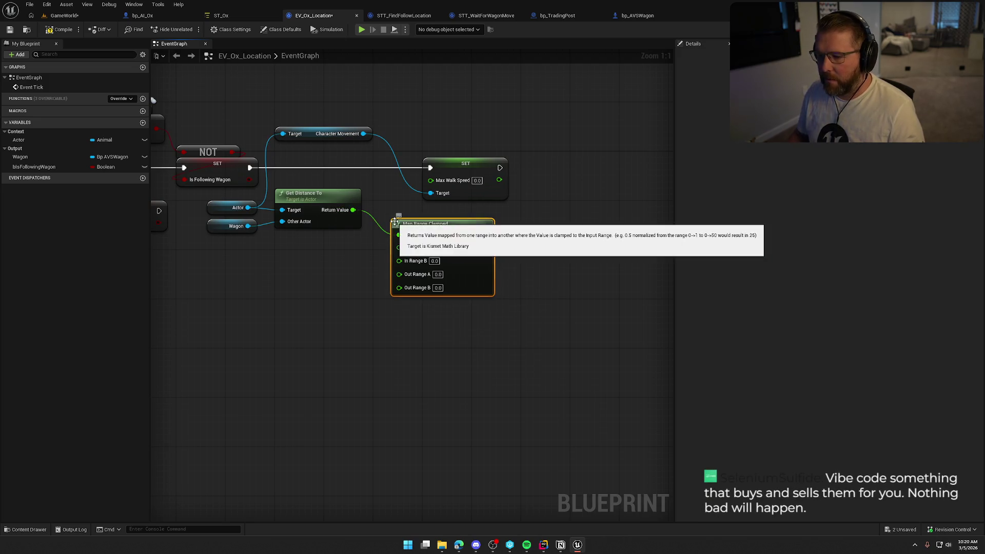
mouse_move(486, 235)
mouse_down()
mouse_move(434, 205)
mouse_move(431, 180)
mouse_up()
drag(471, 164, 519, 164)
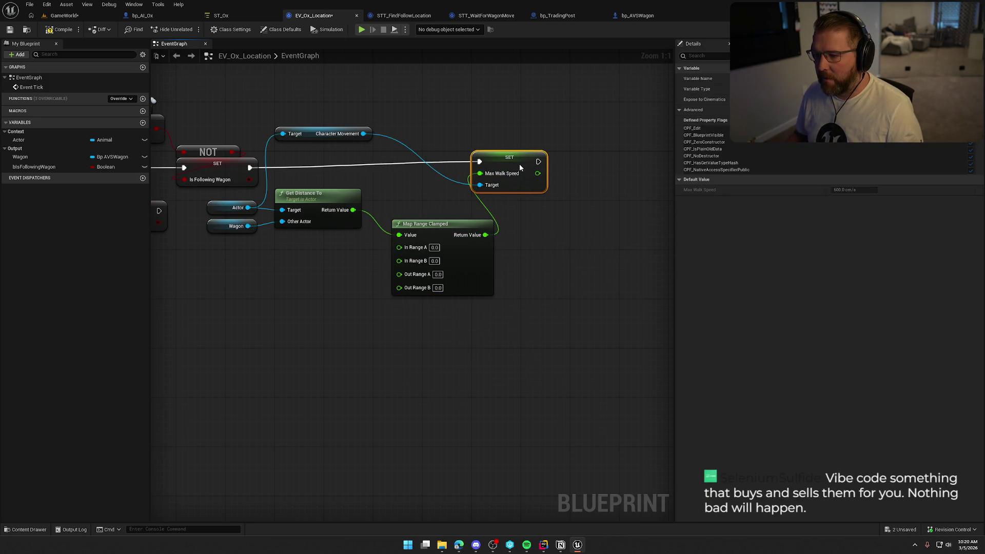
drag(447, 229, 429, 210)
drag(556, 279, 552, 257)
- Set the Map Range Clamped In Range to 700–2000 and Out Range to 200–800
click(457, 209)
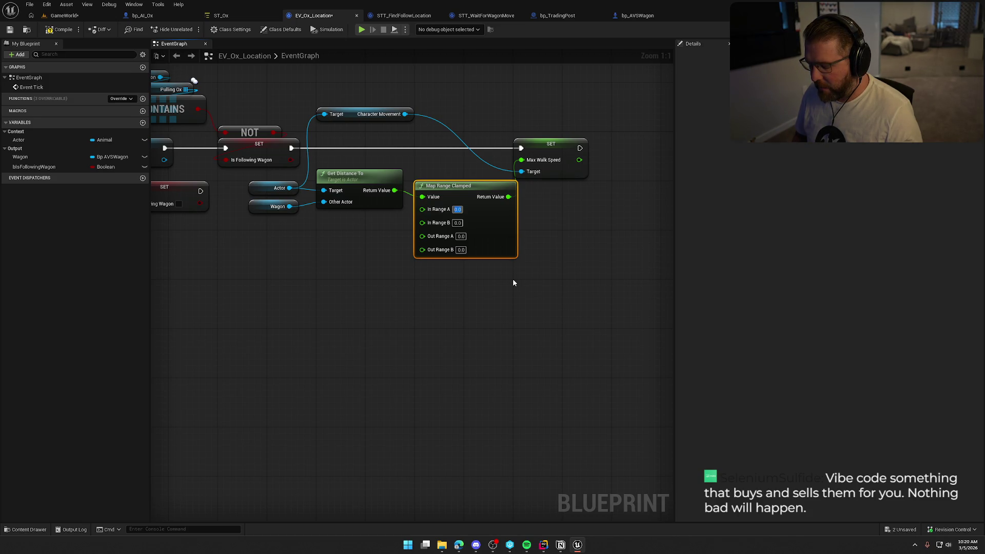
text(750)
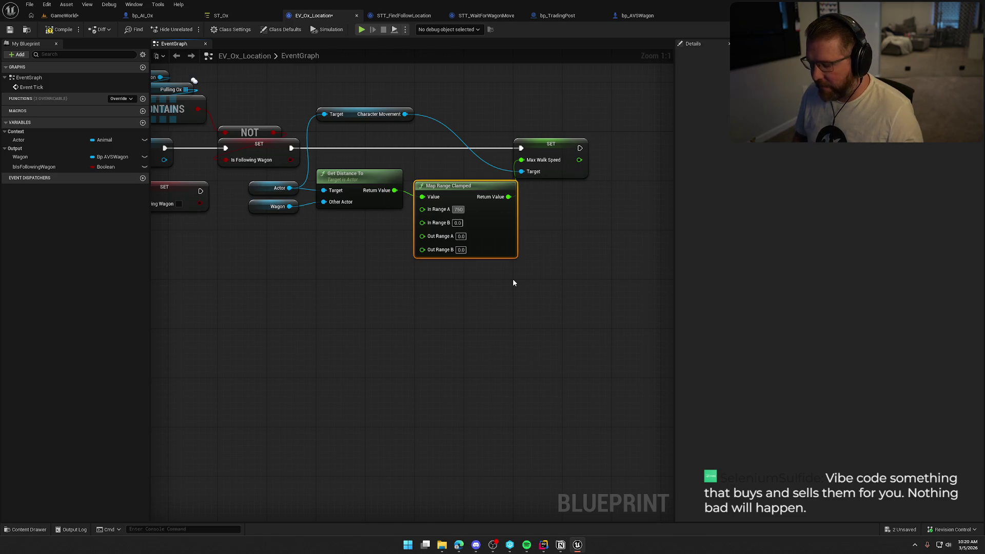
key(BackSpace)
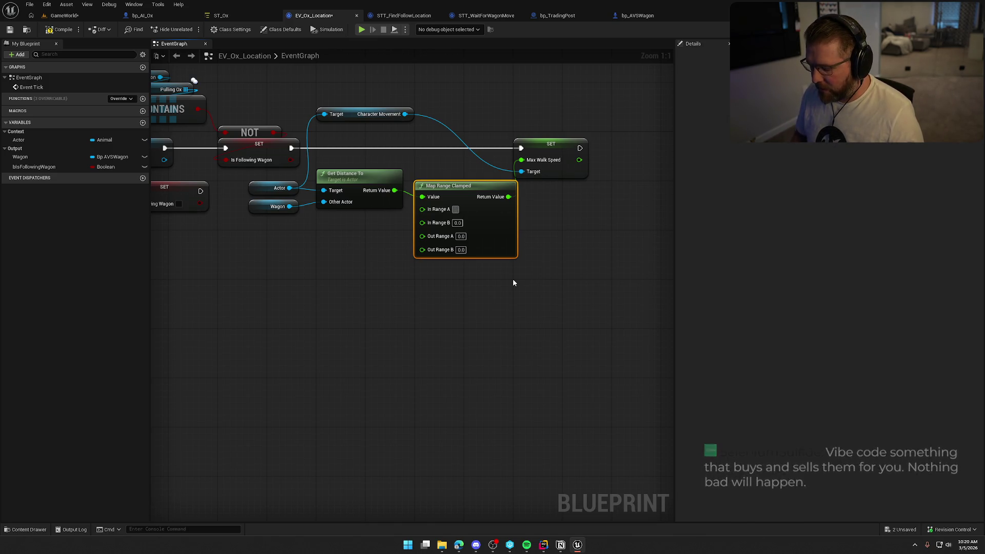
text(700)
key(Tab)
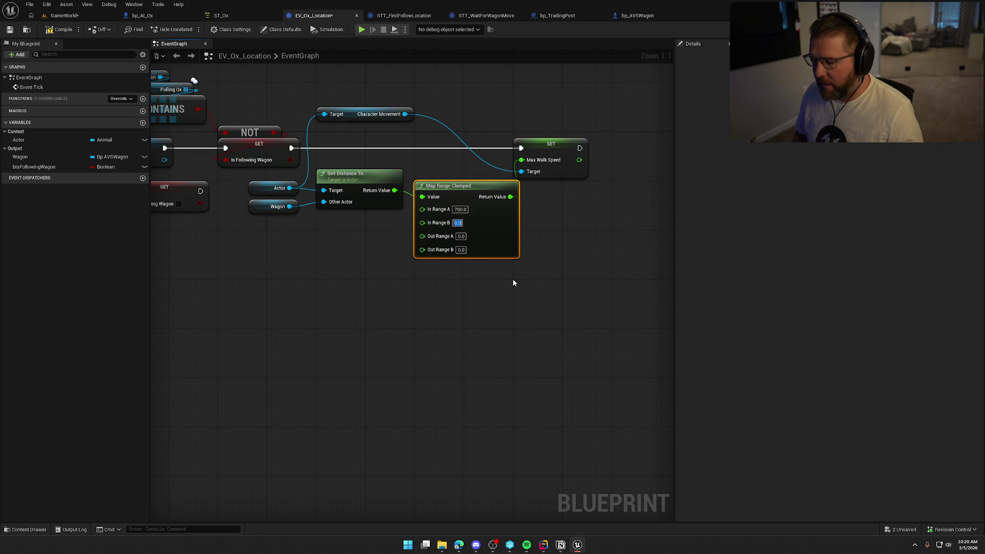
text(1)
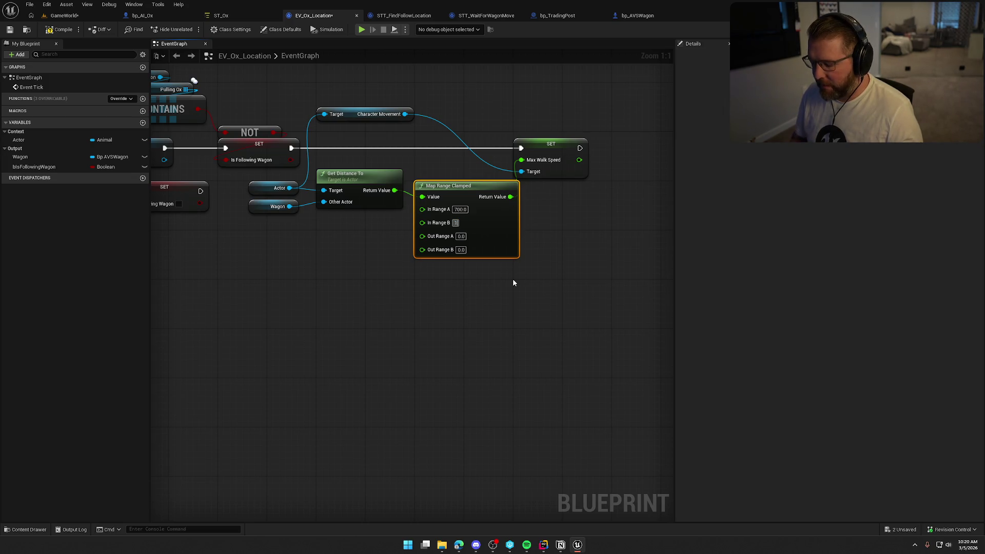
text(000)
key(Tab)
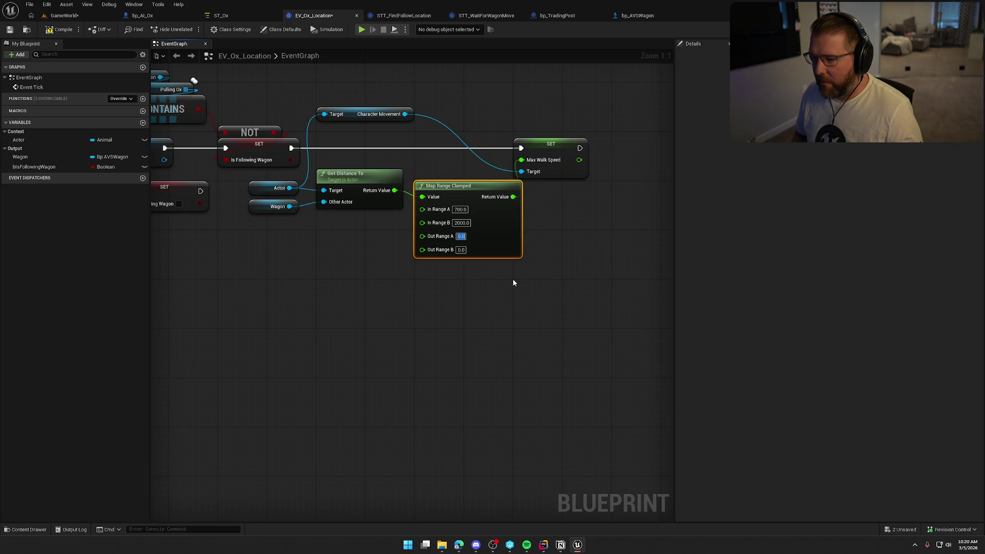
text(200)
key(Tab)
text(00)
click(513, 282)
- Paste copies of the Actor, Character Movement and Max Walk Speed nodes after the Is Following Wagon reset
scroll(402, 291, down, 2)
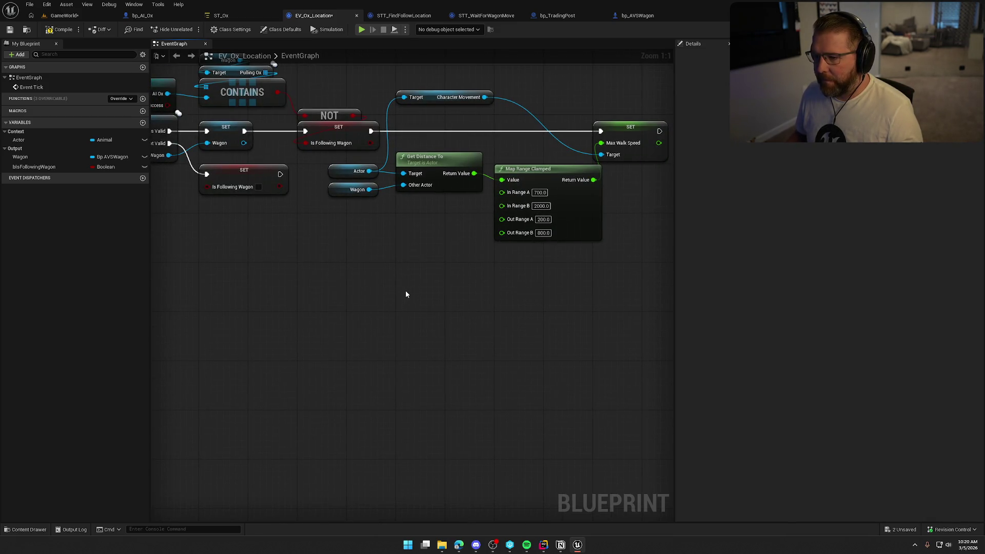
scroll(406, 290, up, 2)
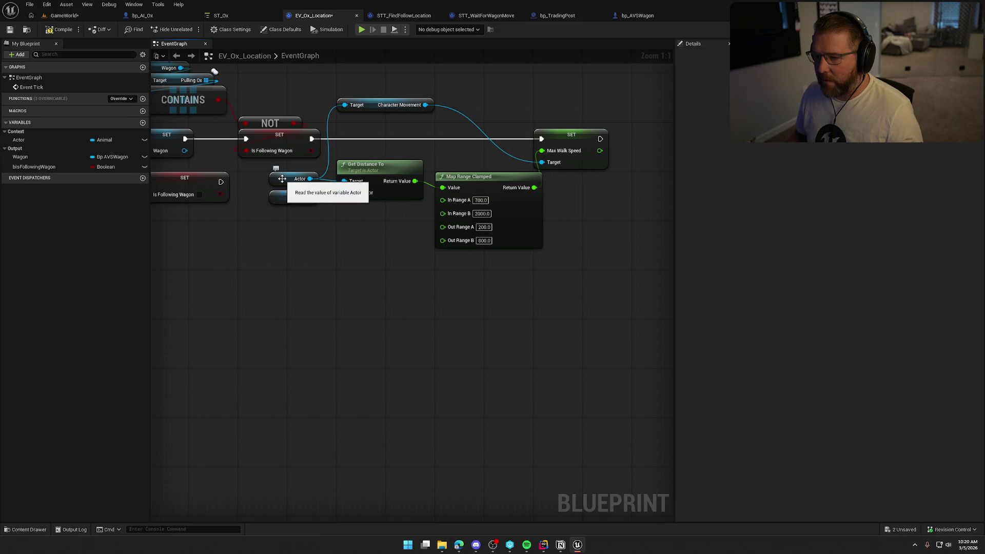
drag(378, 112, 384, 155)
ctrl+click(308, 174)
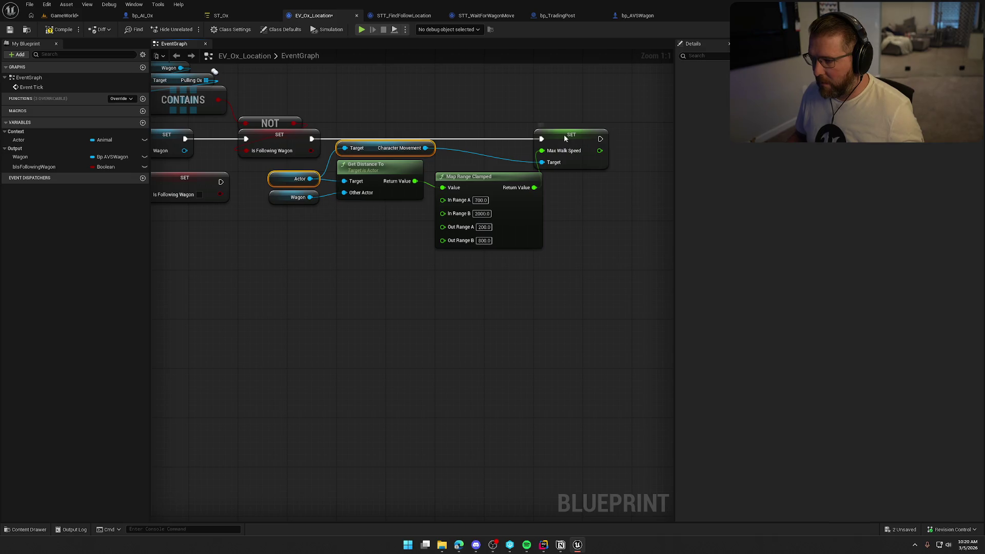
drag(317, 446, 594, 367)
key(ctrl+v)
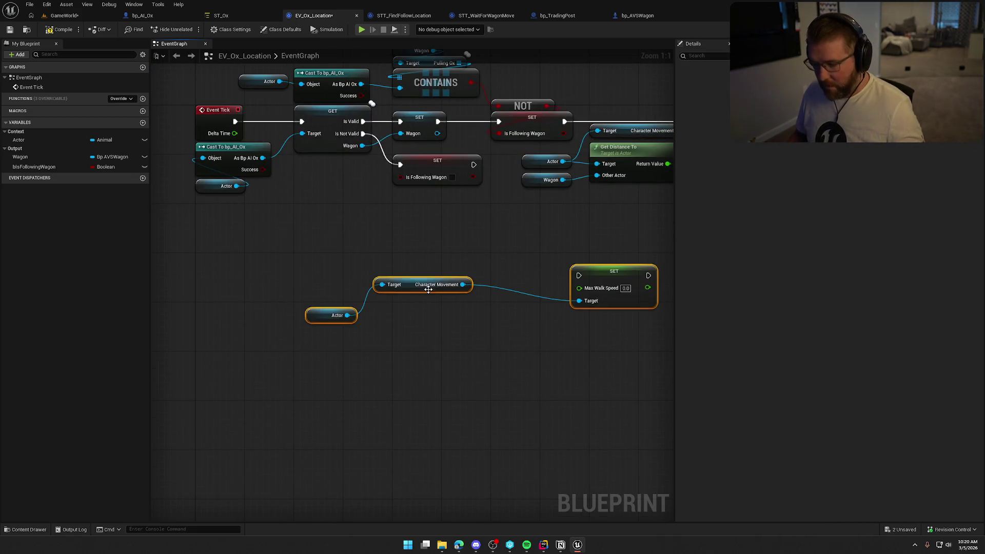
drag(587, 291, 487, 267)
drag(335, 145, 333, 194)
drag(516, 260, 449, 204)
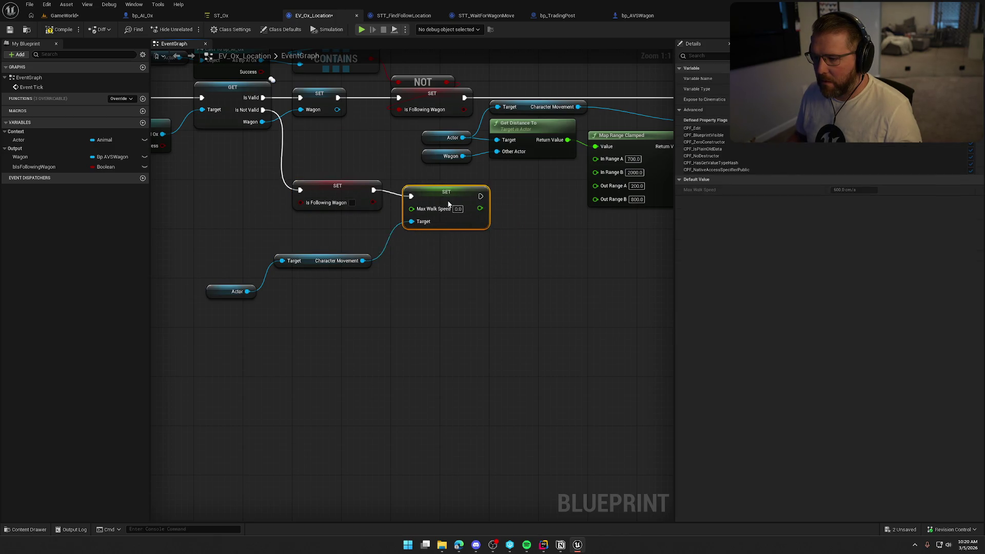
drag(309, 264, 329, 239)
drag(218, 297, 298, 259)
- Set the pasted Max Walk Speed to 200 and return to the GameWorld level
click(391, 302)
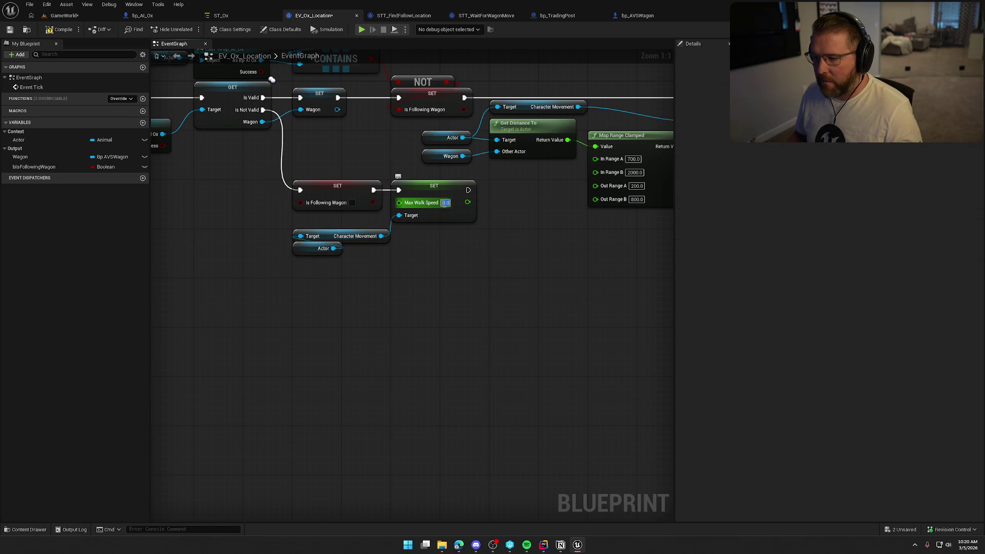
text(200)
key(Return)
drag(477, 345, 303, 401)
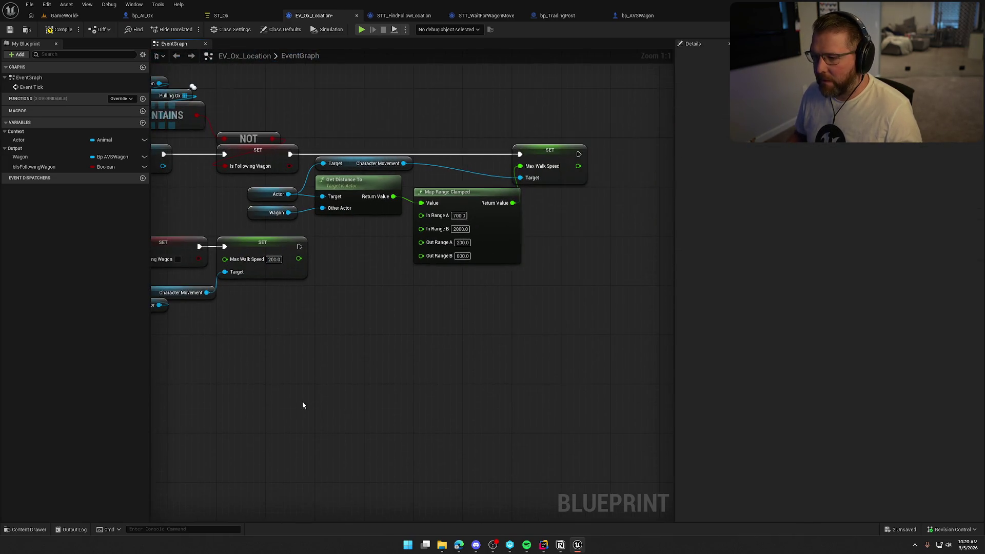
scroll(378, 370, down, 2)
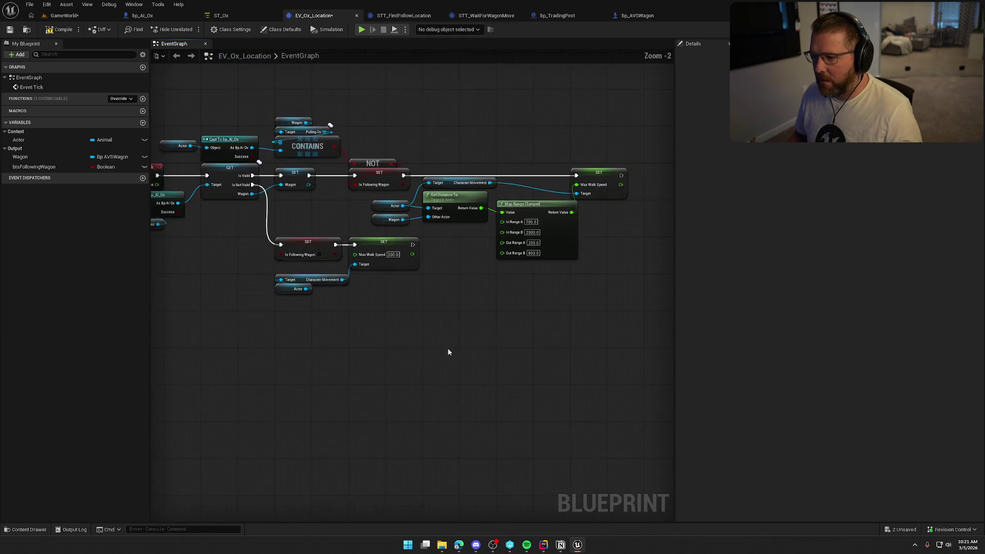
key(Home)
click(67, 17)
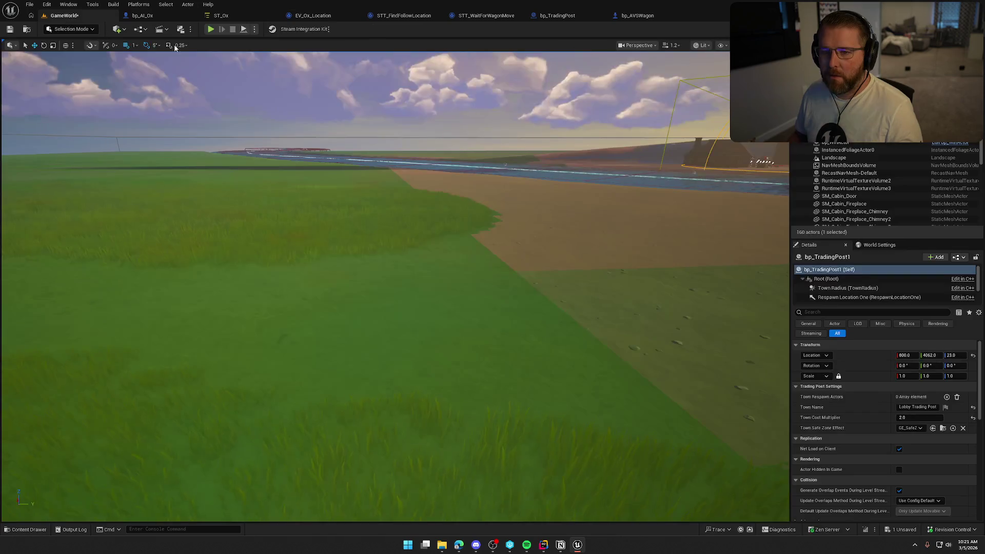
- Play GameWorld and run the character around the wagon to watch the oxen follow it
click(221, 26)
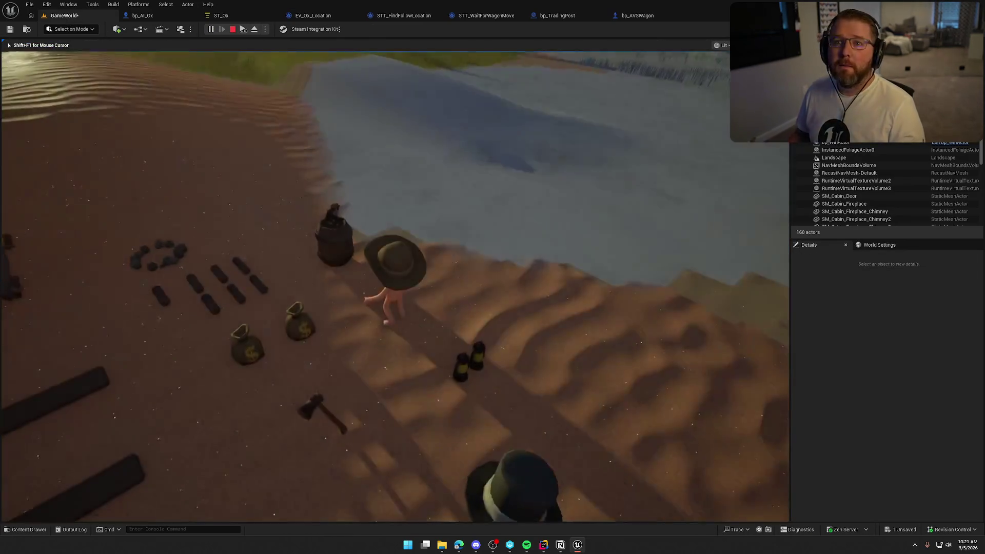
key(shift+w)
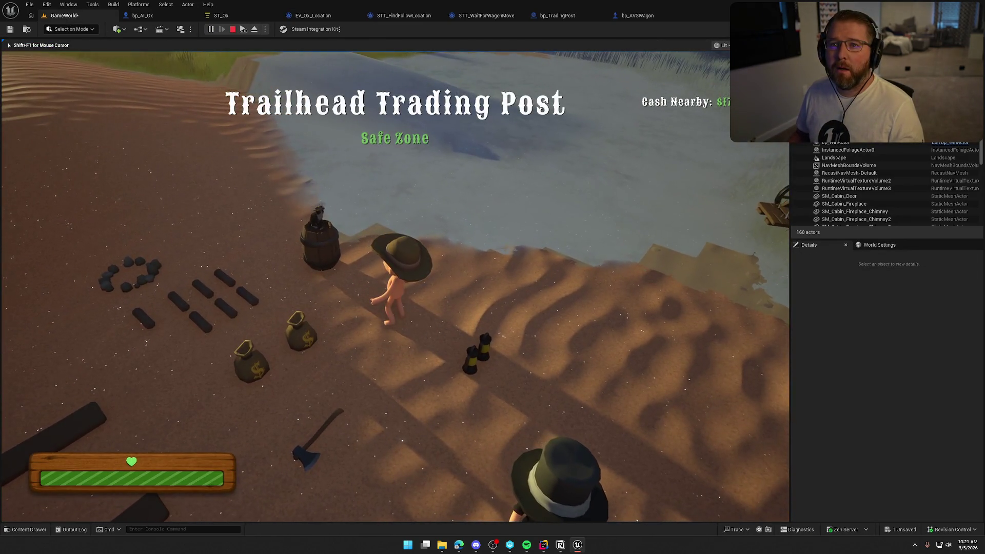
key(shift+w)
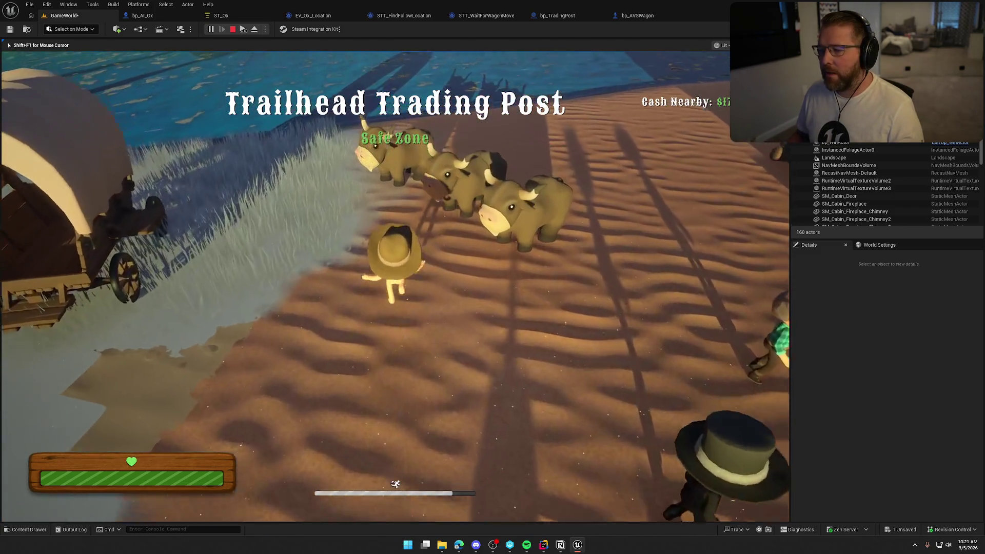
key(w)
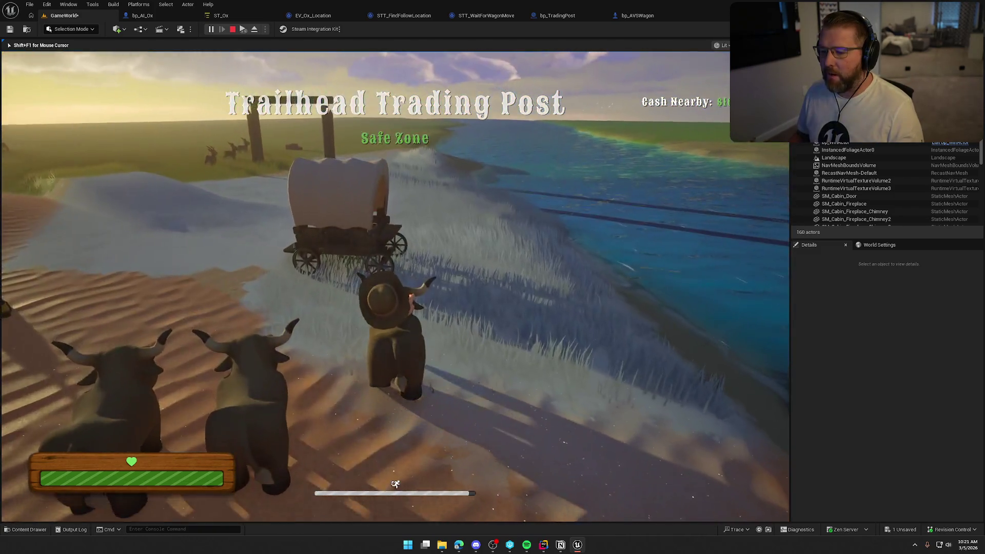
key(shift+w)
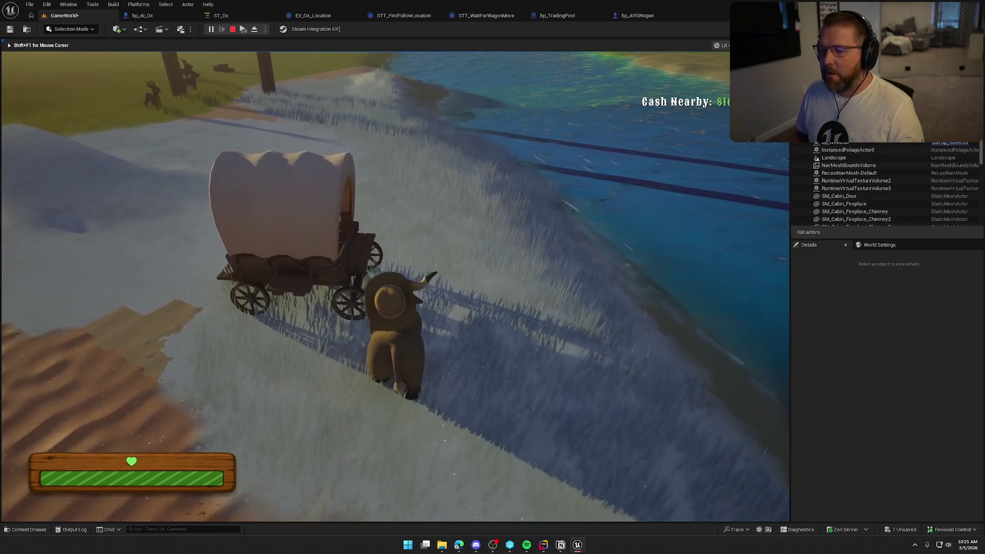
key(w)
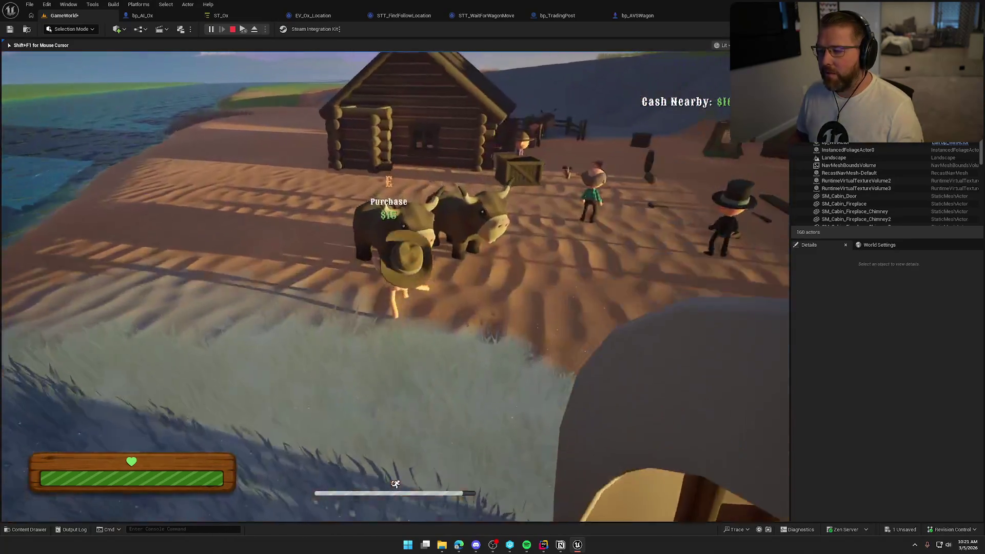
key(w)
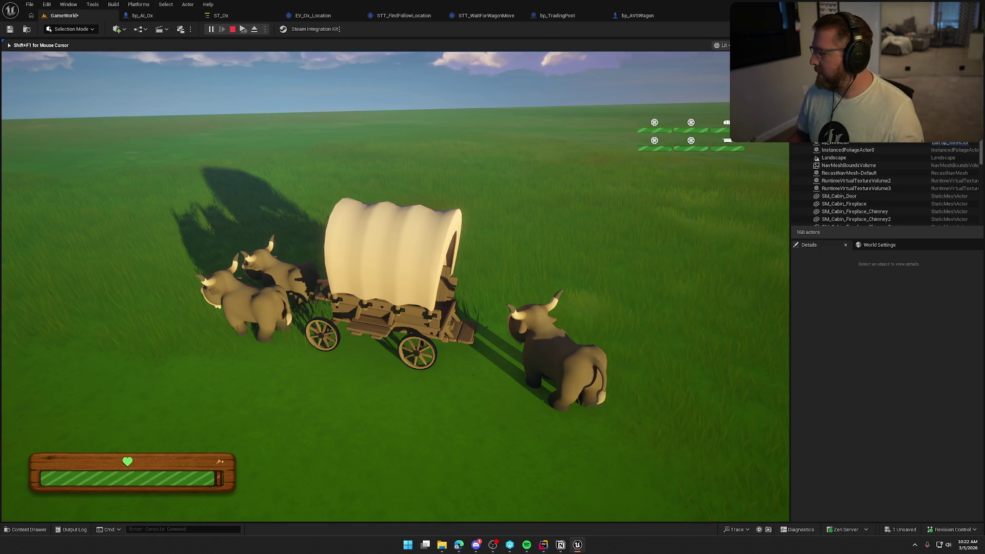
key(super)
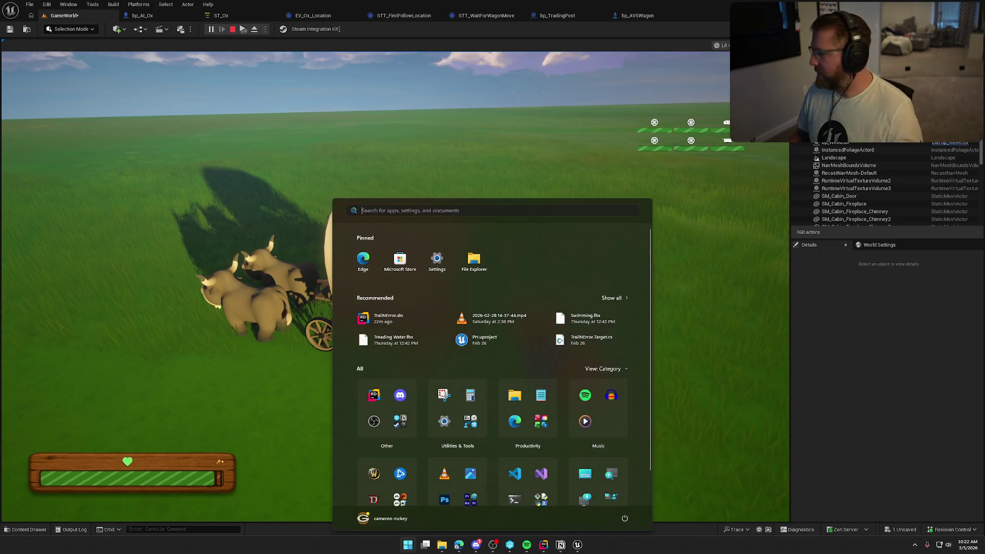
- Back in the game, watch the oxen trail the wagon from above, then stop PIE
key(super)
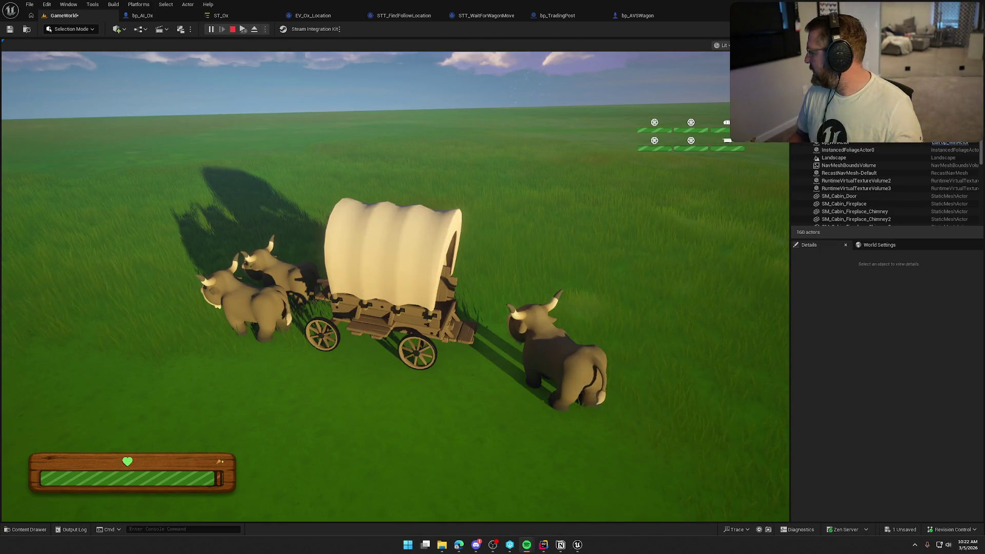
click(395, 288)
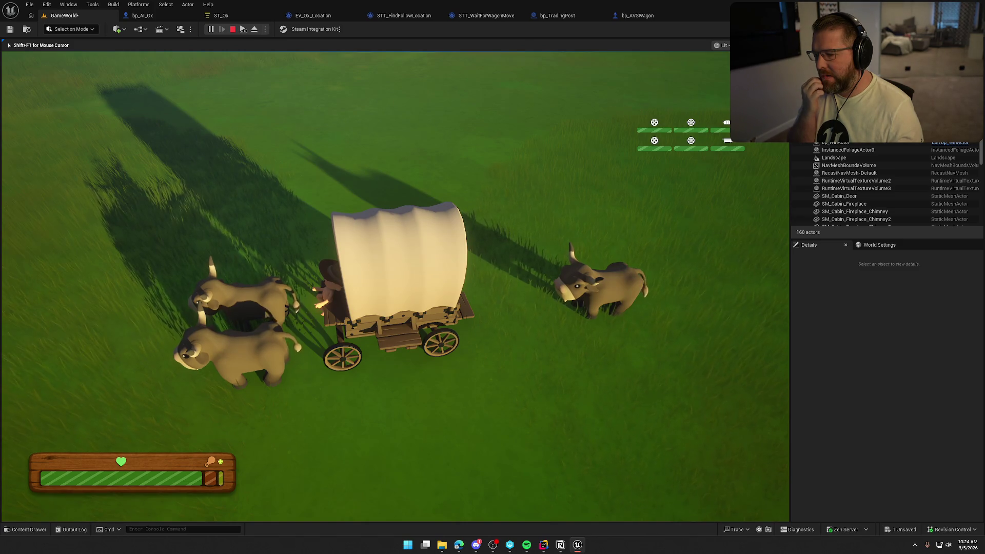
key(Escape)
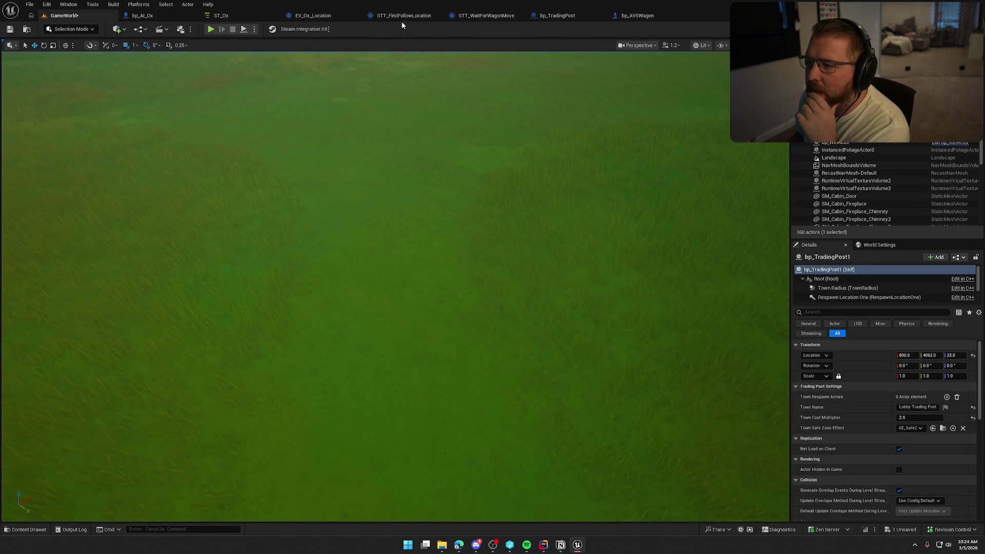
- Review the STT_FindFollowLocation graph by selecting all its nodes and panning across them
click(403, 16)
drag(596, 367, 234, 164)
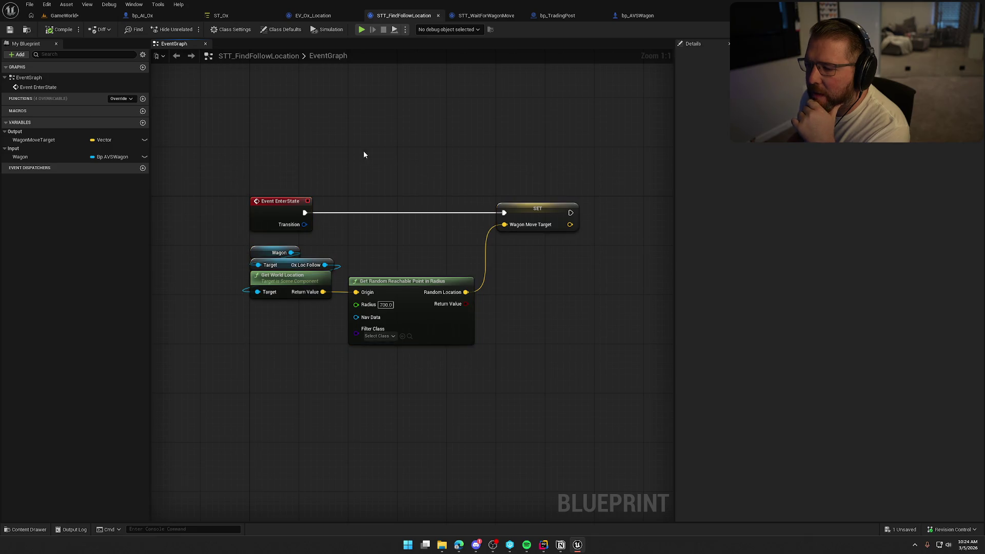
drag(363, 150, 373, 79)
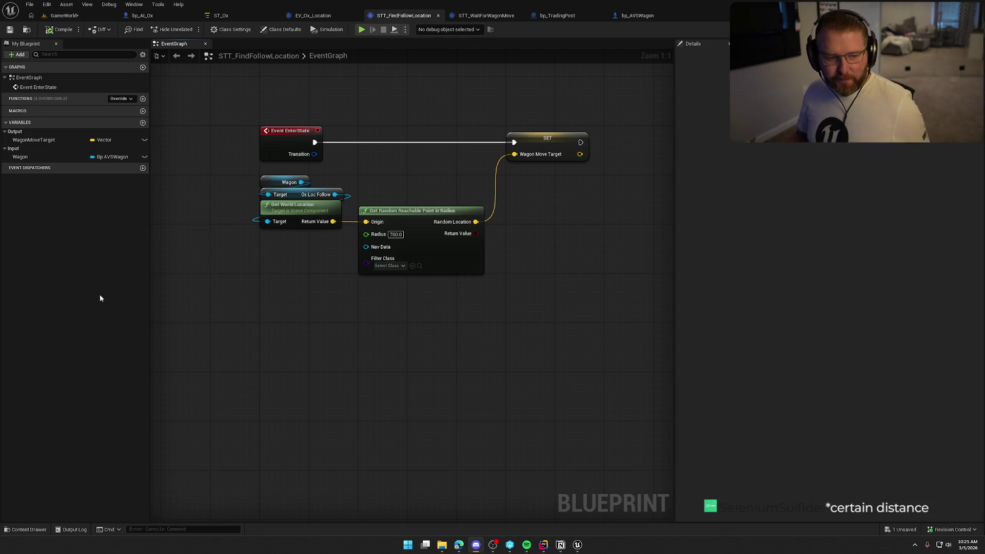
drag(371, 347, 391, 379)
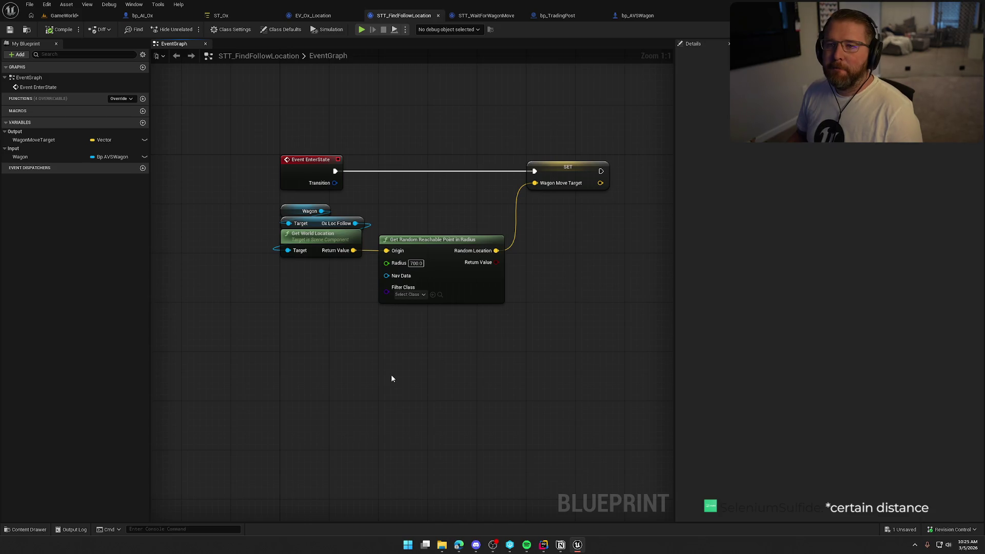
drag(466, 352, 457, 339)
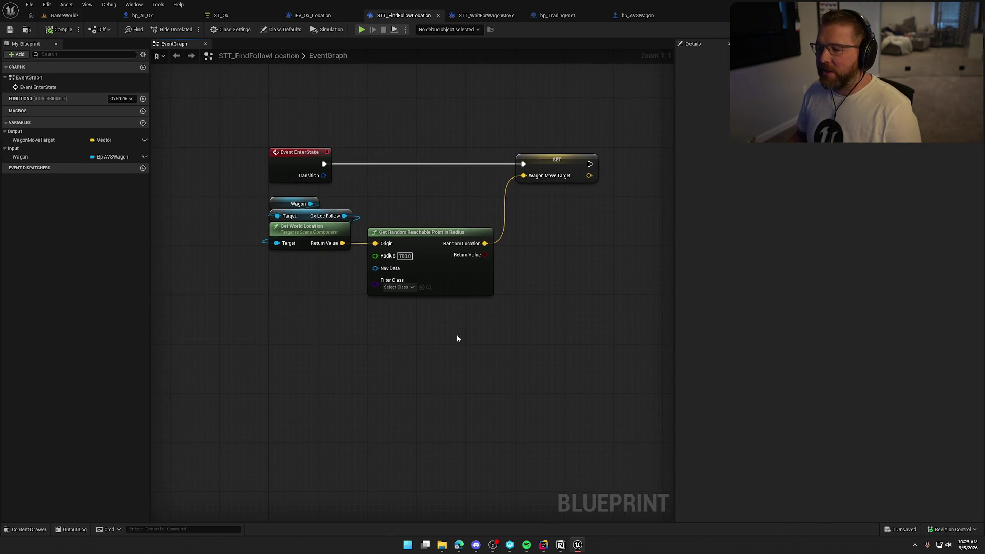
- Show STT_WaitForWagonMove and select its Wagon-to-Actor distance check against 750
click(471, 17)
mouse_move(216, 150)
mouse_down()
mouse_move(561, 253)
mouse_move(611, 289)
mouse_up()
drag(459, 315, 198, 220)
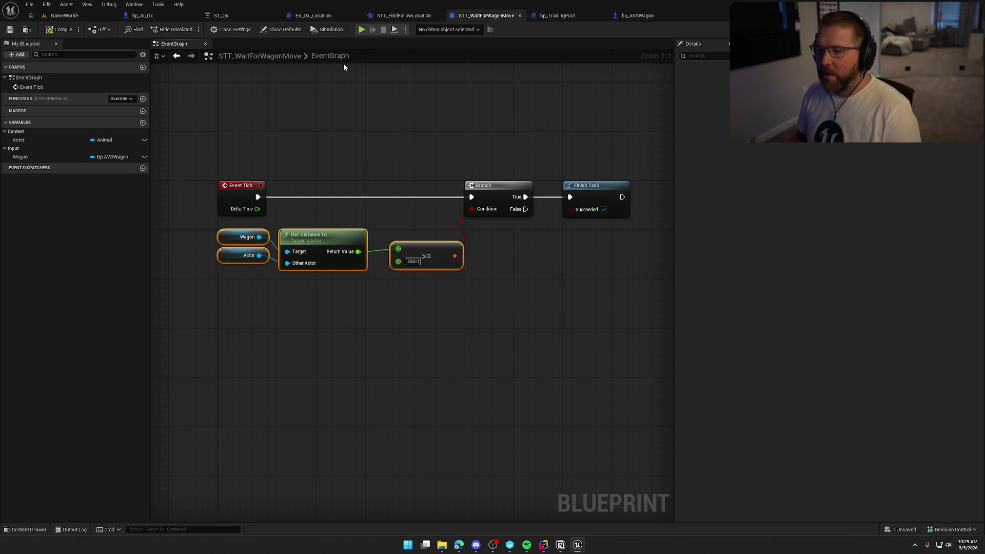
- Return to STT_FindFollowLocation, select all its nodes for review, then clear the selection
click(390, 20)
mouse_move(264, 82)
mouse_down()
mouse_move(443, 282)
mouse_move(573, 287)
mouse_move(547, 297)
mouse_up()
click(573, 298)
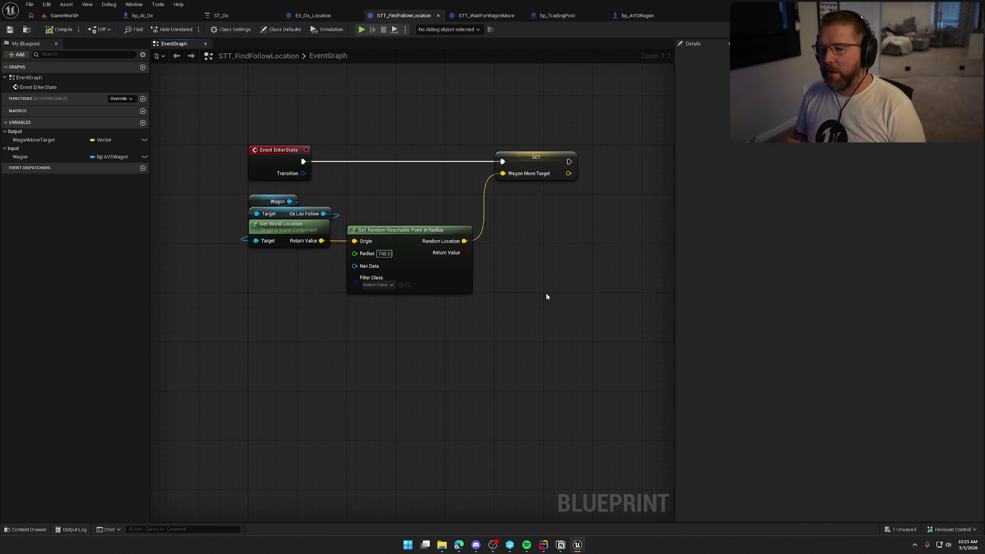
- Highlight the Wagon, Ox Loc Follow and Get World Location nodes, then view the bp_AVSWagon blueprint
drag(504, 324, 227, 205)
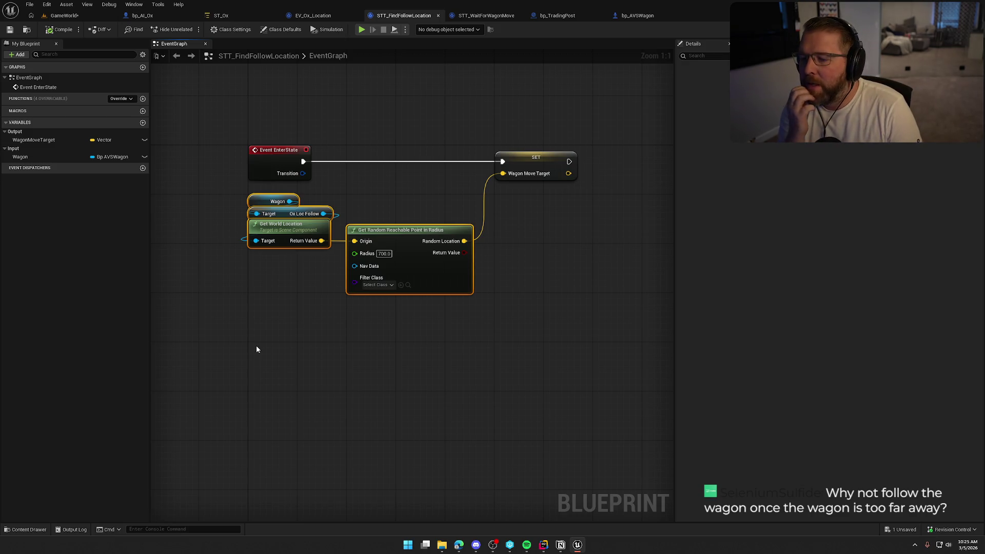
drag(324, 263, 243, 197)
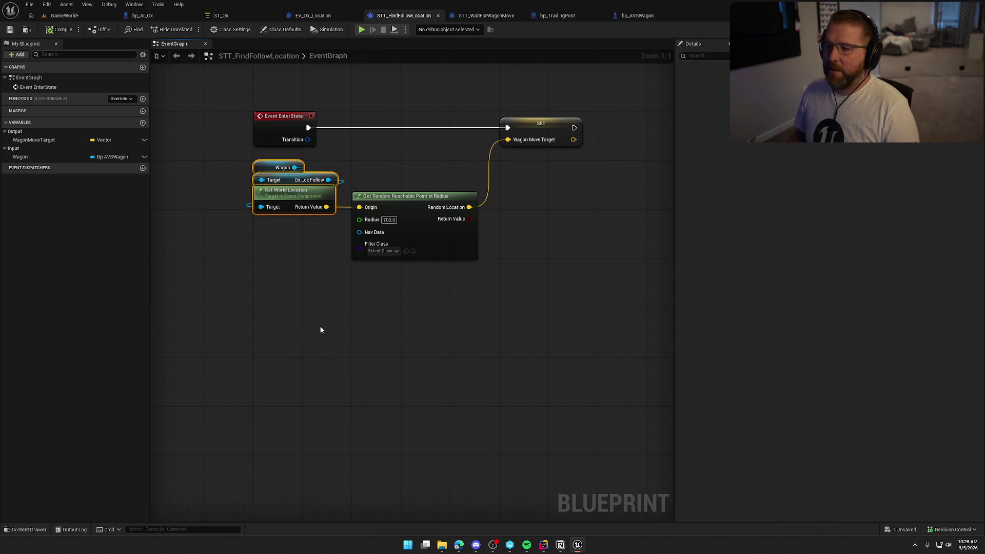
click(336, 292)
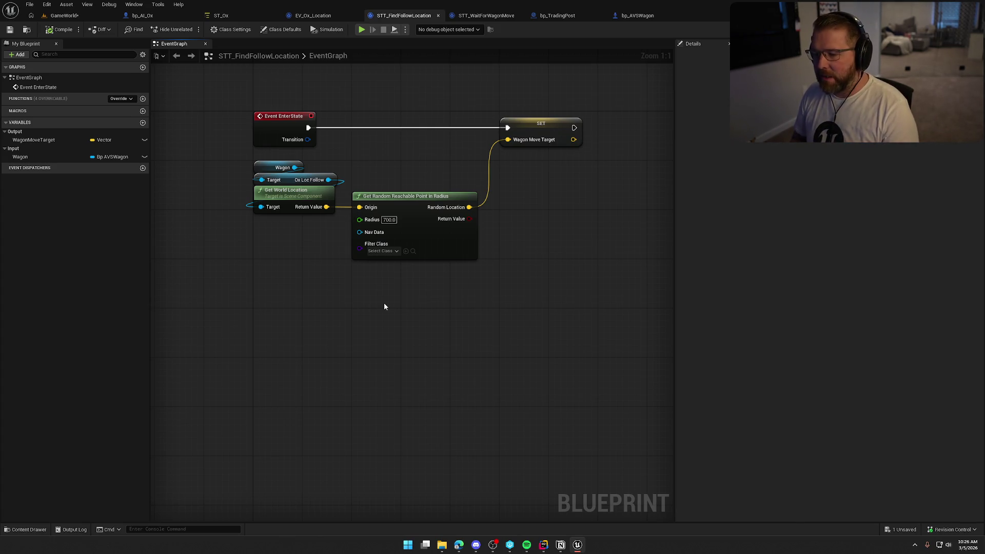
drag(336, 228, 236, 160)
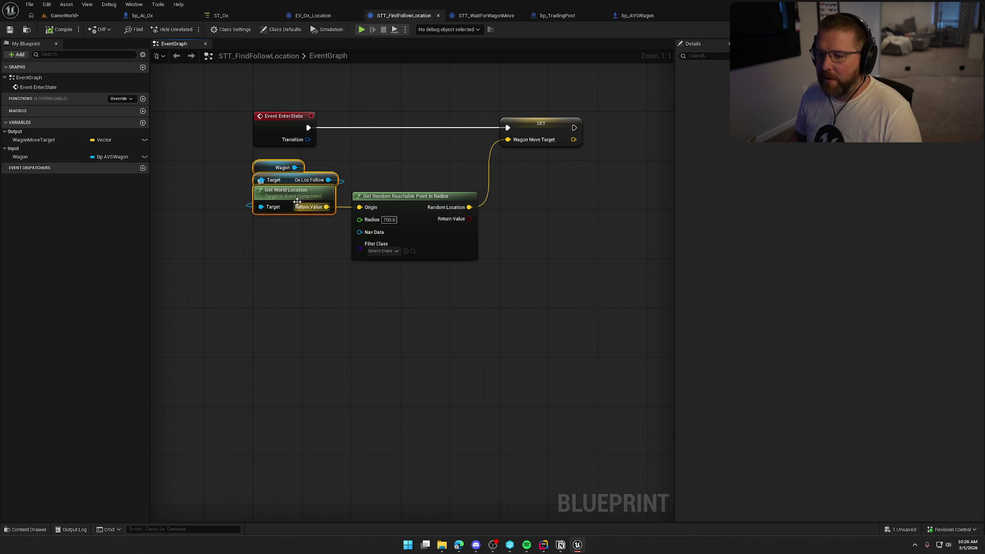
click(290, 281)
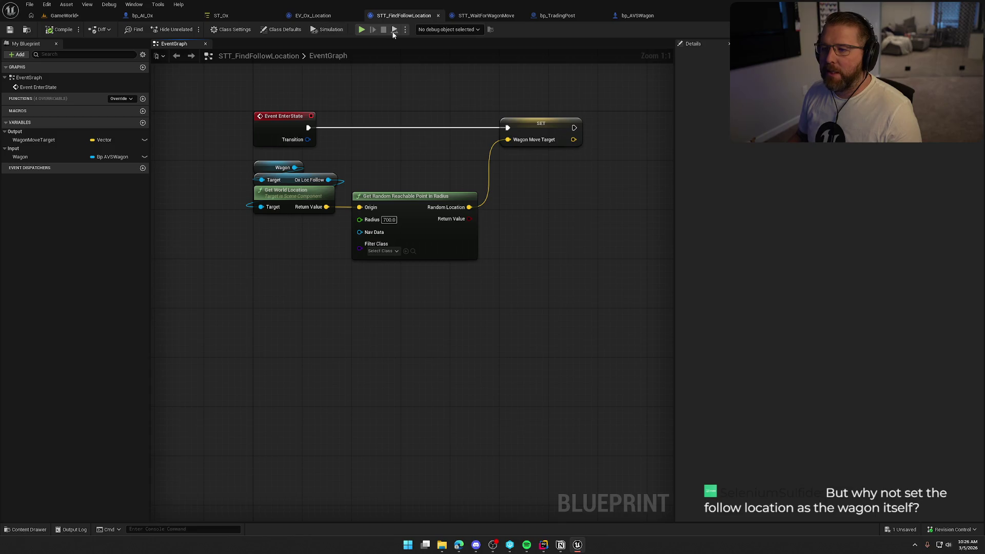
click(636, 15)
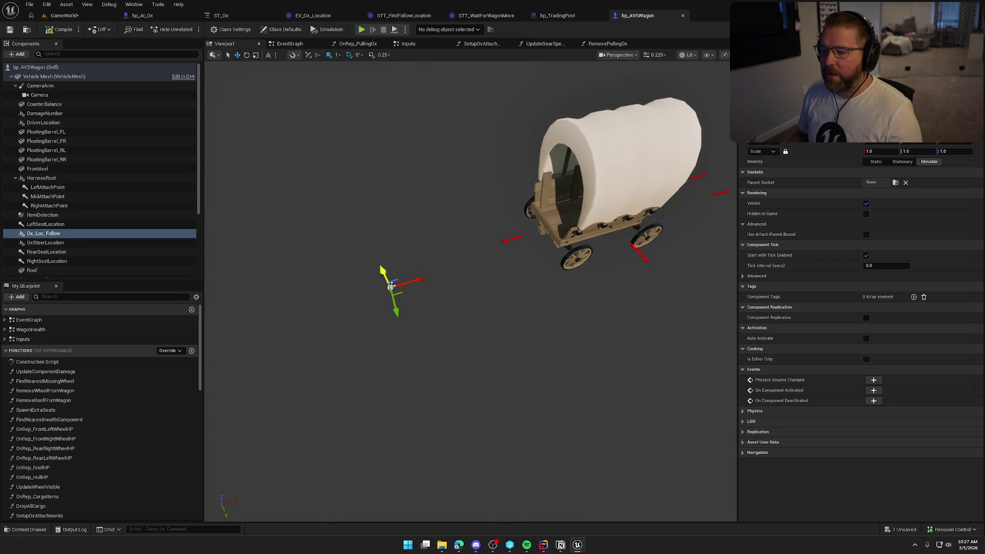
drag(595, 210, 637, 200)
mouse_move(598, 316)
mouse_down()
mouse_move(597, 277)
mouse_move(598, 316)
mouse_up()
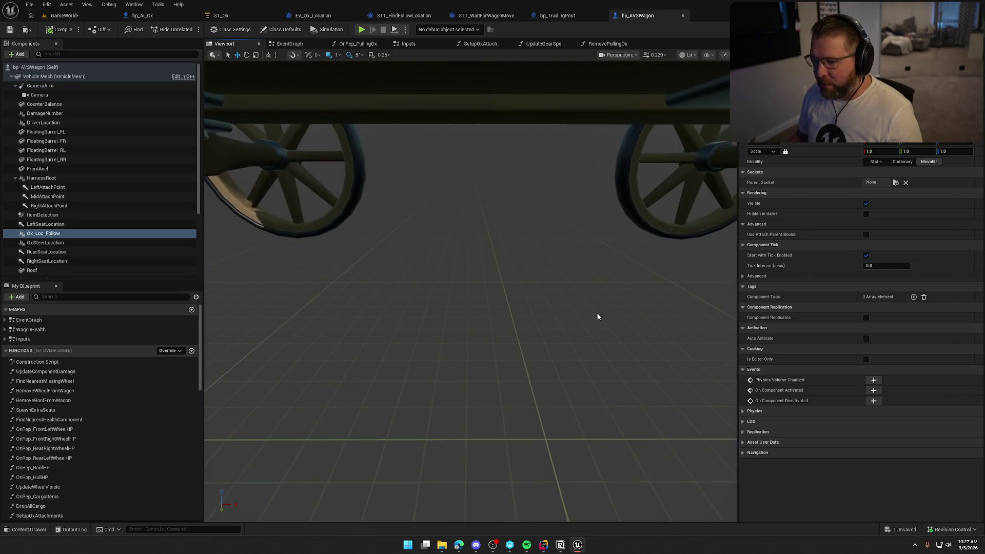
mouse_move(426, 280)
mouse_down()
mouse_move(432, 258)
mouse_move(602, 372)
mouse_up()
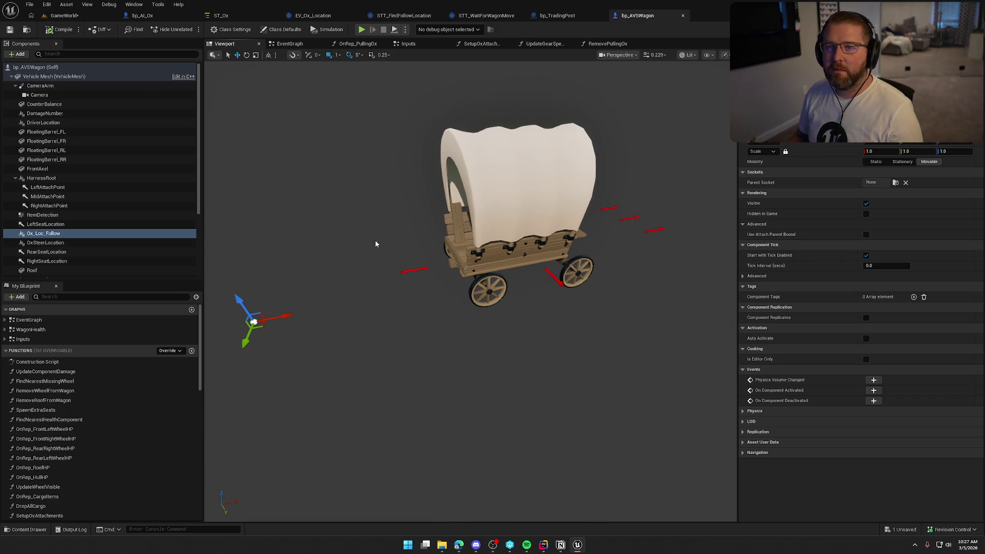
drag(464, 220, 407, 312)
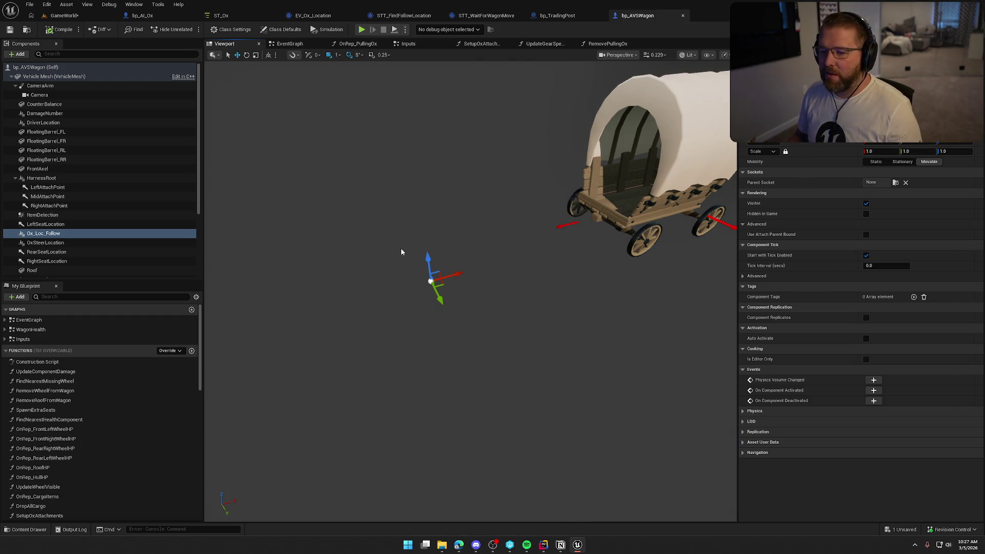
key(f)
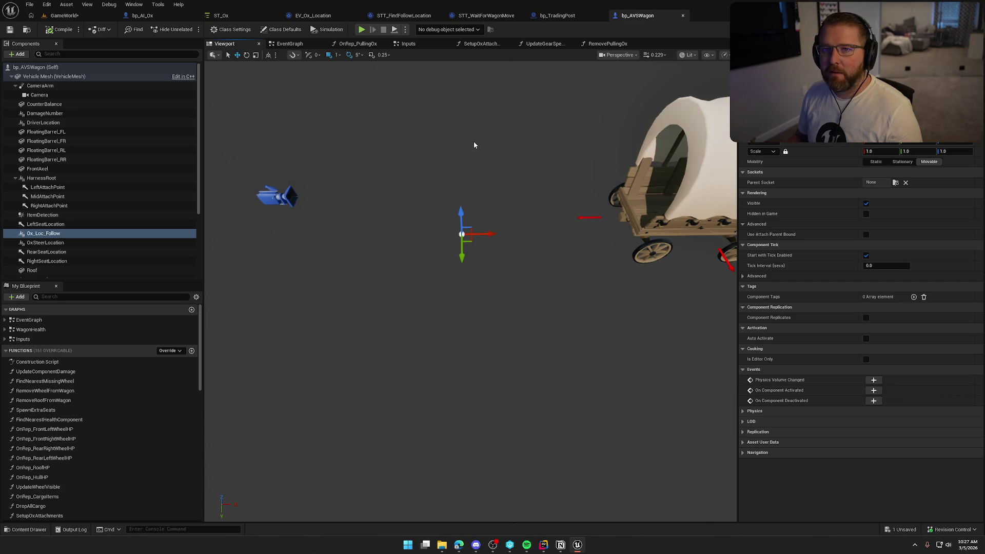
drag(515, 207, 584, 159)
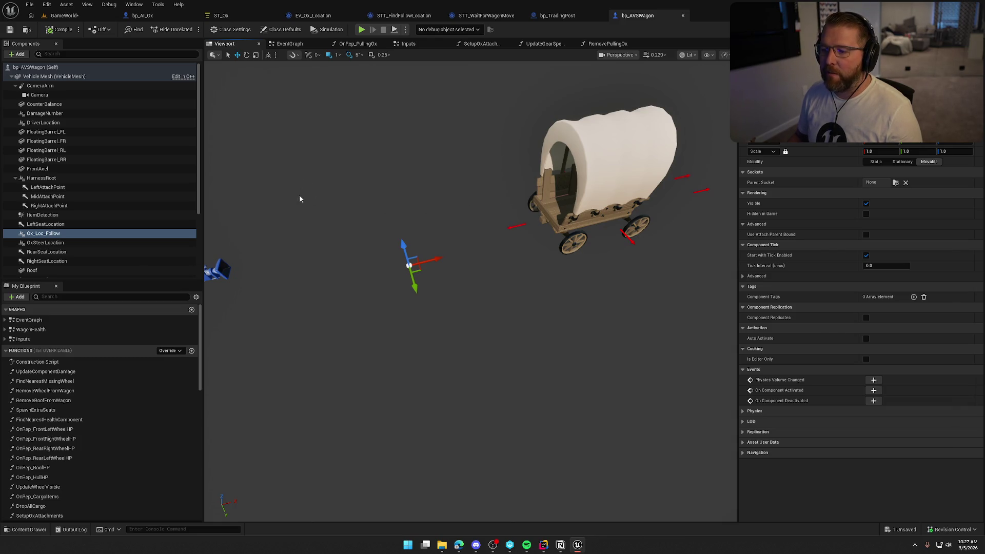
drag(300, 197, 303, 172)
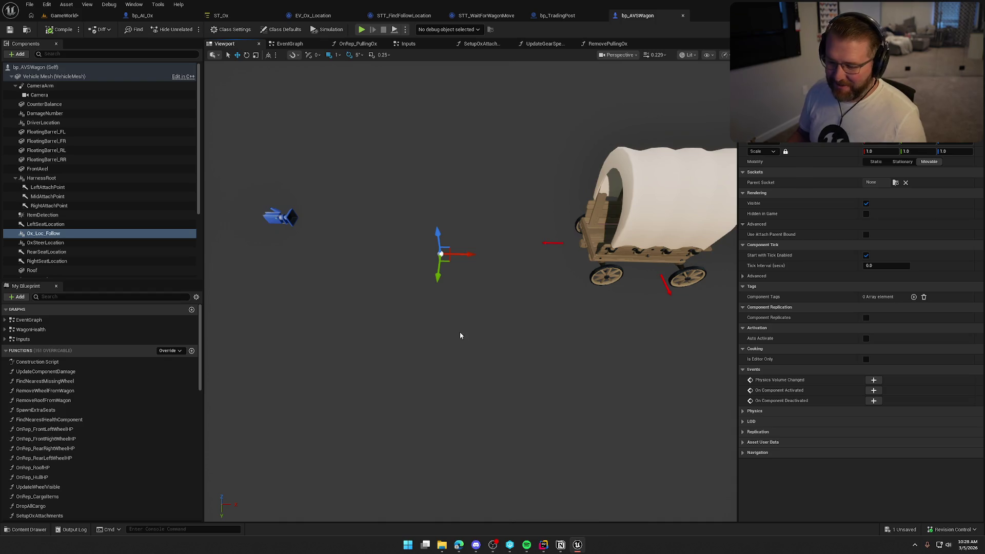
drag(526, 346, 507, 324)
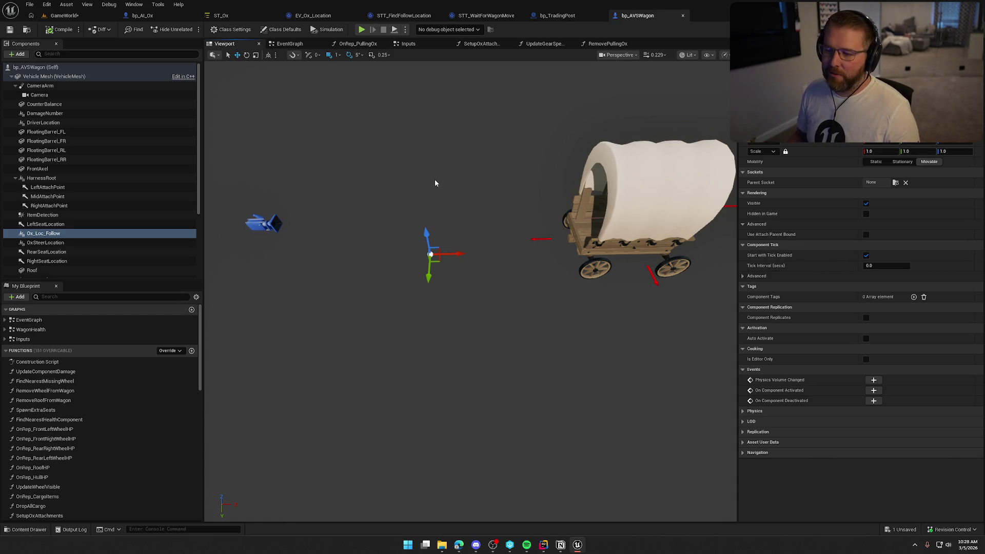
click(476, 16)
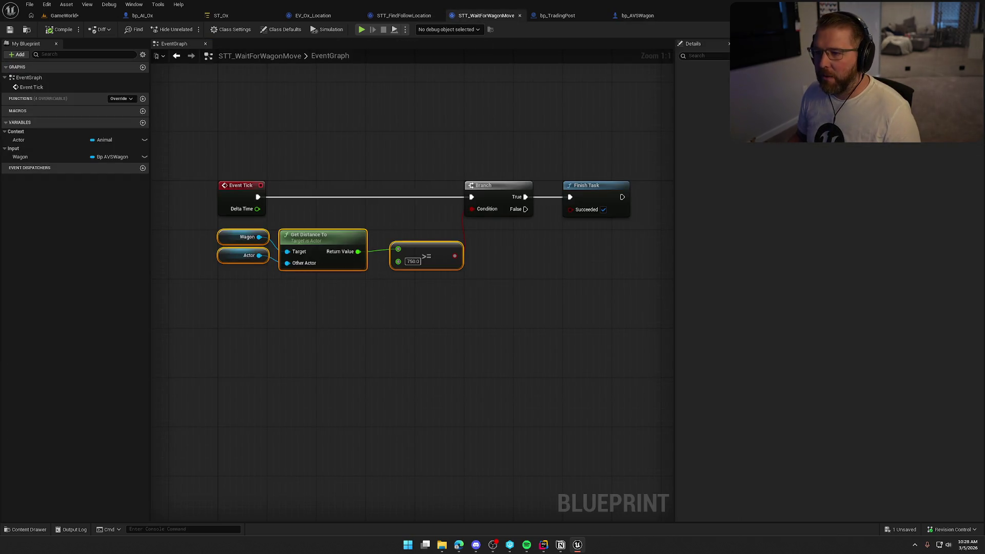
- Review the STT_FindFollowLocation graph's location nodes, Get Random Reachable Point and the Wagon Move Target setter
click(425, 11)
key(ctrl+a)
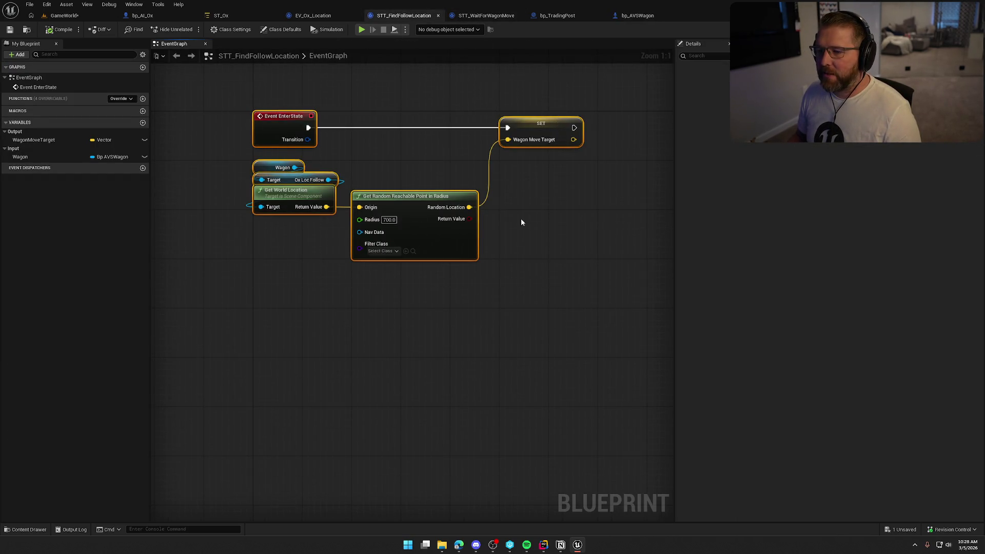
key(Home)
click(546, 247)
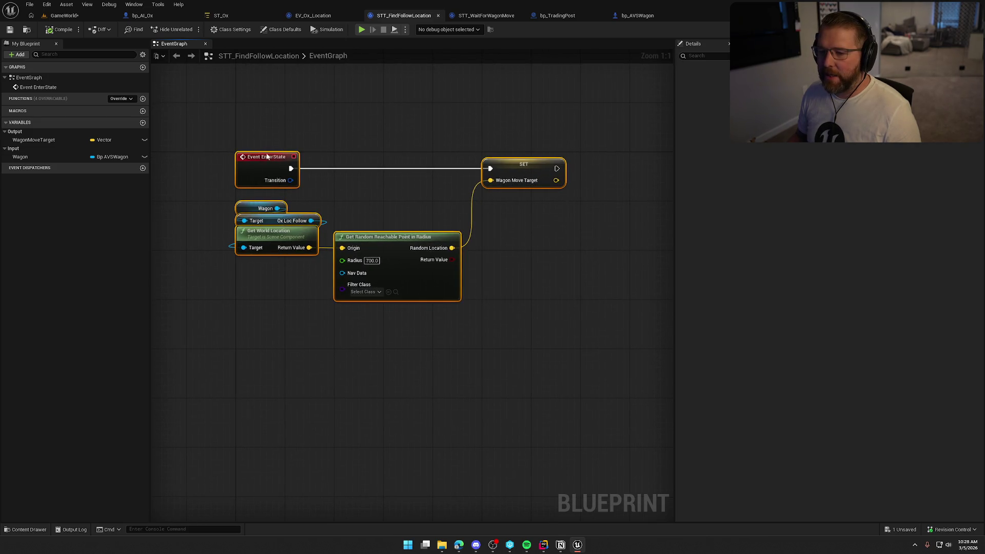
drag(239, 201, 329, 227)
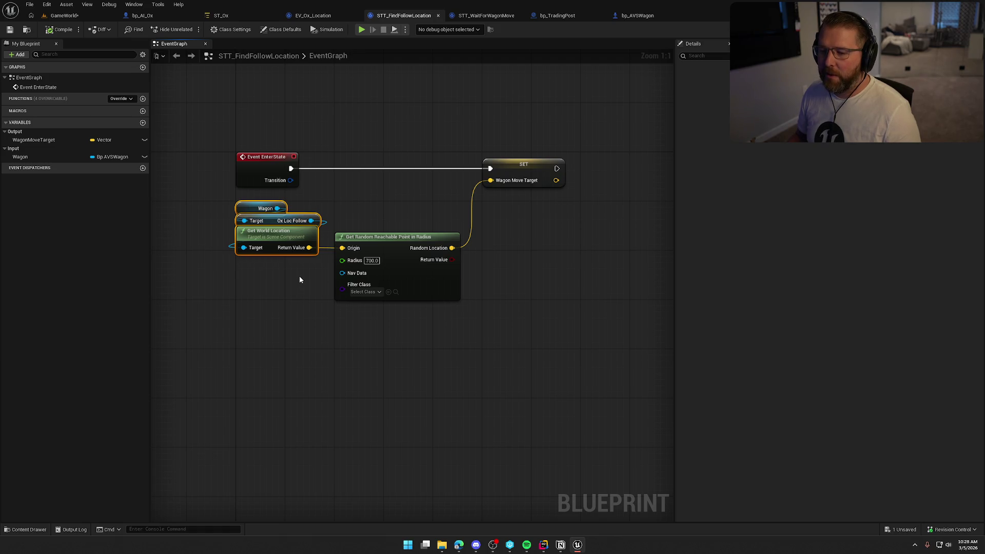
mouse_move(514, 331)
mouse_down()
mouse_move(314, 216)
mouse_move(331, 219)
mouse_up()
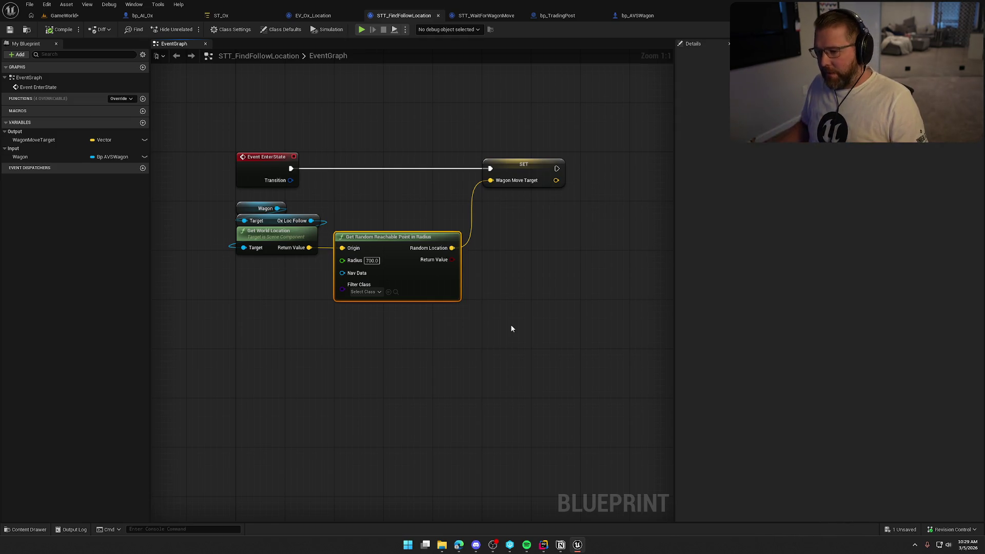
click(561, 184)
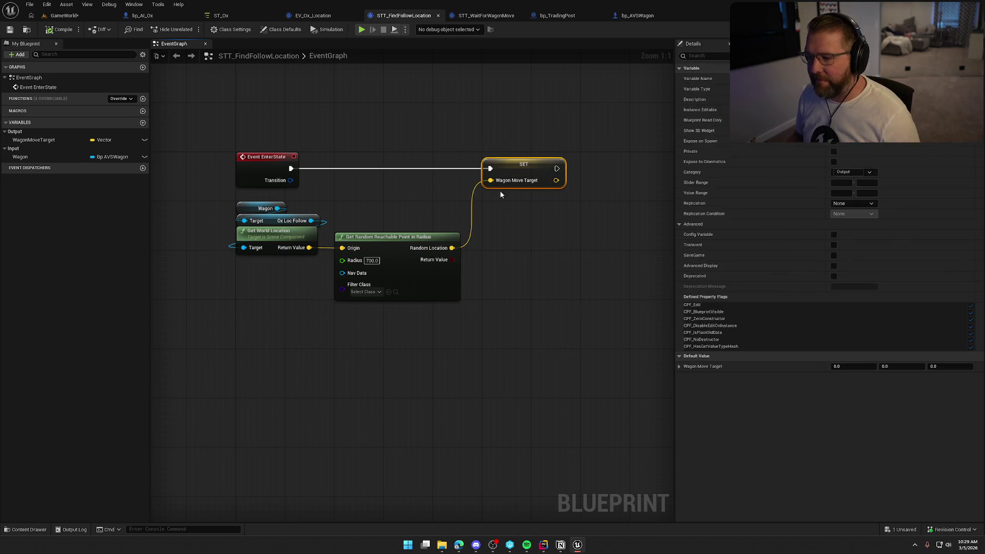
click(573, 271)
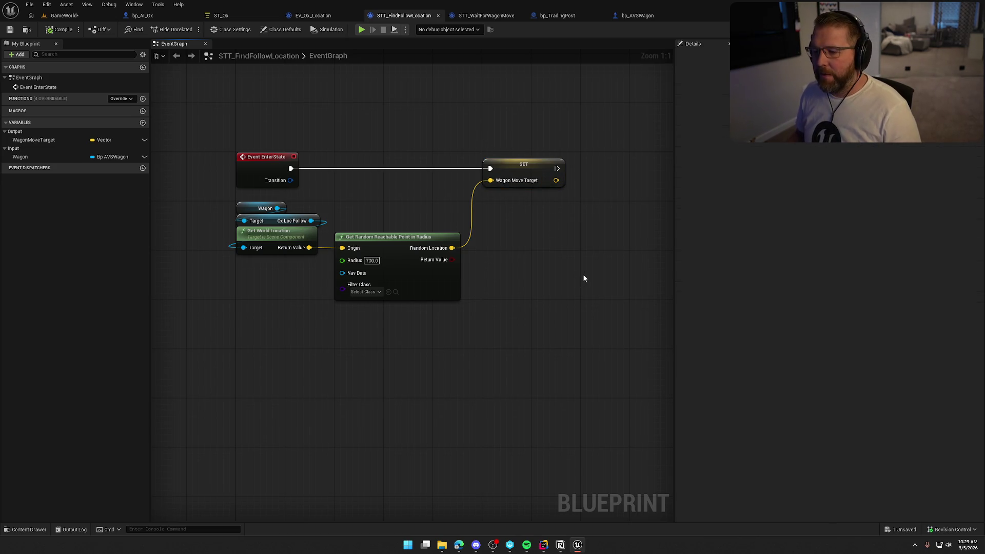
- Add Project Point to Navigation from Get World Location, wiring Projected Location into SET Wagon Move Target
drag(388, 237, 488, 239)
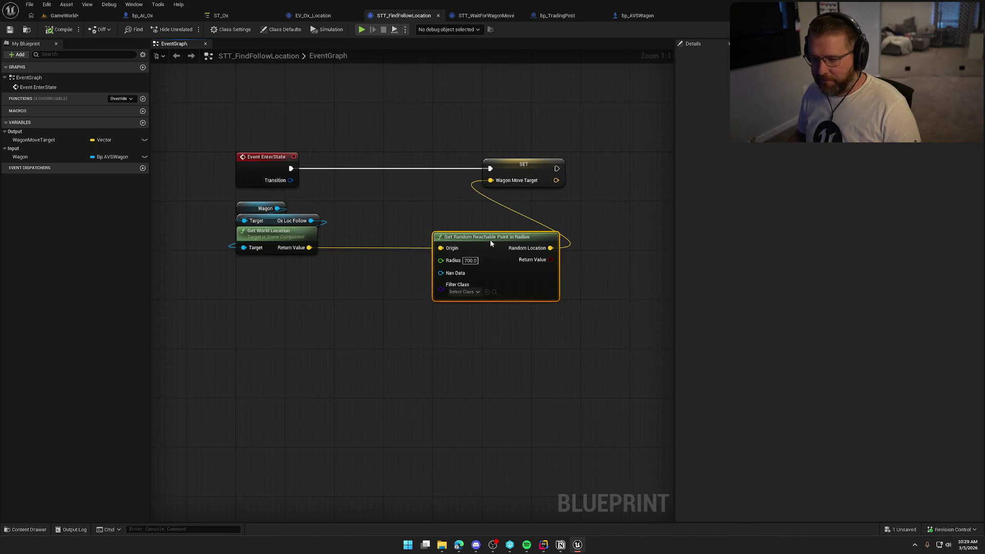
drag(309, 247, 353, 297)
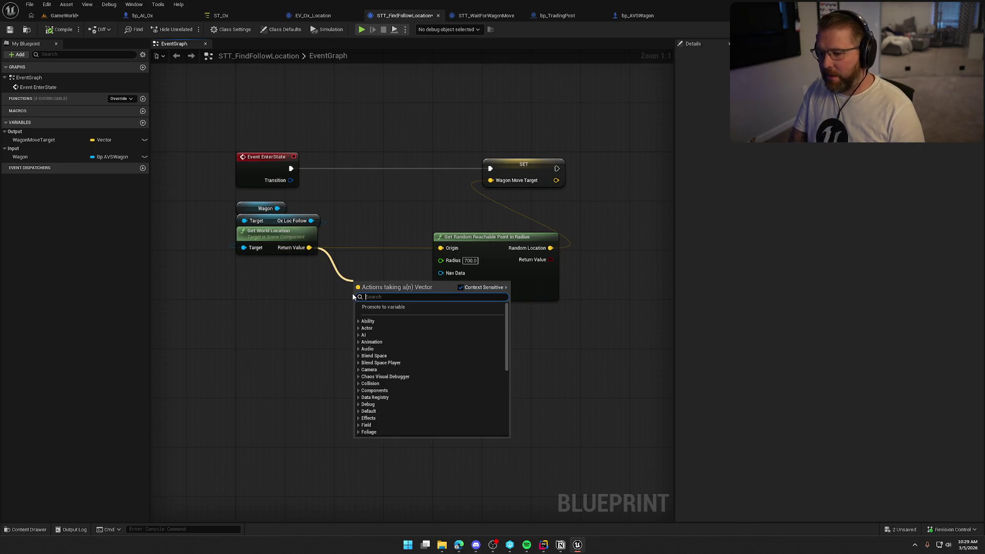
text(project)
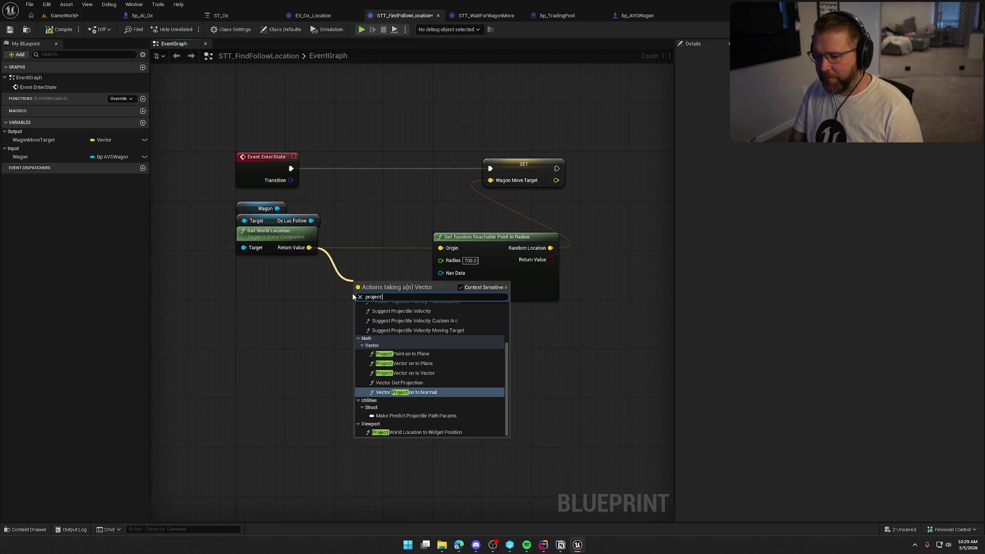
text( point)
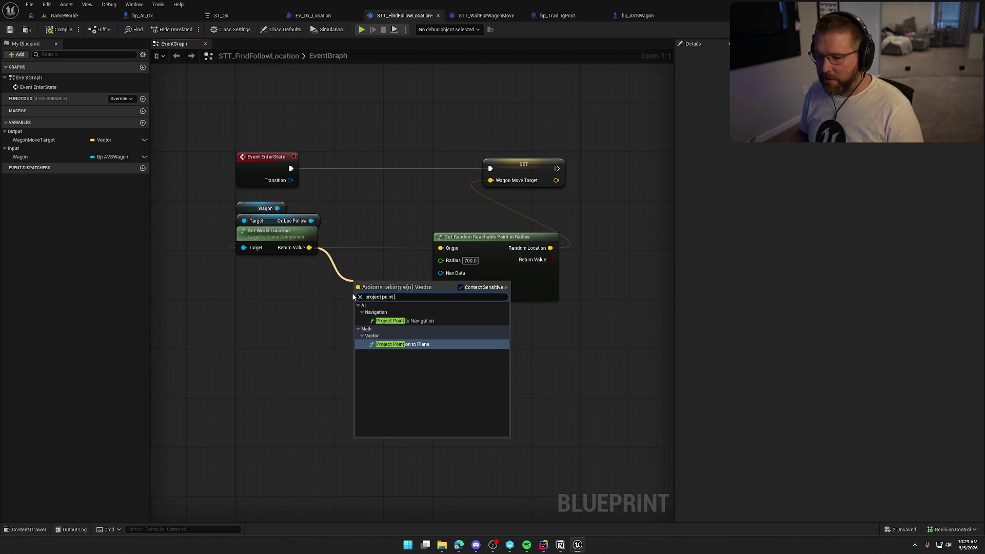
click(405, 321)
drag(479, 242, 534, 254)
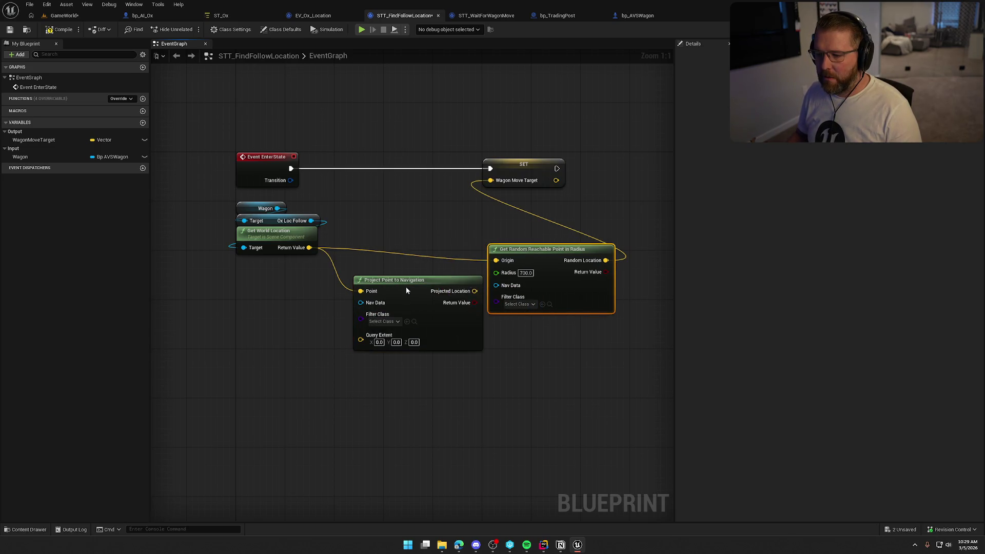
drag(406, 291, 387, 247)
drag(456, 248, 491, 180)
click(379, 305)
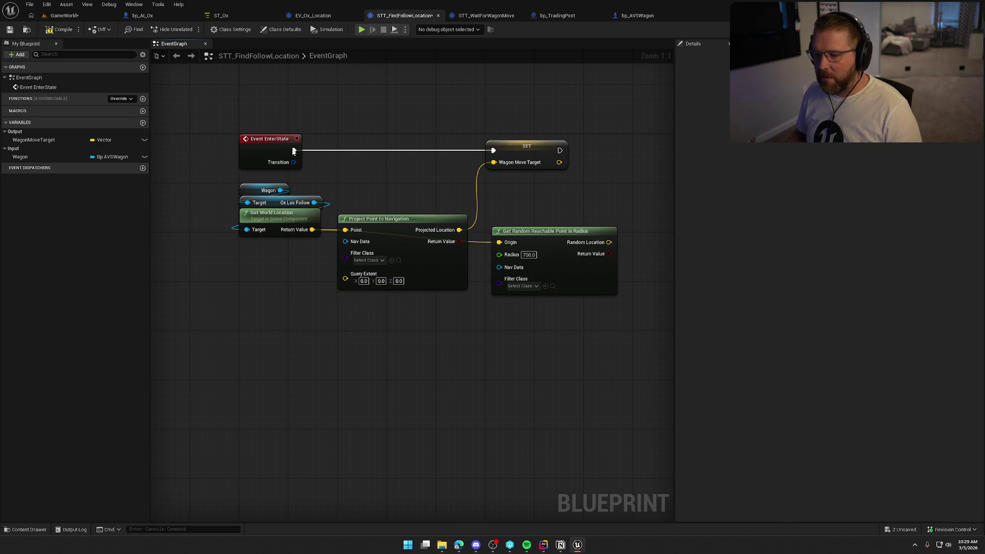
click(69, 16)
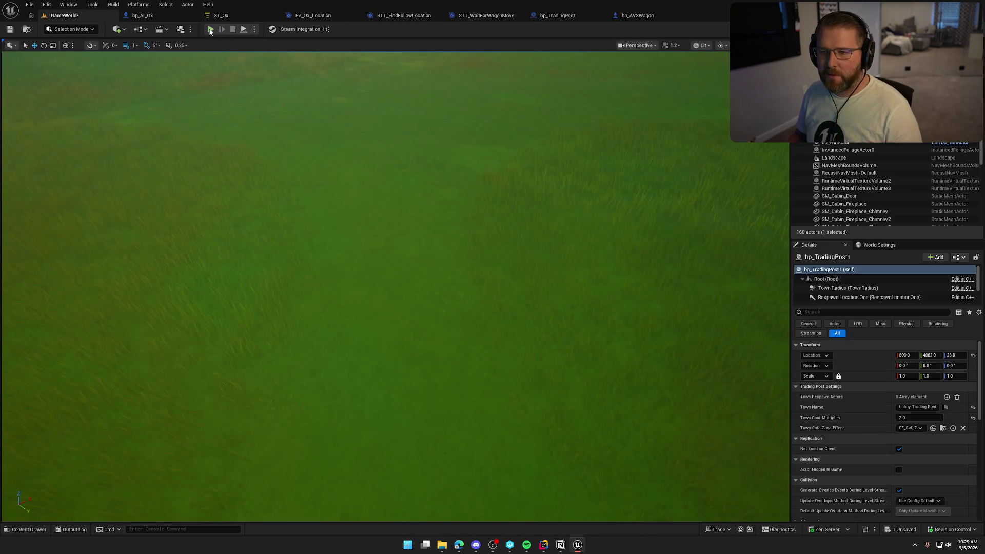
- Start a play test and walk the character over to the wagon by the river
click(210, 29)
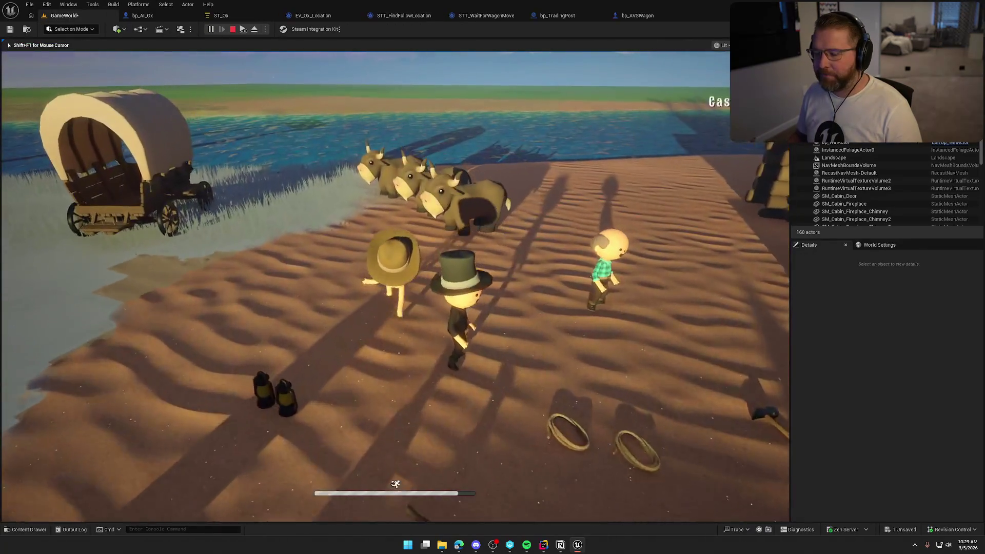
key(w)
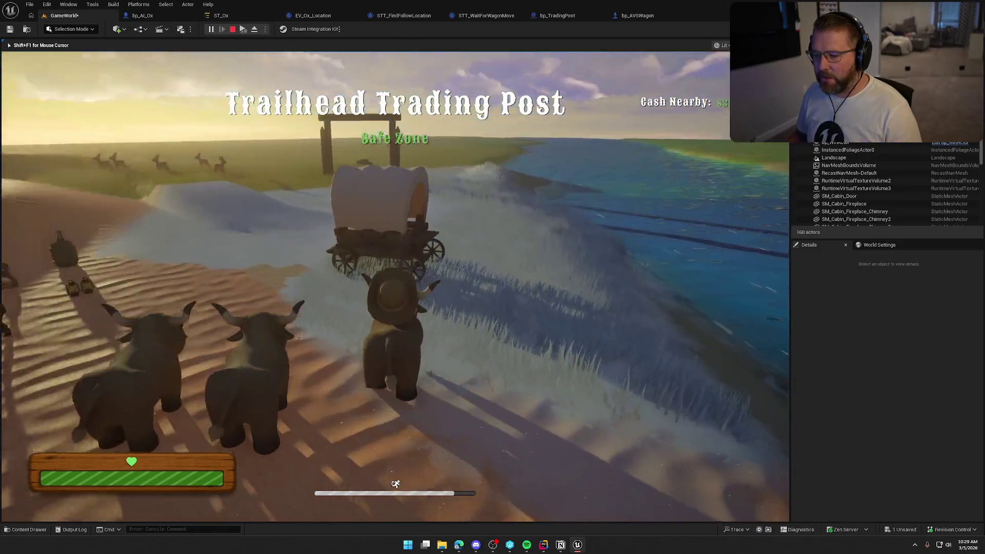
key(w)
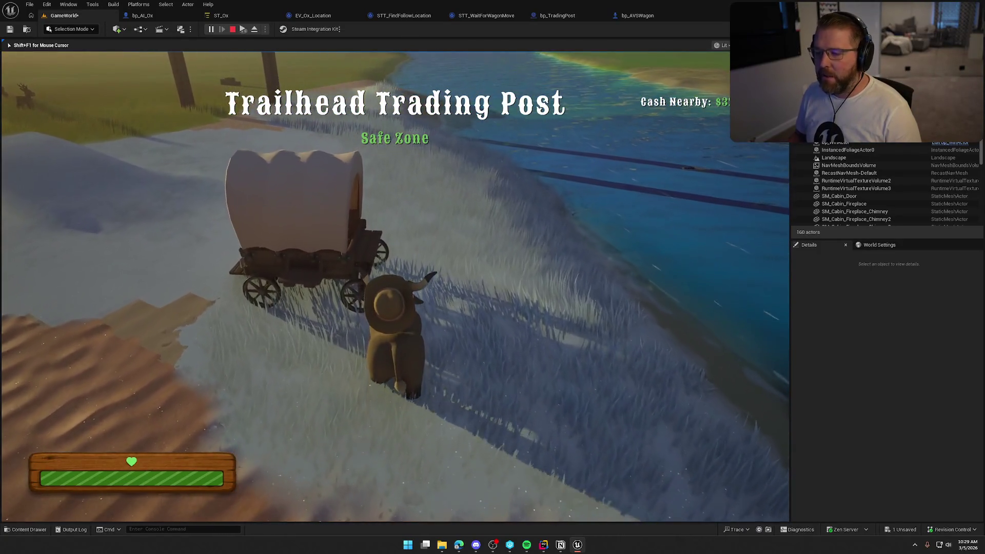
key(shift+w)
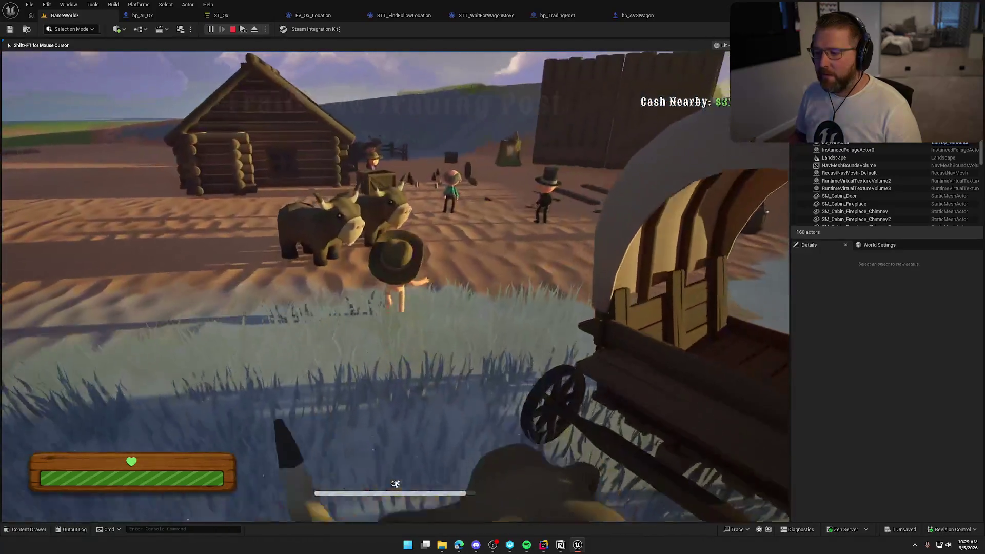
key(w)
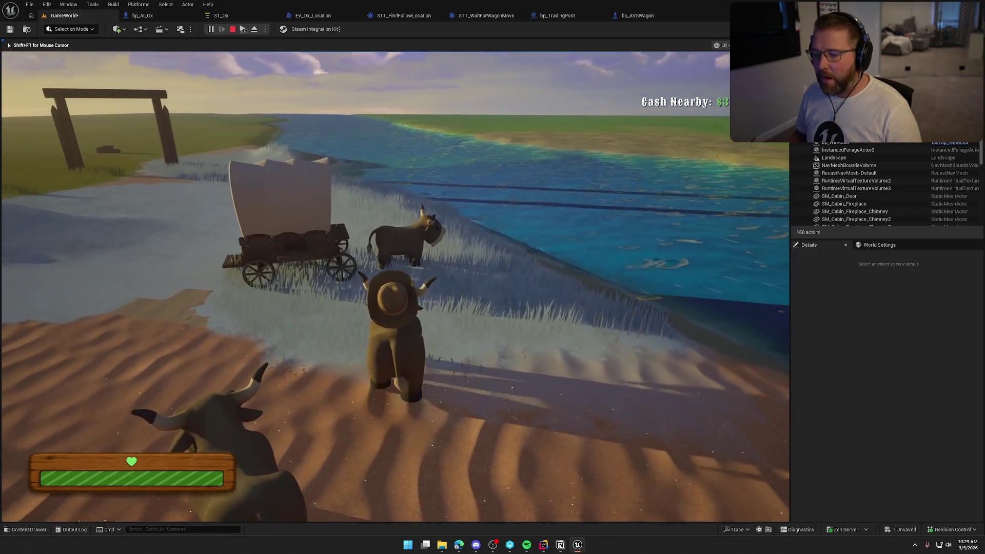
key(w)
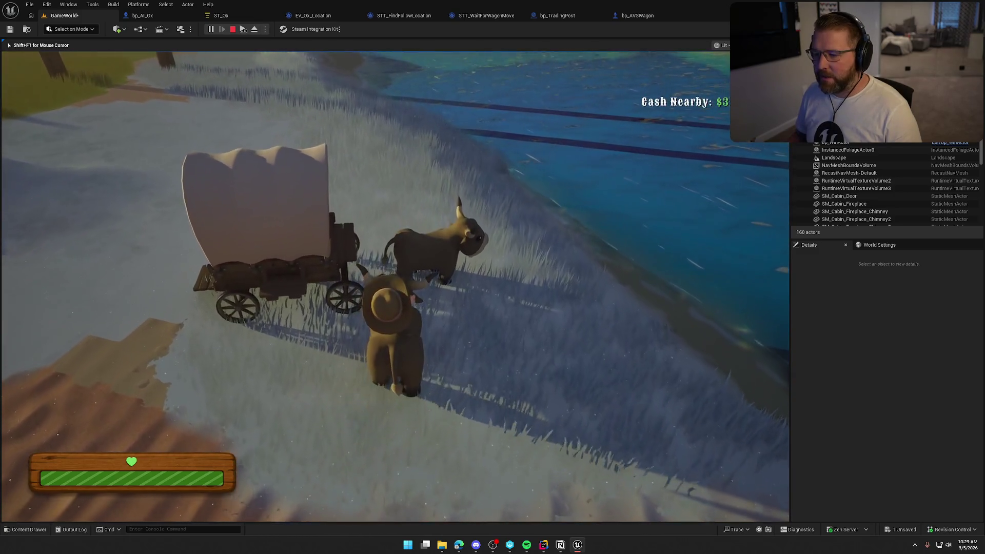
key(shift+w)
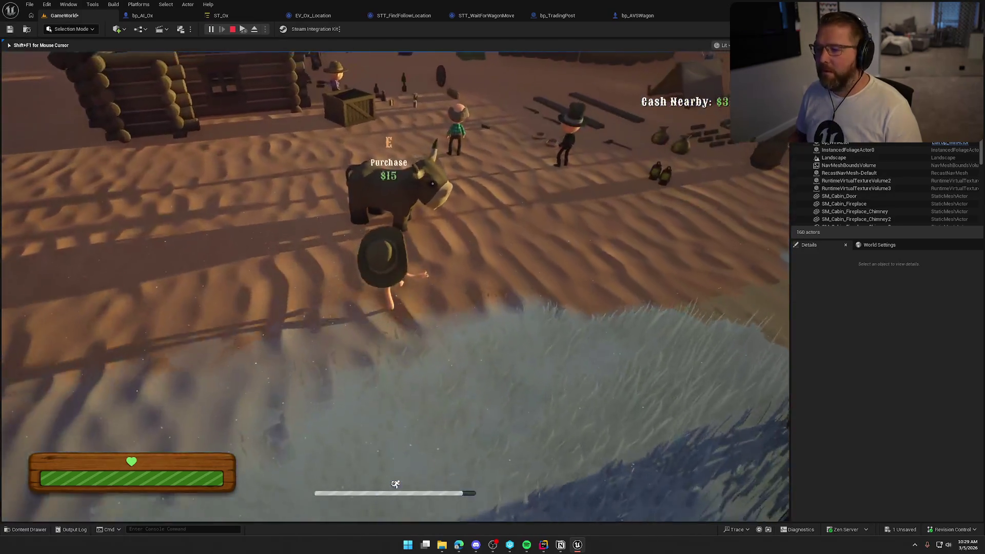
key(w)
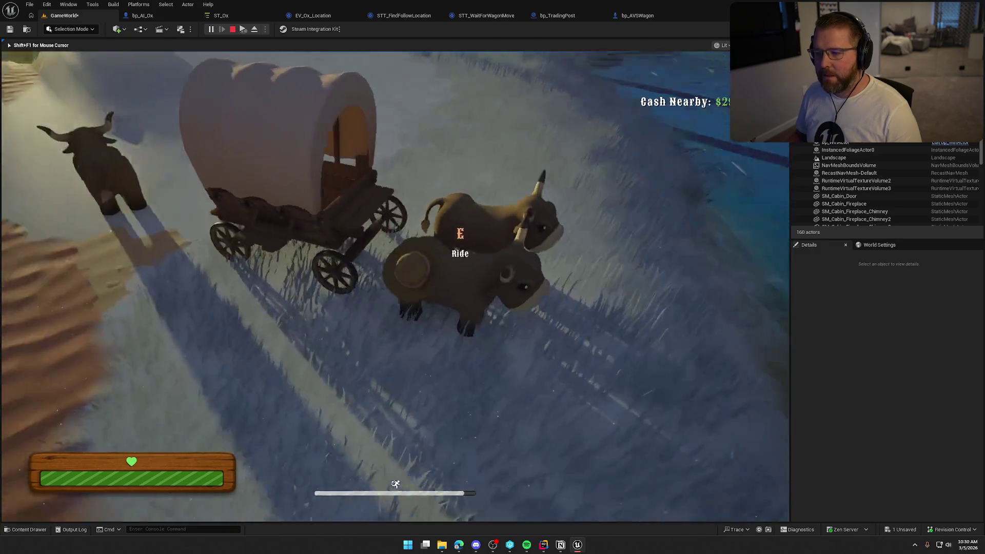
- Drive the wagon toward the water, dismount, mount the yoked ox to check following, then stop
key(e)
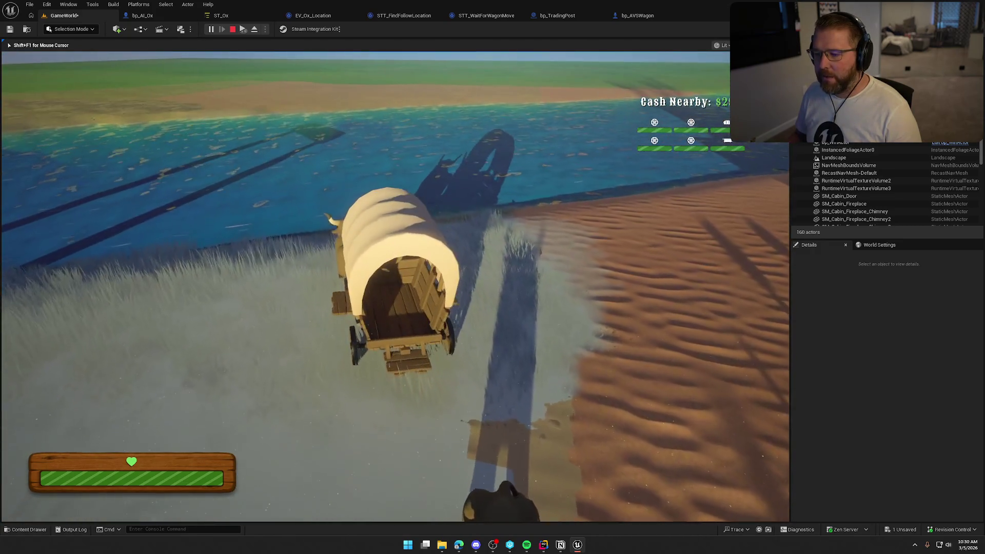
key(w)
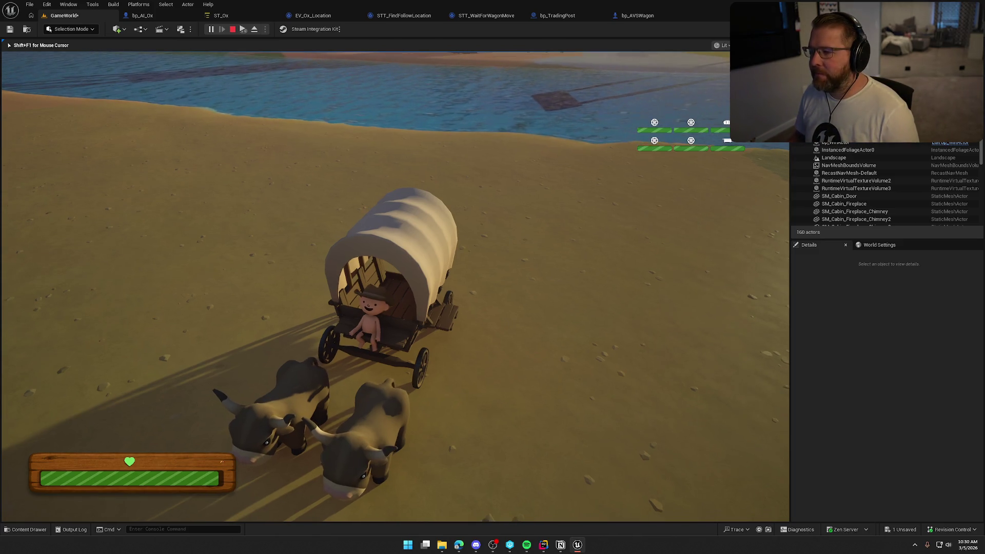
key(e)
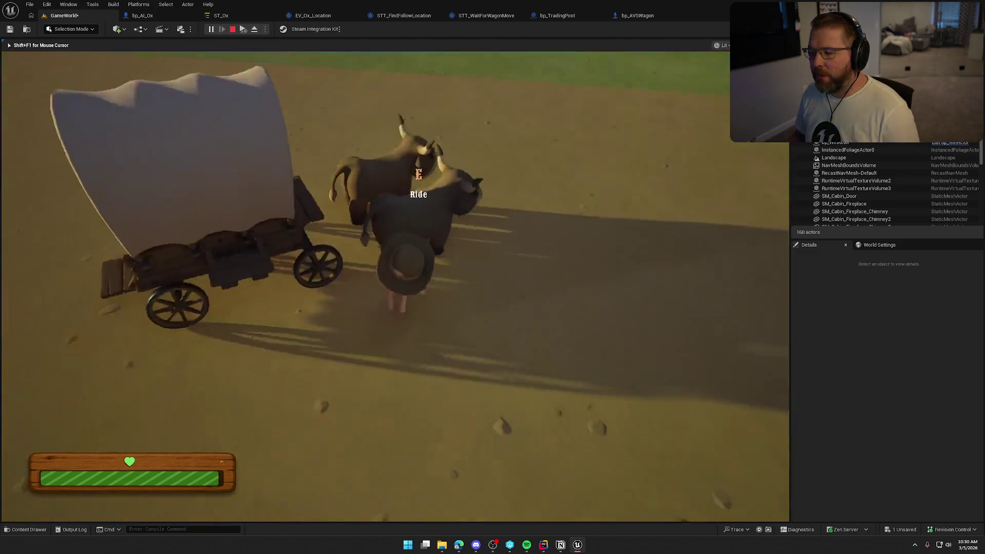
key(w)
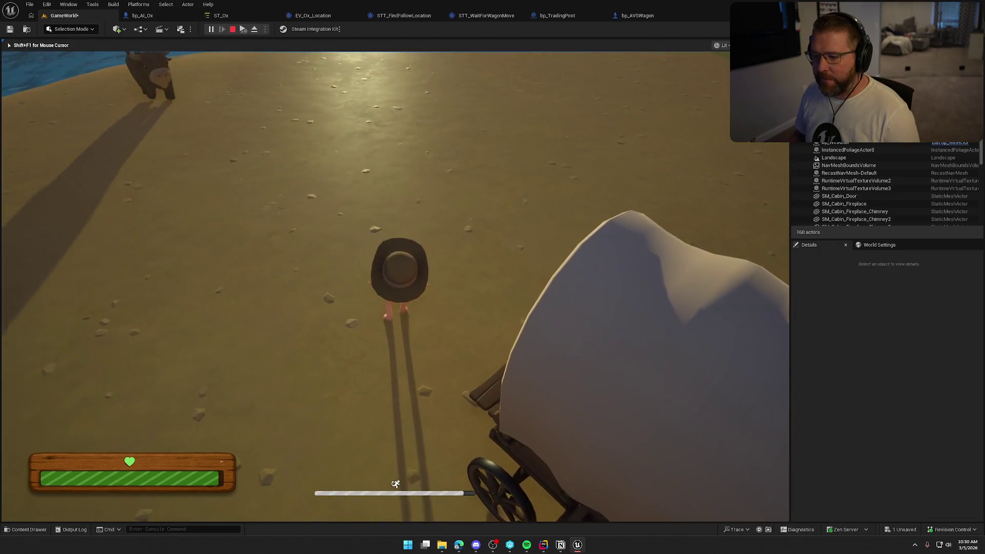
key(s)
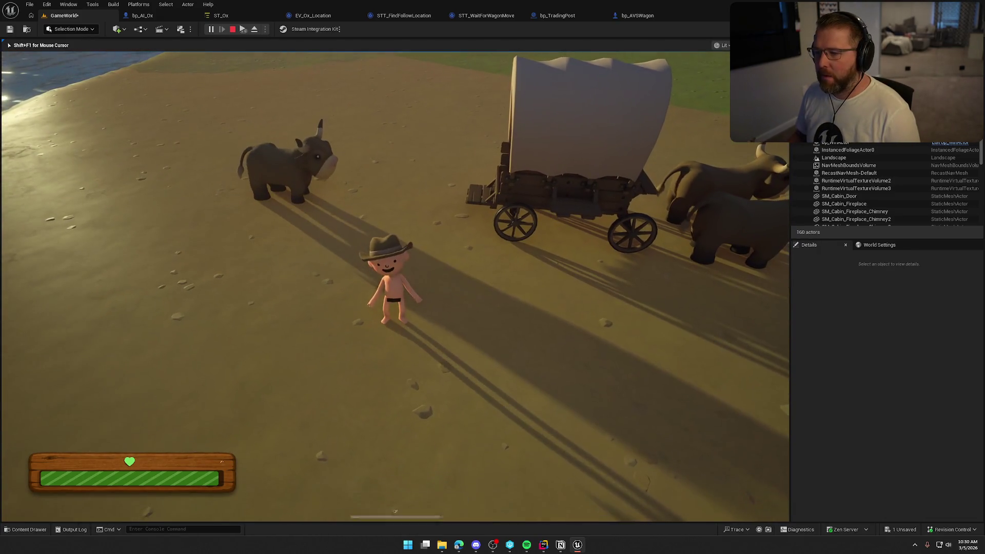
key(w)
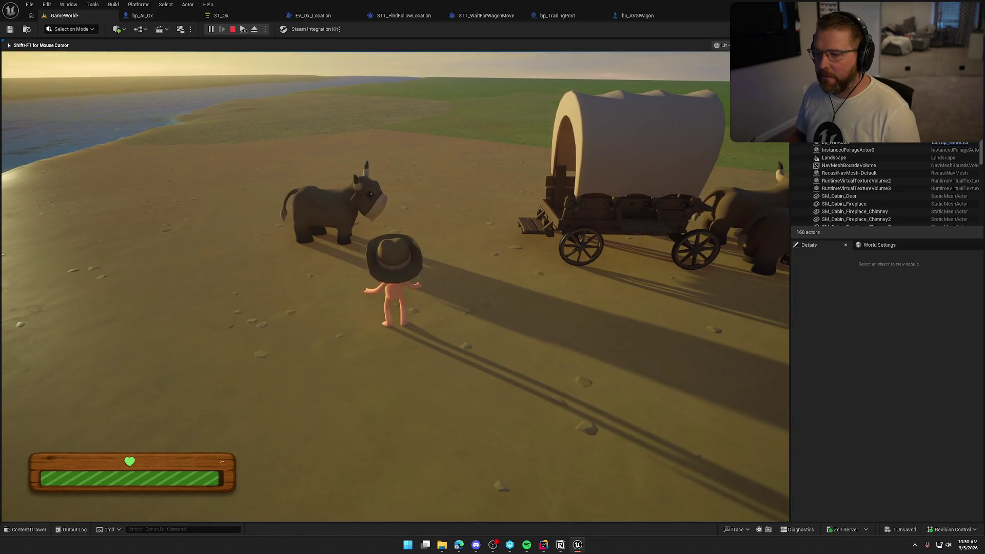
key(shift+w)
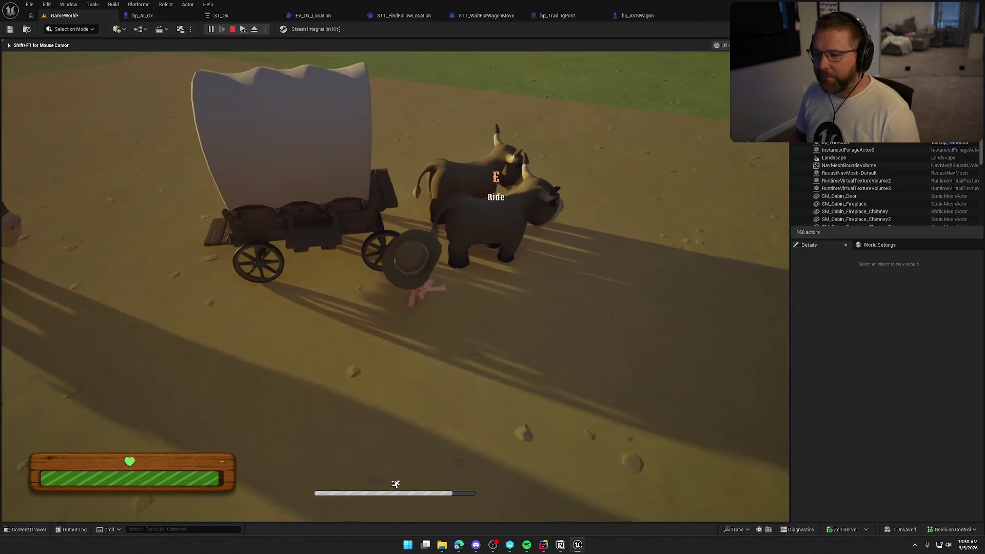
key(e)
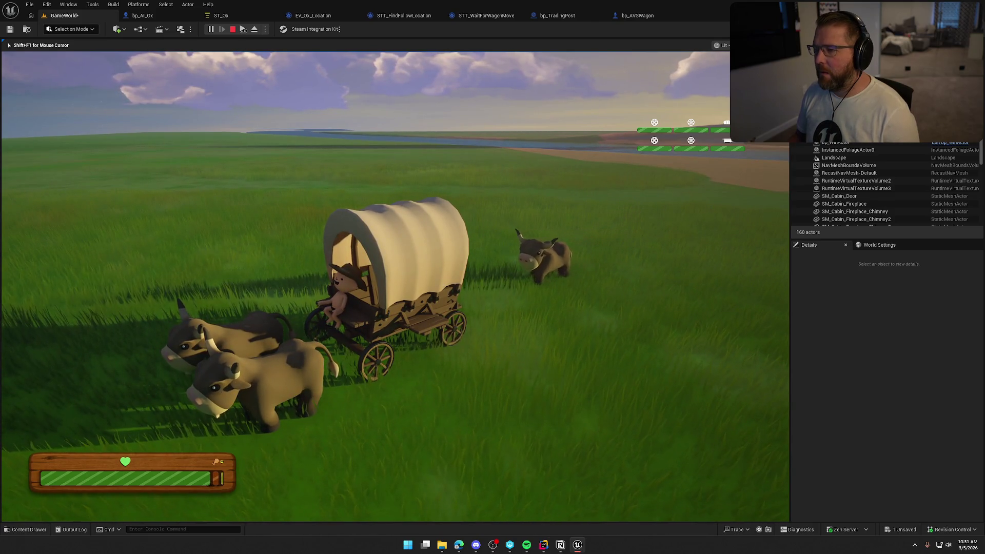
key(Escape)
- Enable Track Moving Goal and Allow Strafe on ST_Ox's Move To task, keeping radius 50.0
click(320, 17)
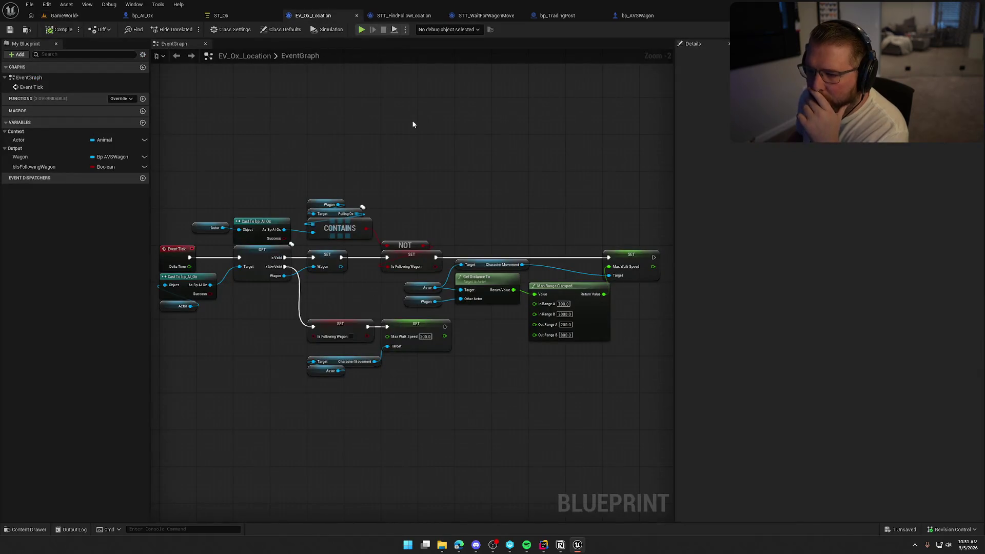
click(407, 16)
click(221, 16)
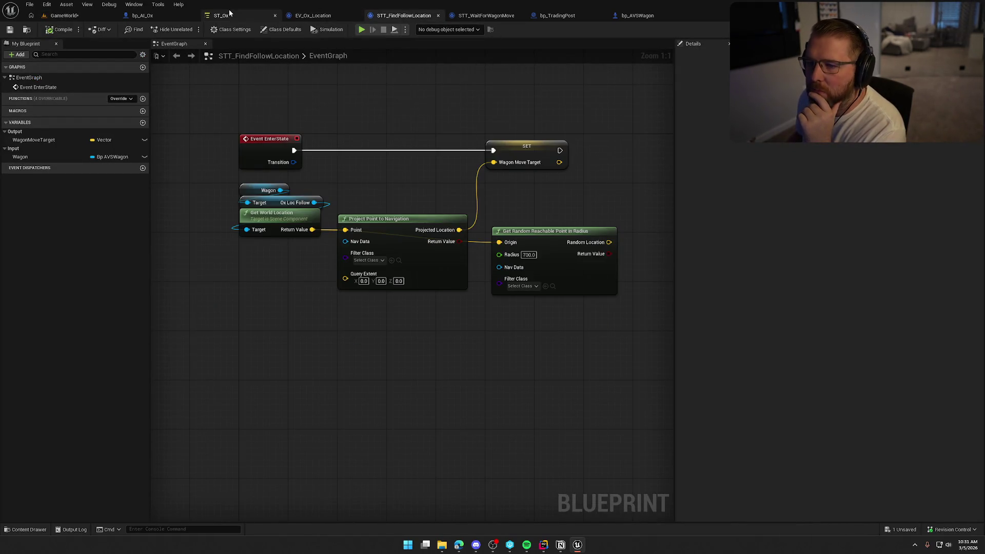
click(325, 125)
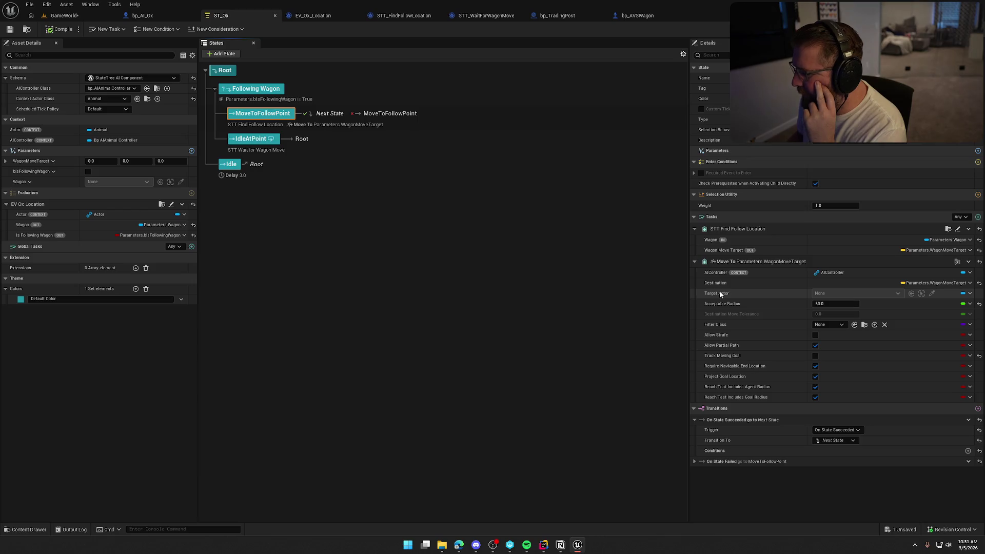
click(815, 355)
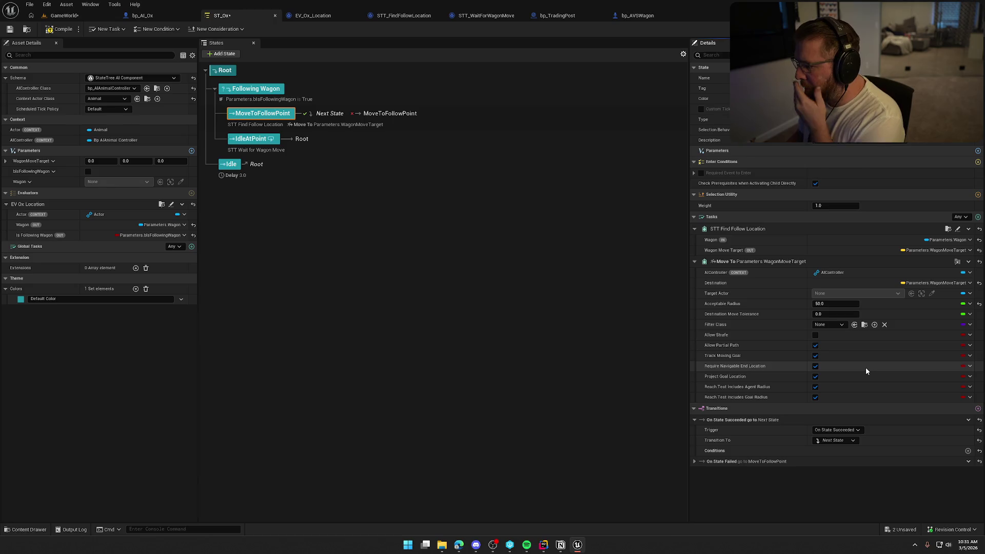
click(815, 334)
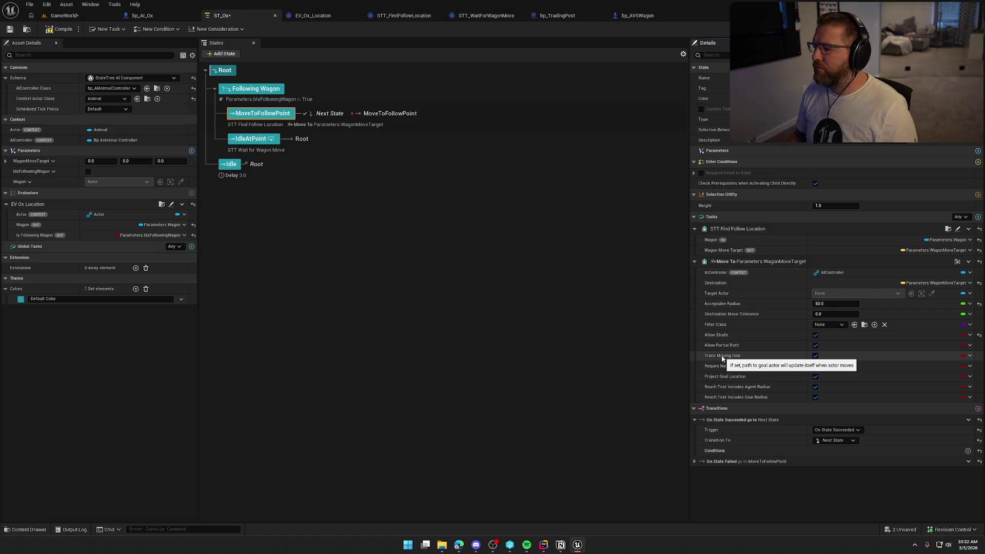
click(59, 31)
- Run another play test in GameWorld, then return to the Find Follow Location task graph via ST_Ox
click(69, 16)
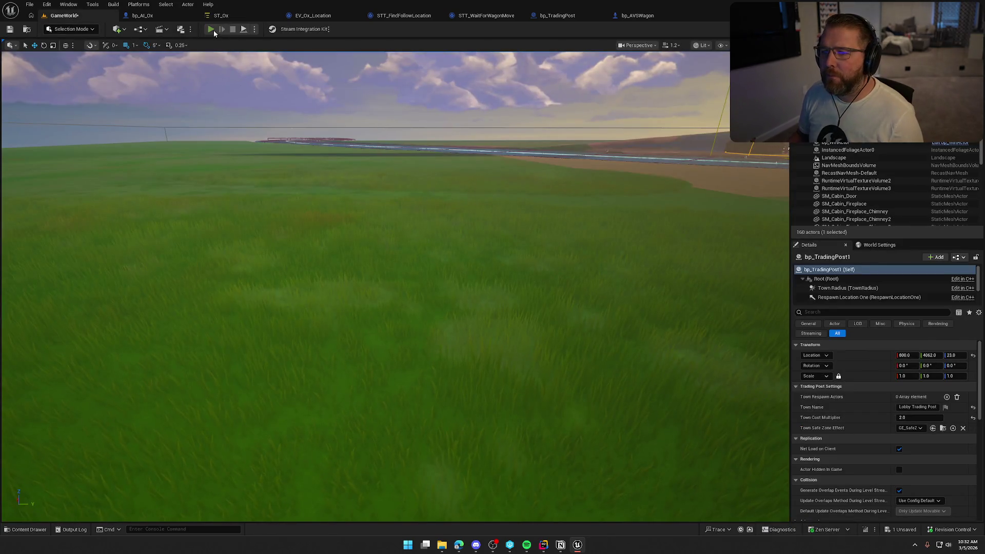
click(214, 30)
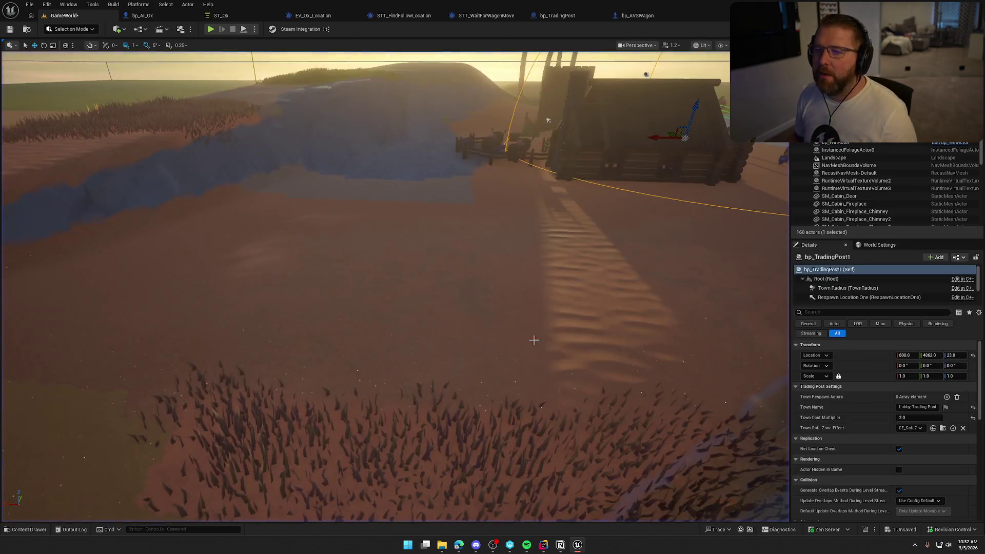
click(143, 15)
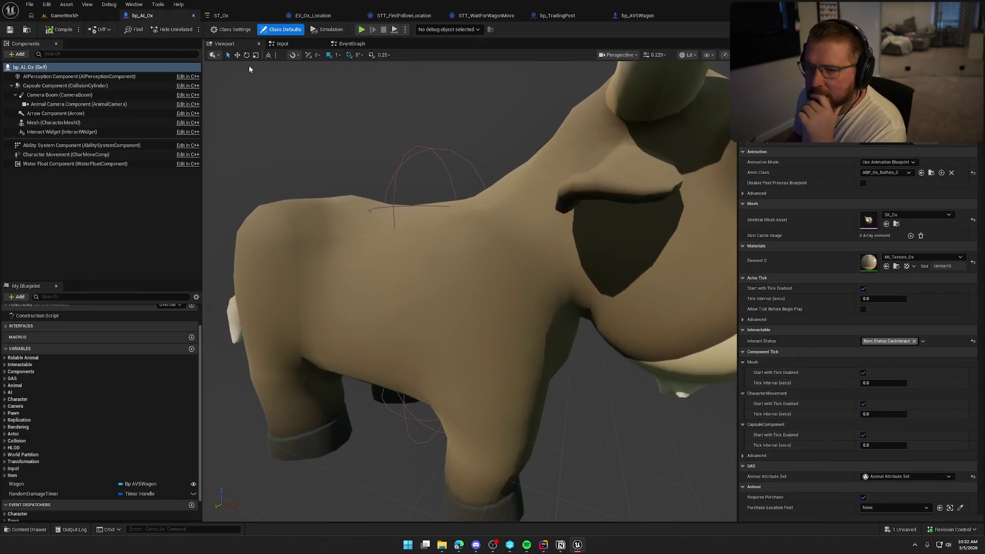
click(234, 17)
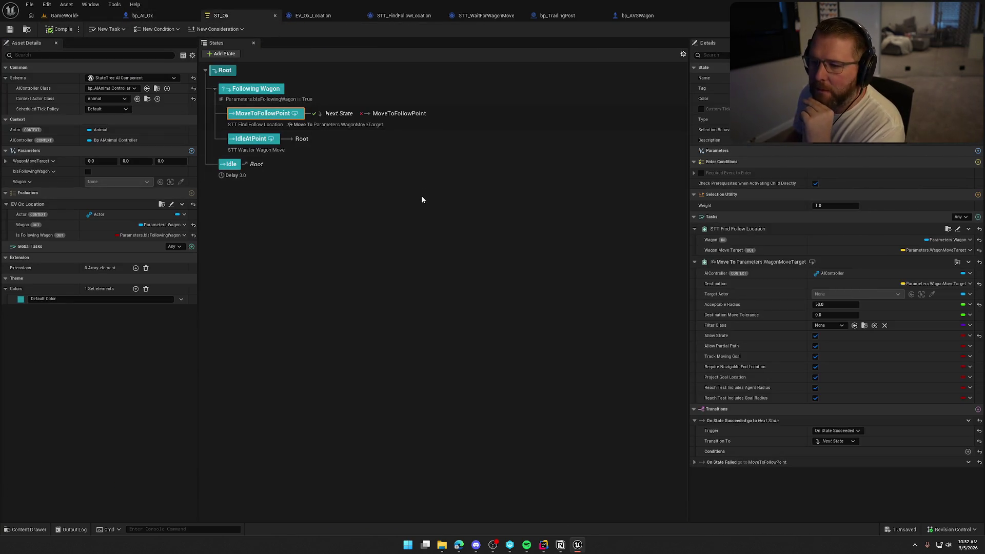
click(265, 125)
click(404, 15)
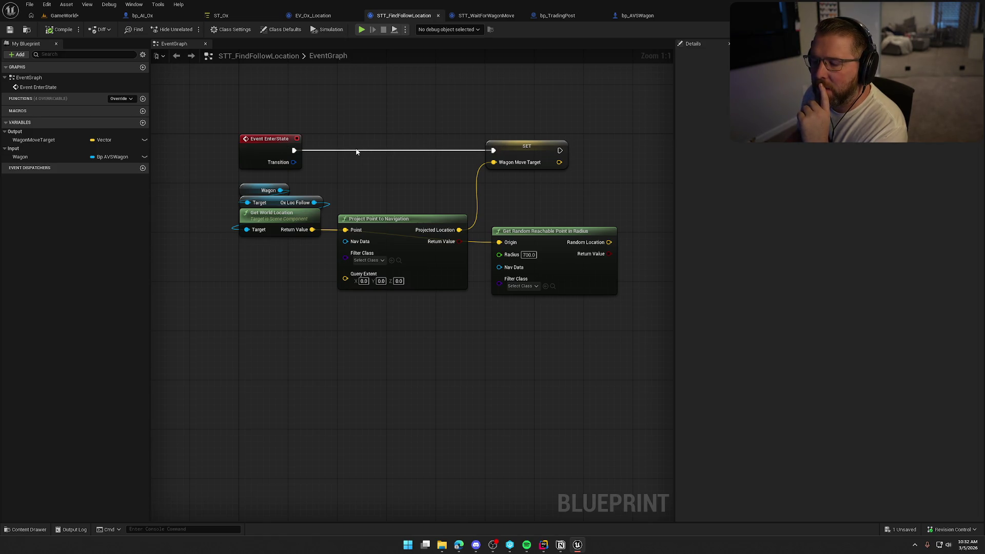
- Add an Event Tick override beside Event EnterState and connect it to SET Wagon Move Target
drag(271, 138, 277, 95)
click(121, 98)
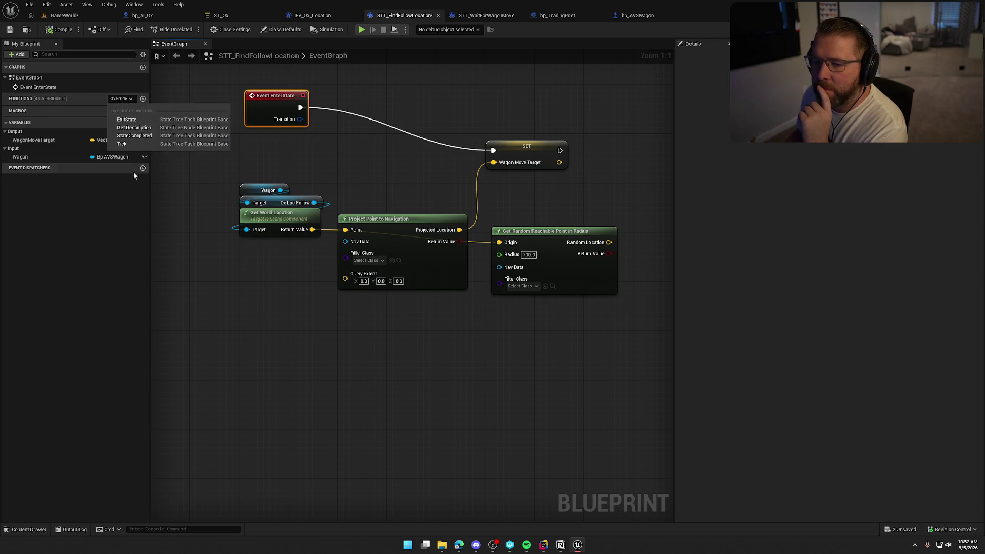
click(135, 142)
mouse_move(365, 352)
mouse_down()
mouse_move(390, 191)
mouse_move(368, 163)
mouse_move(610, 175)
mouse_up()
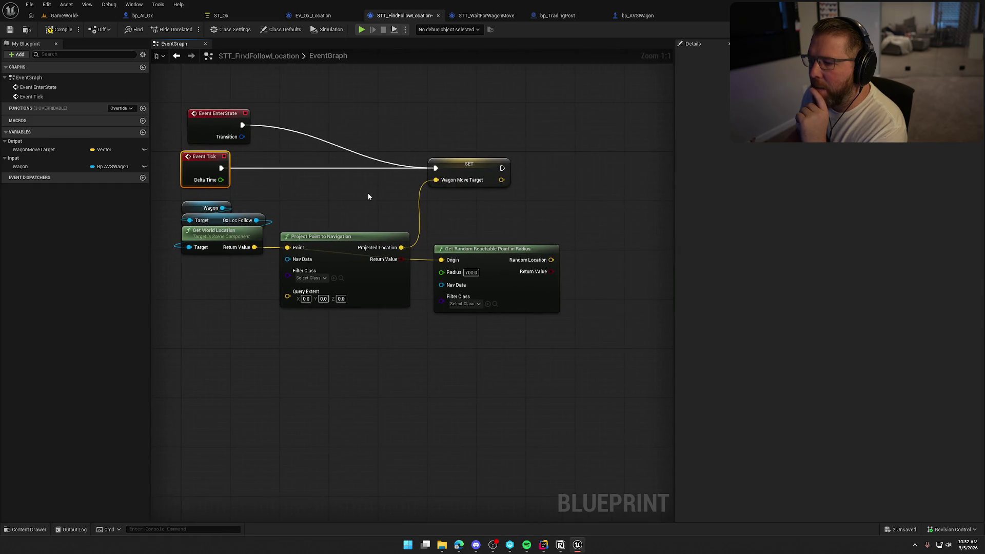
click(539, 291)
key(alt+p)
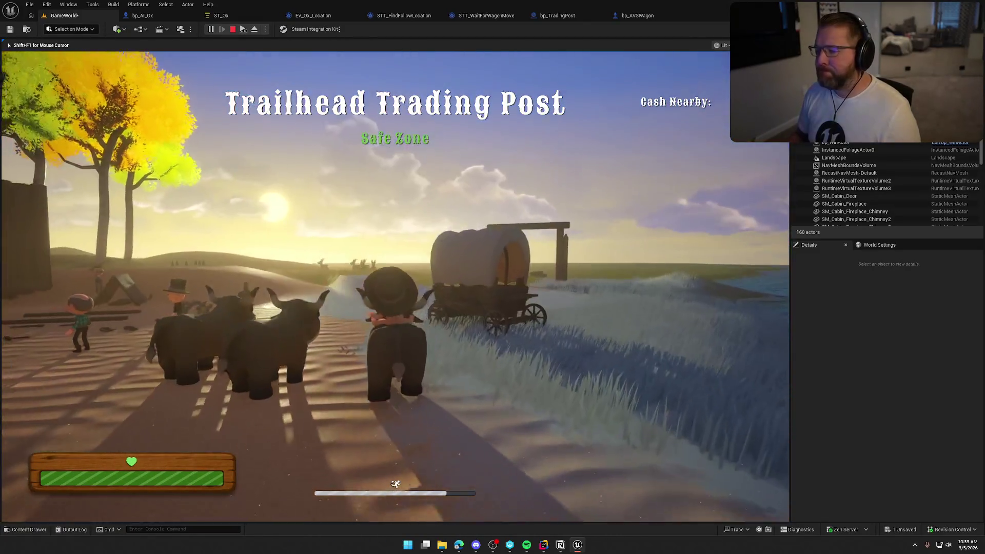
- Walk to the wagon, ride an ox and the wagon to confirm the oxen follow, then stop
key(w)
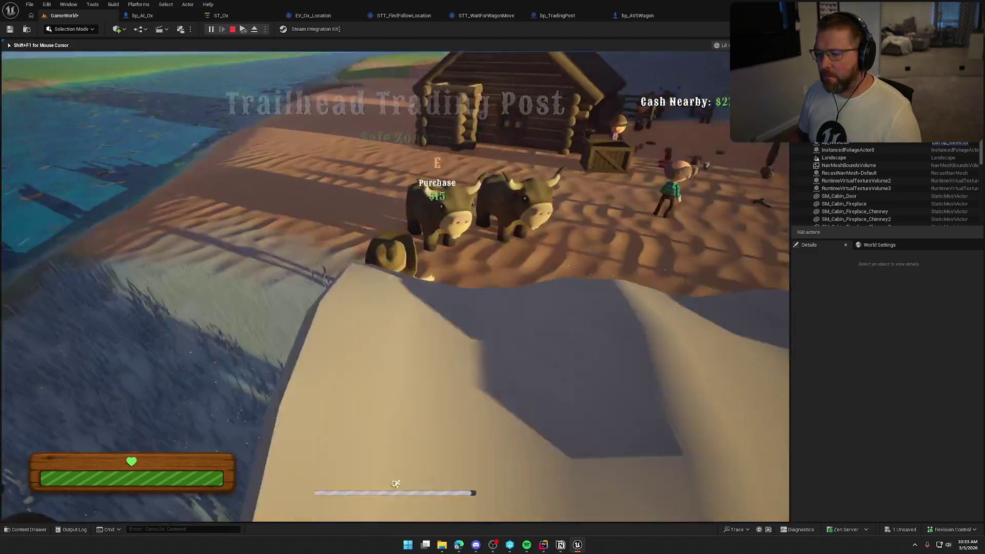
key(w)
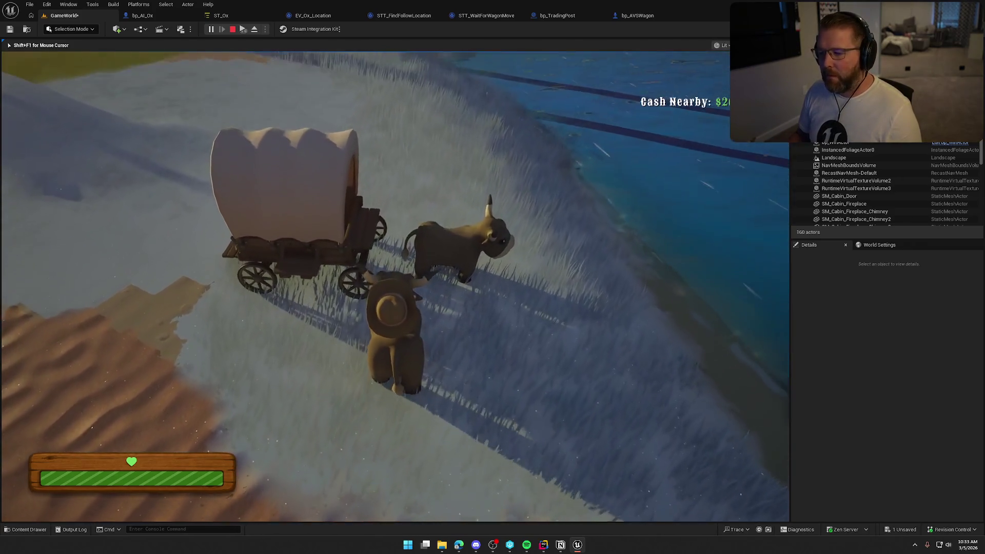
key(shift)
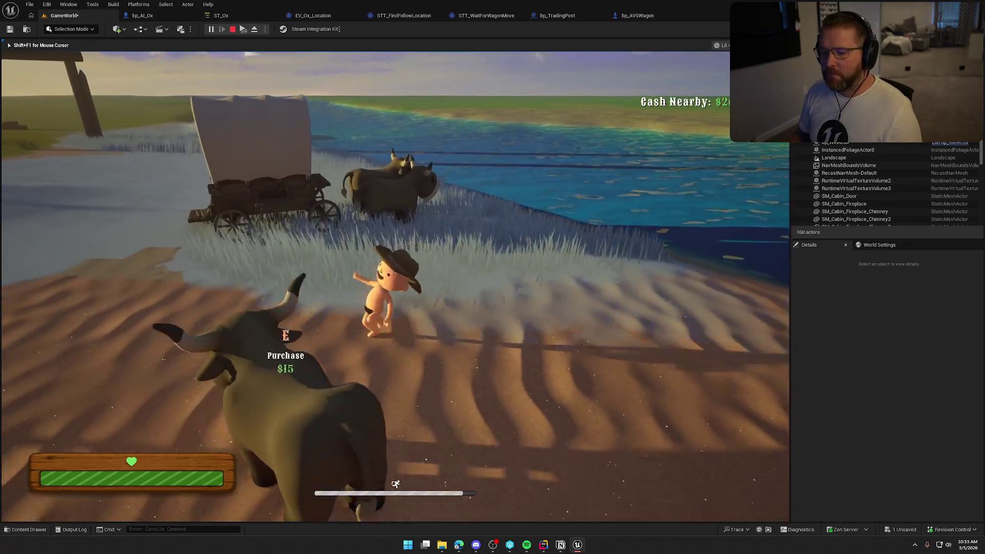
key(e)
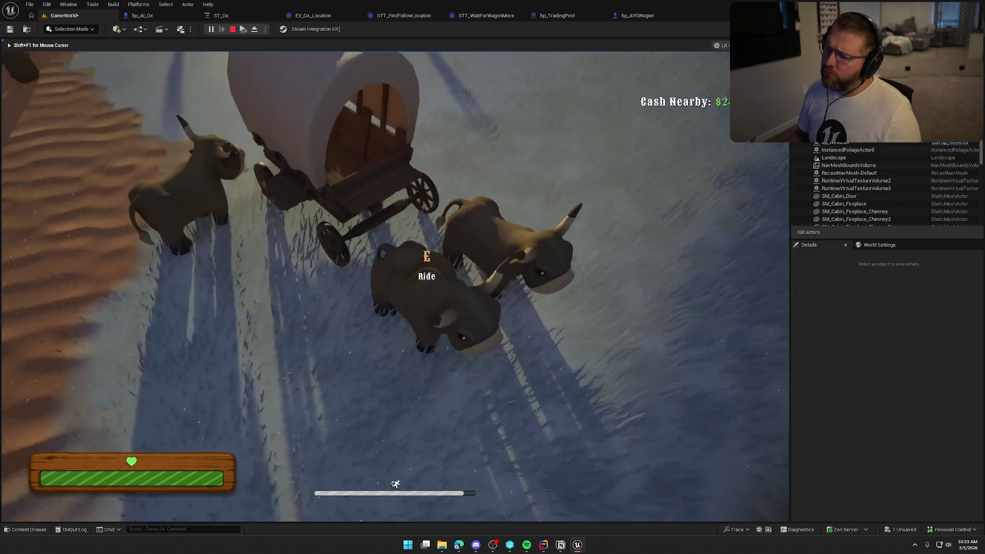
key(e)
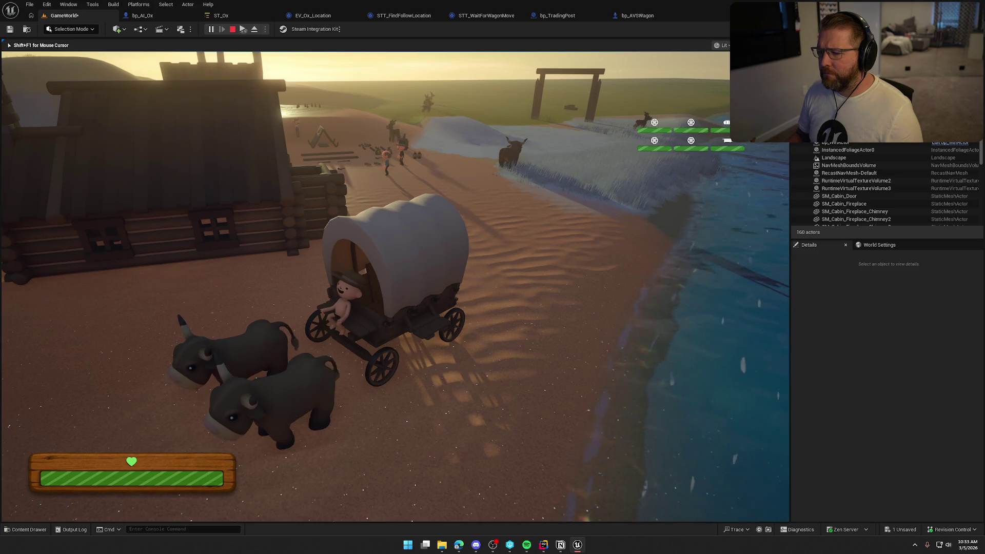
key(Escape)
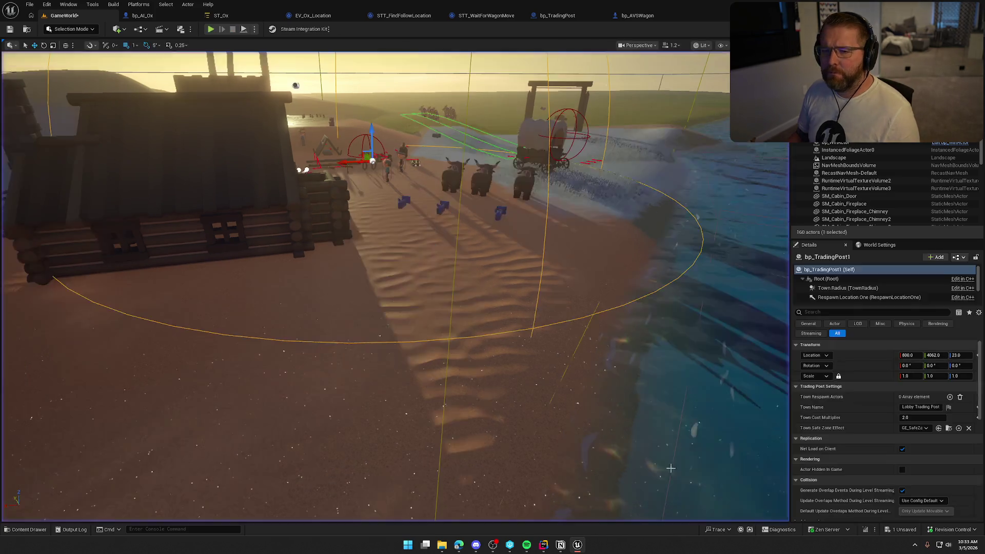
click(228, 17)
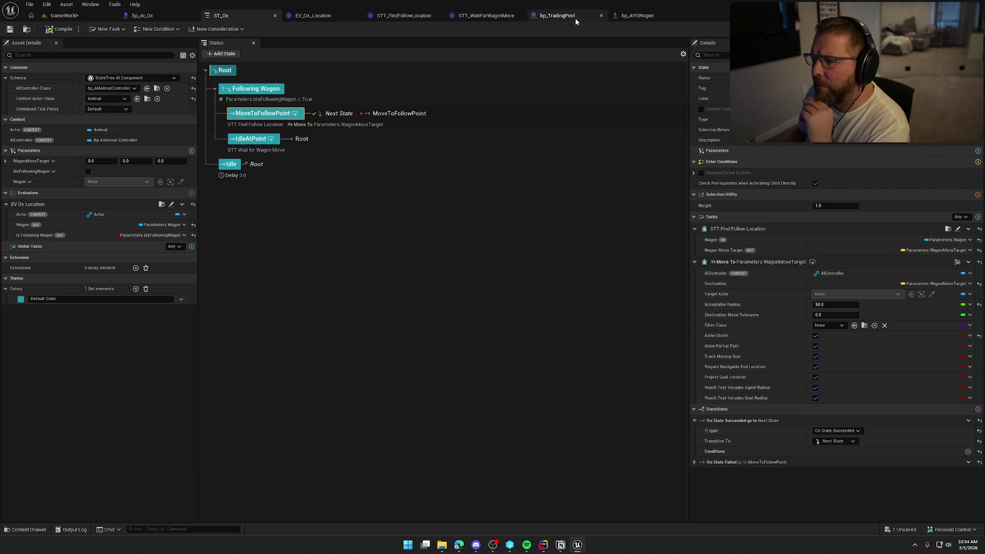
- Return to the STT_FindFollowLocation event graph and view its Class Defaults and Class Settings
click(485, 15)
click(406, 16)
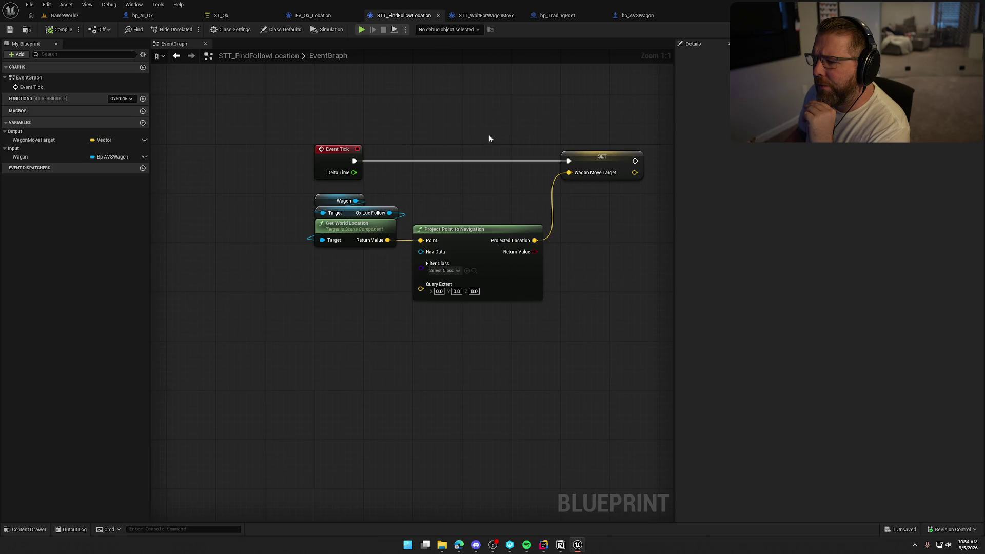
drag(586, 292, 517, 287)
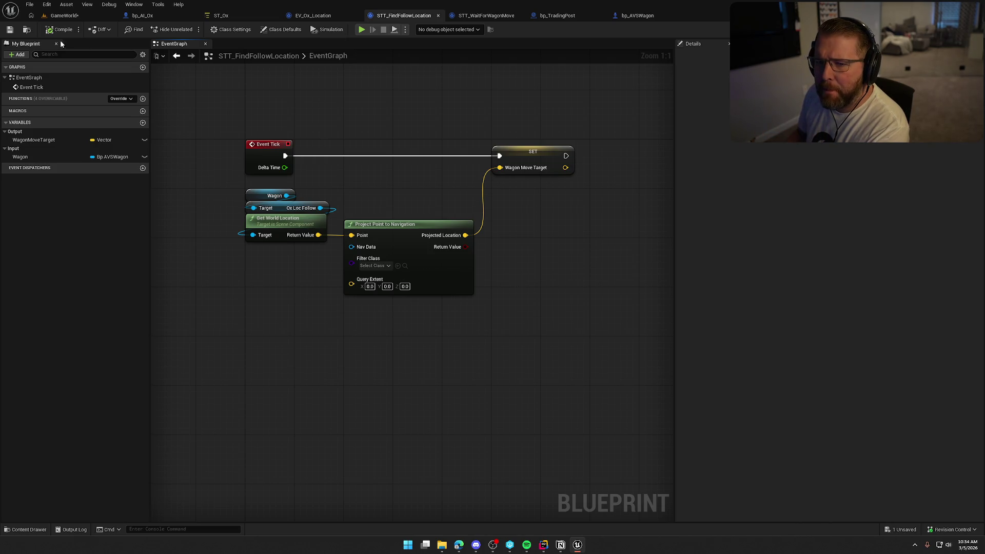
click(277, 29)
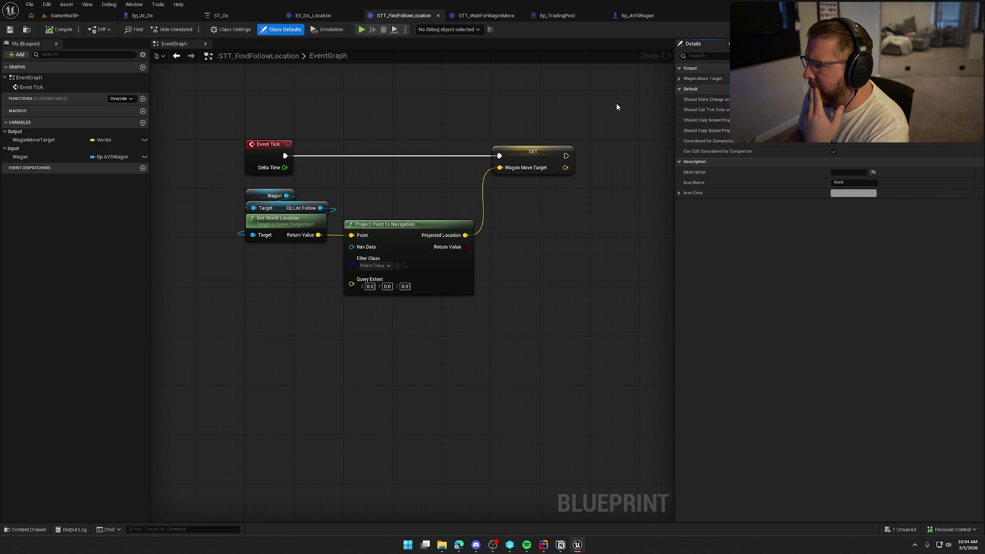
click(230, 29)
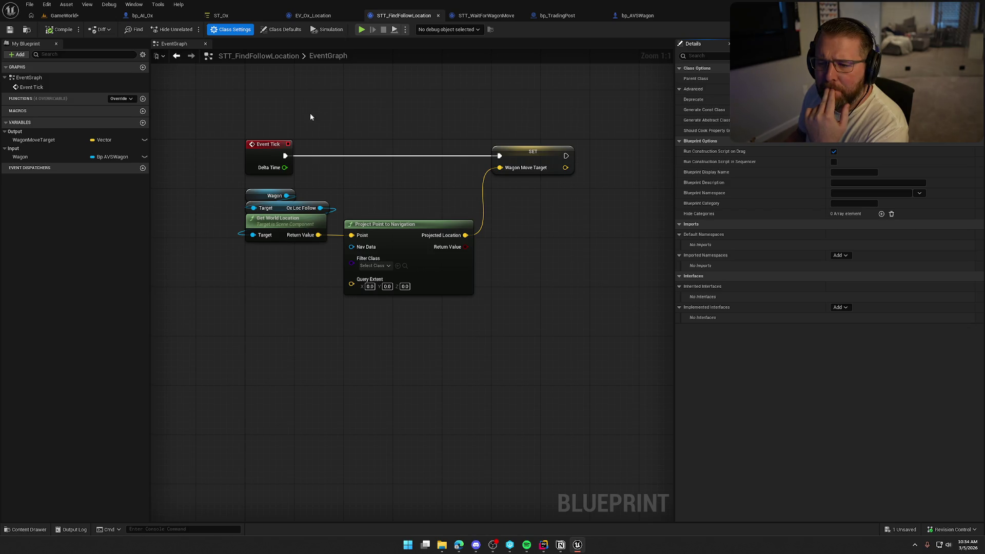
mouse_move(597, 174)
mouse_down()
mouse_move(502, 162)
mouse_move(521, 143)
mouse_up()
- Add a Draw Debug Sphere after SET, centred on Wagon Move Target with radius 10
text(dr)
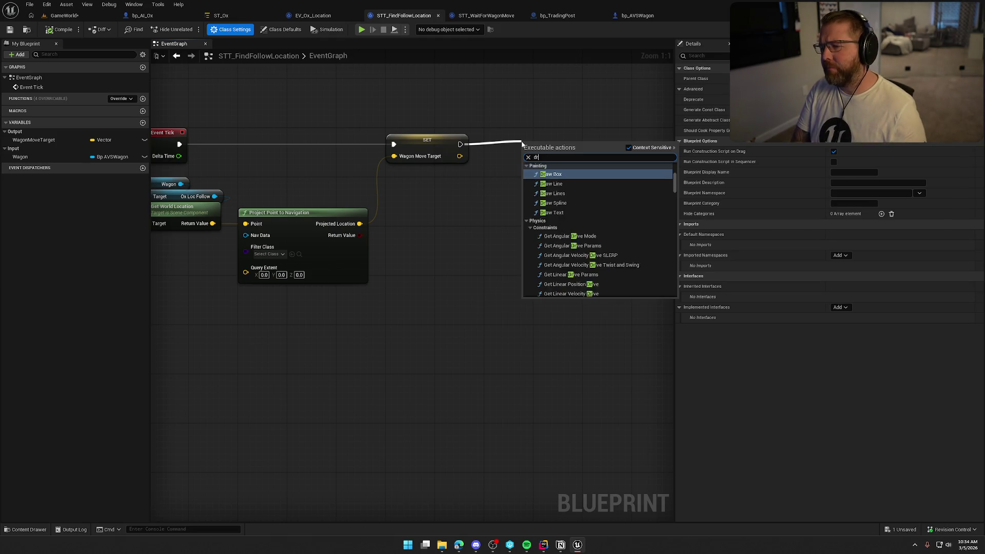
text(aw debu)
text( sphere)
key(Return)
mouse_move(521, 142)
mouse_down()
mouse_move(538, 134)
mouse_move(486, 163)
mouse_move(460, 156)
mouse_up()
key(q)
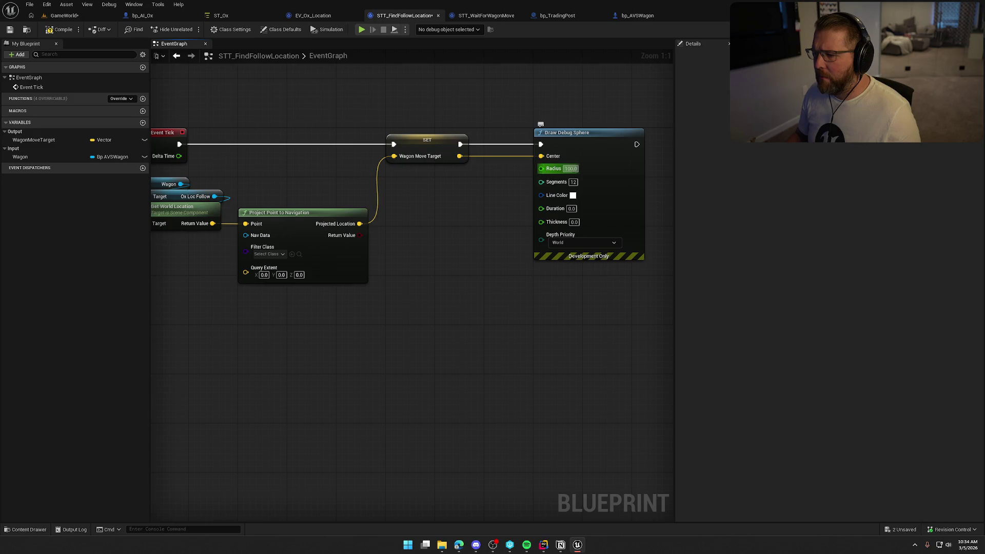
text(10)
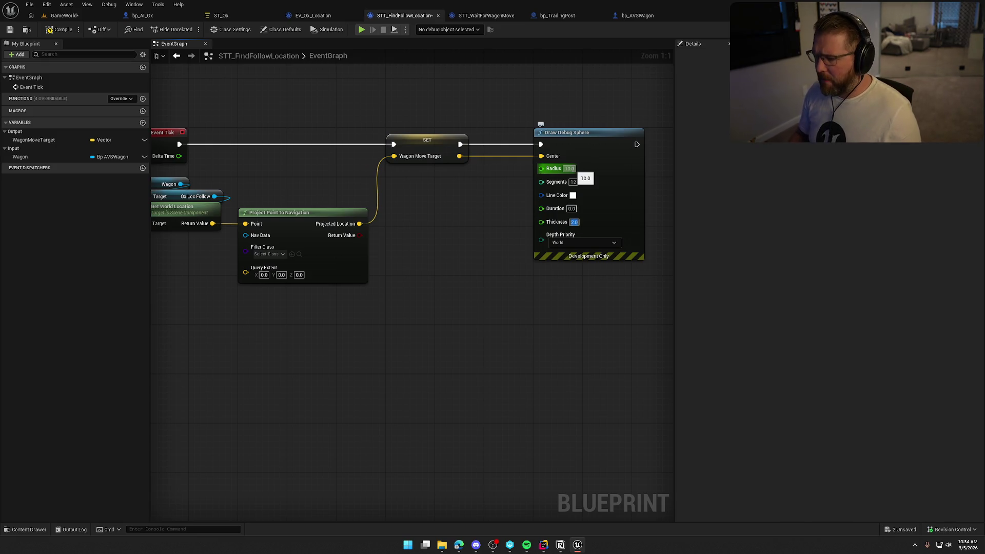
mouse_move(562, 174)
mouse_down()
mouse_move(592, 296)
mouse_move(353, 195)
mouse_up()
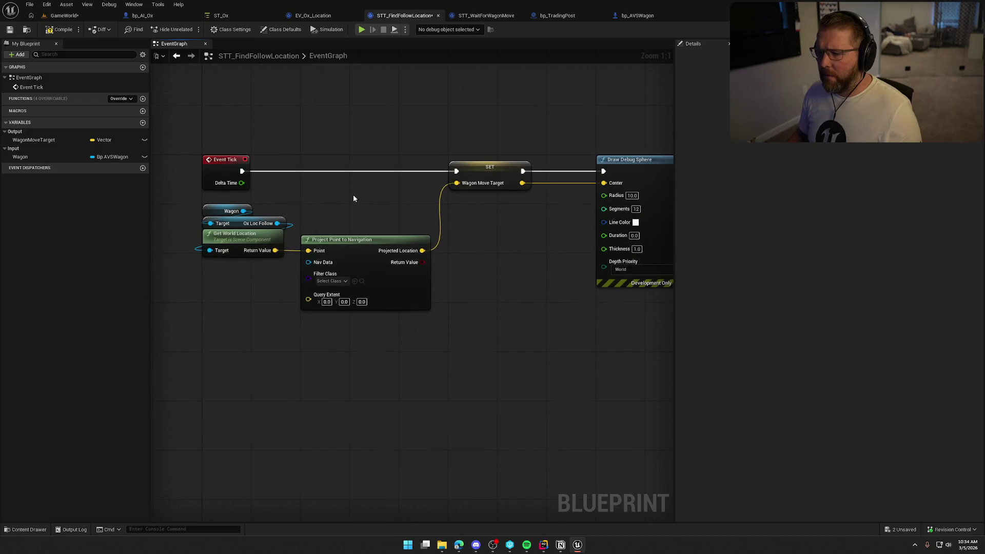
- In the running GameWorld level, walk past the trading post and wagon and climb onto an ox
click(65, 16)
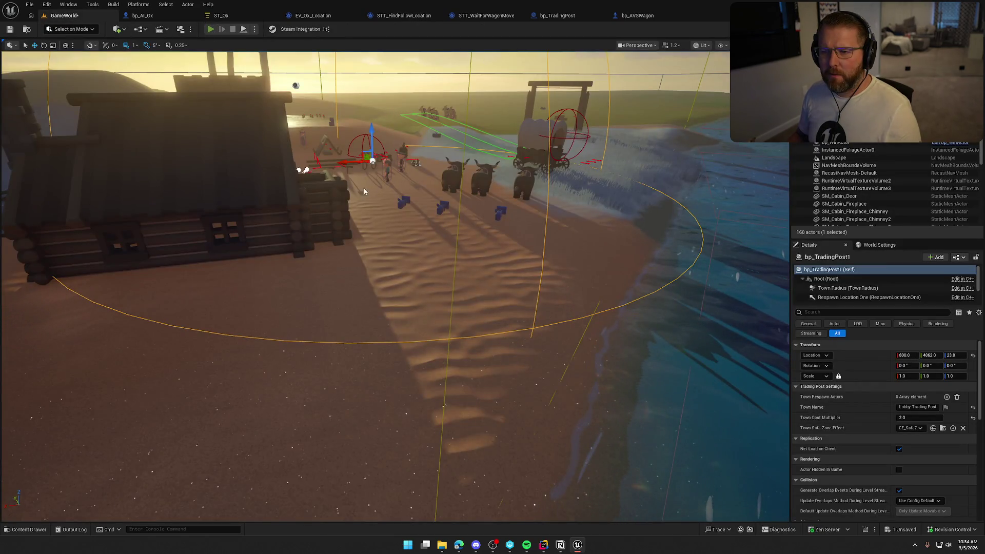
key(w)
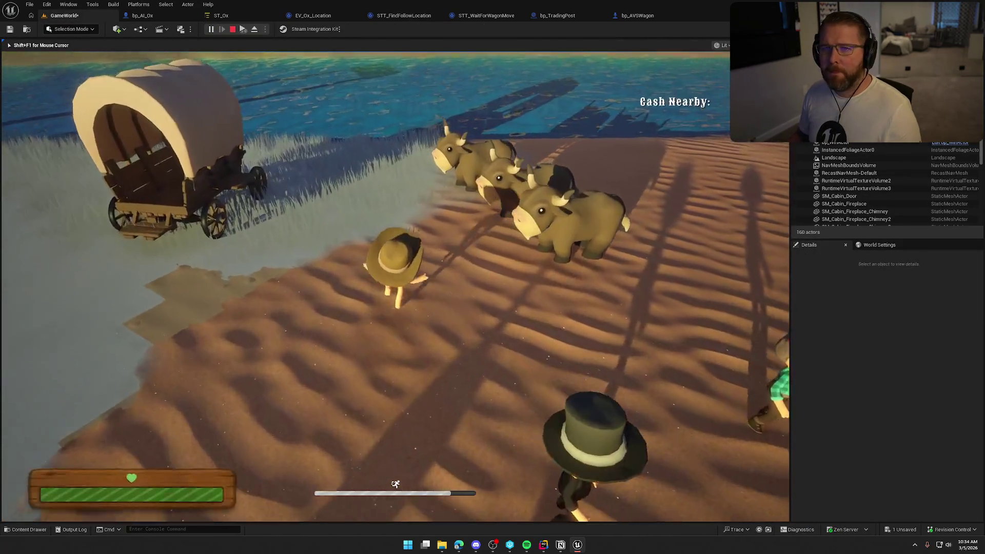
key(w)
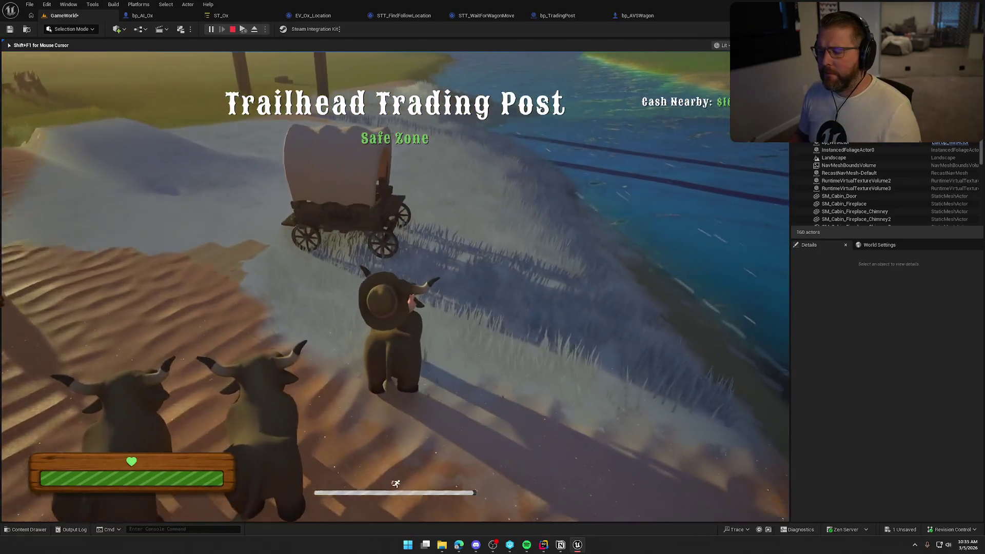
key(w)
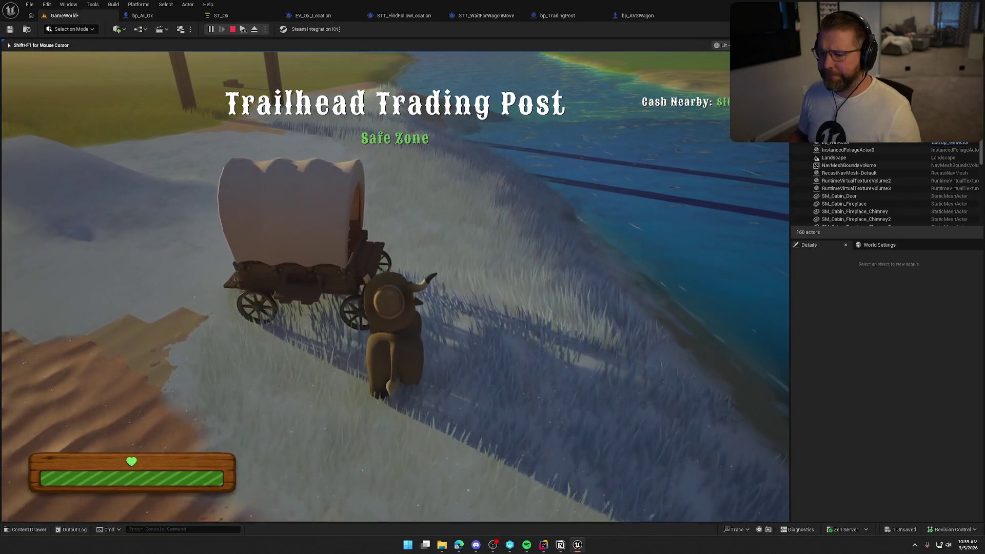
key(e)
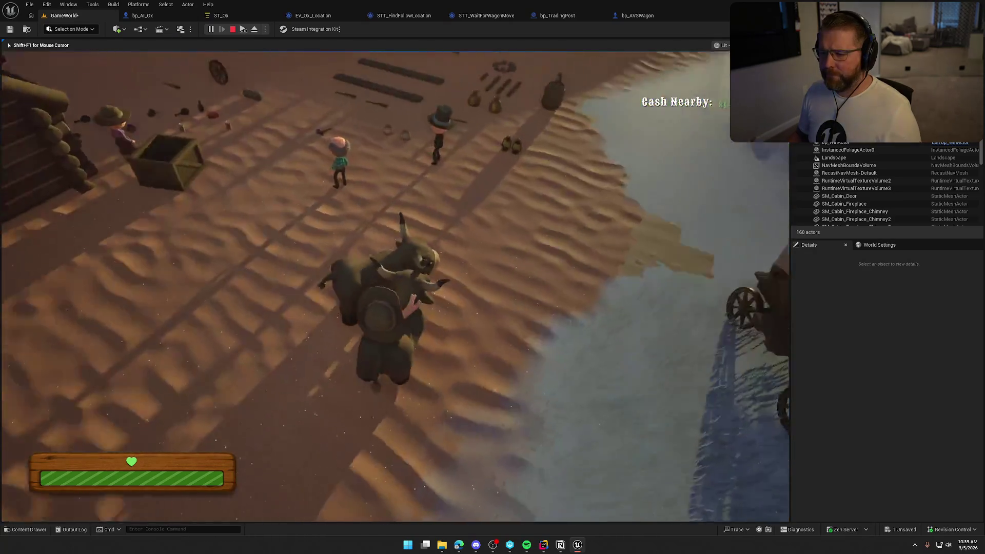
- Ride the ox up to the wagon, dismount, and eject from play with F8
key(w)
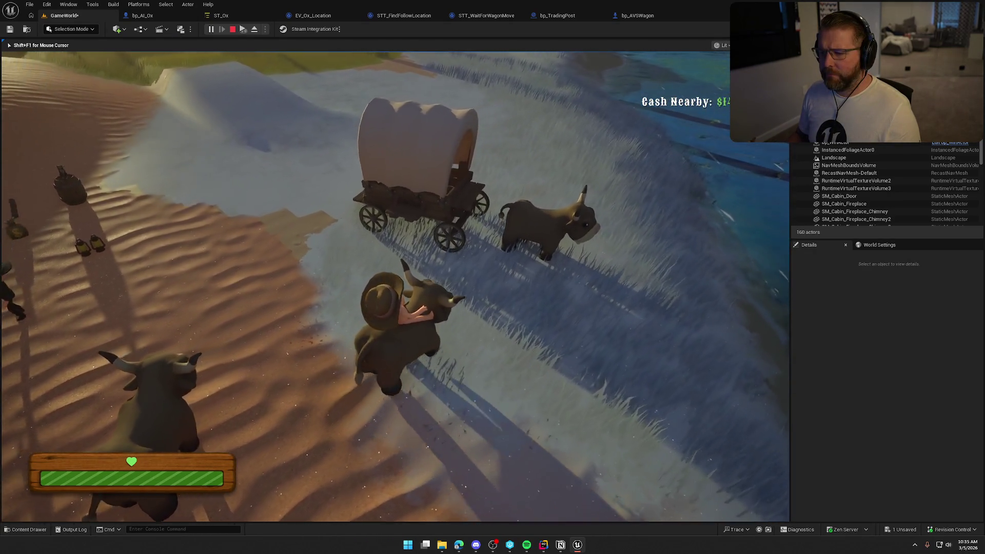
key(shift)
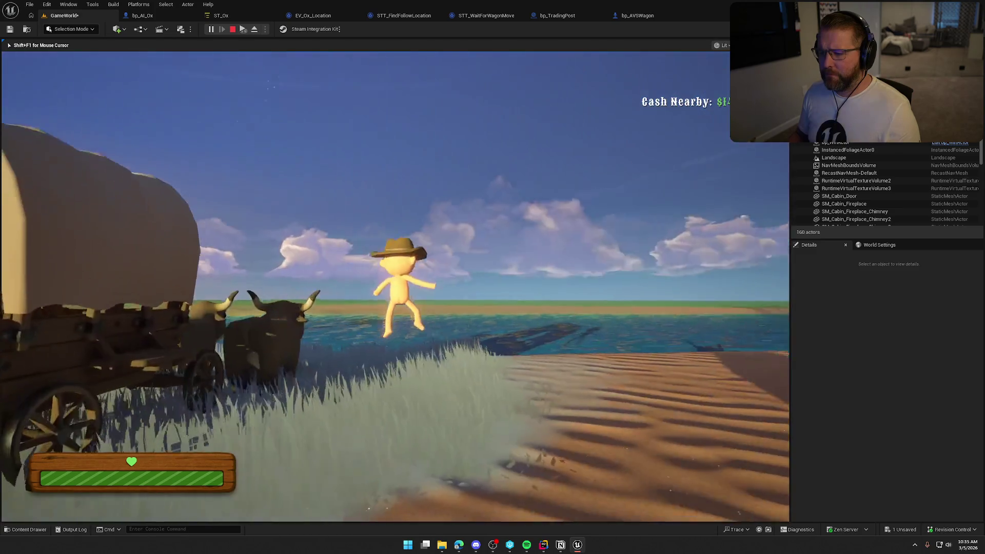
key(d)
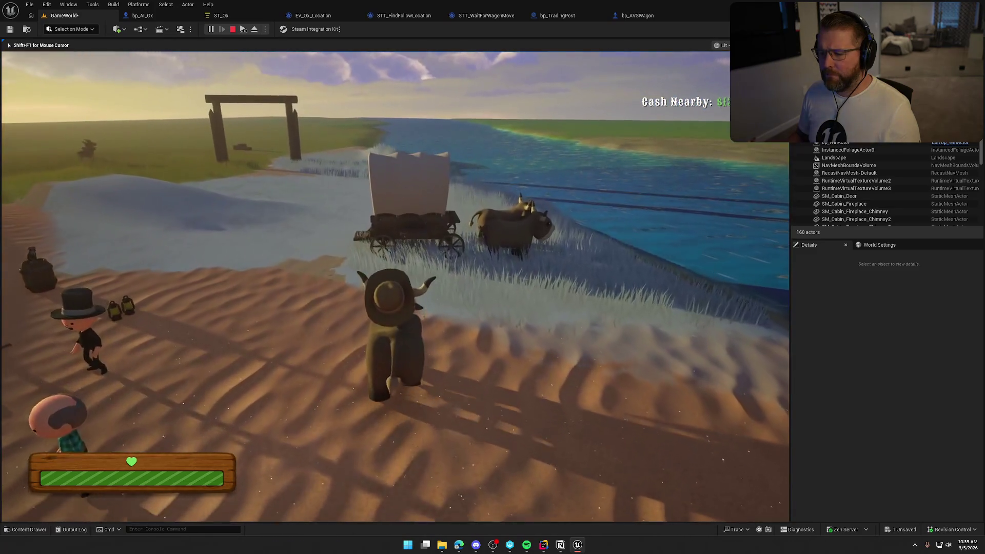
key(w)
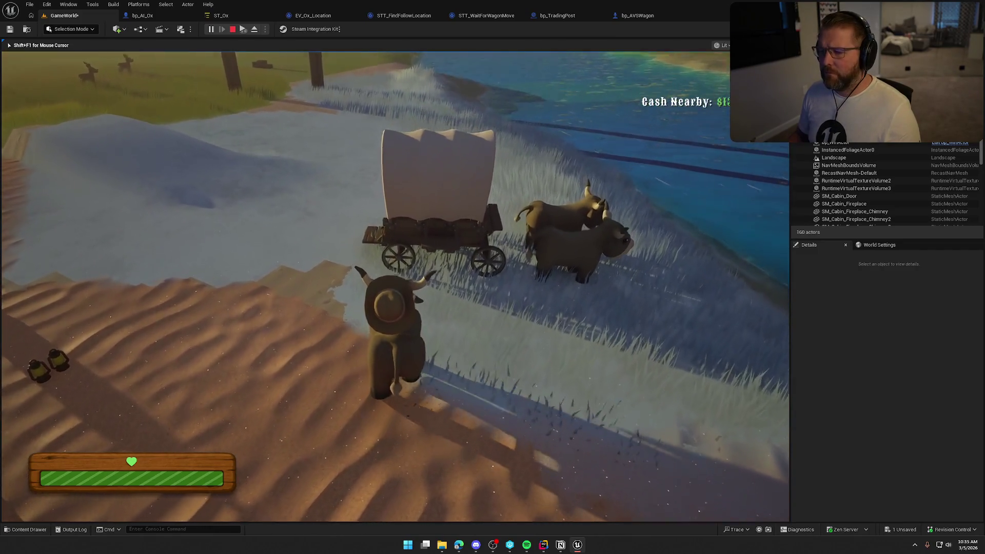
key(e)
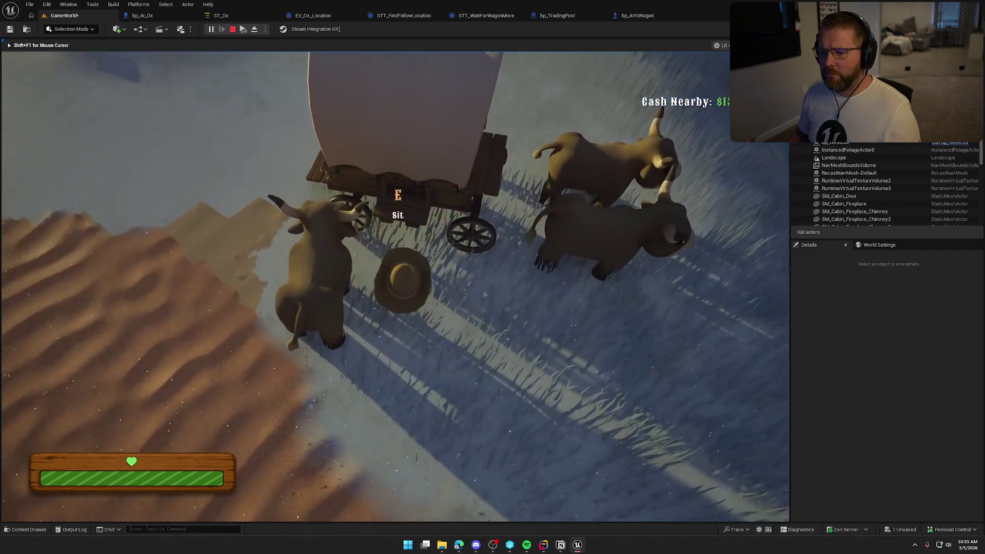
key(shift)
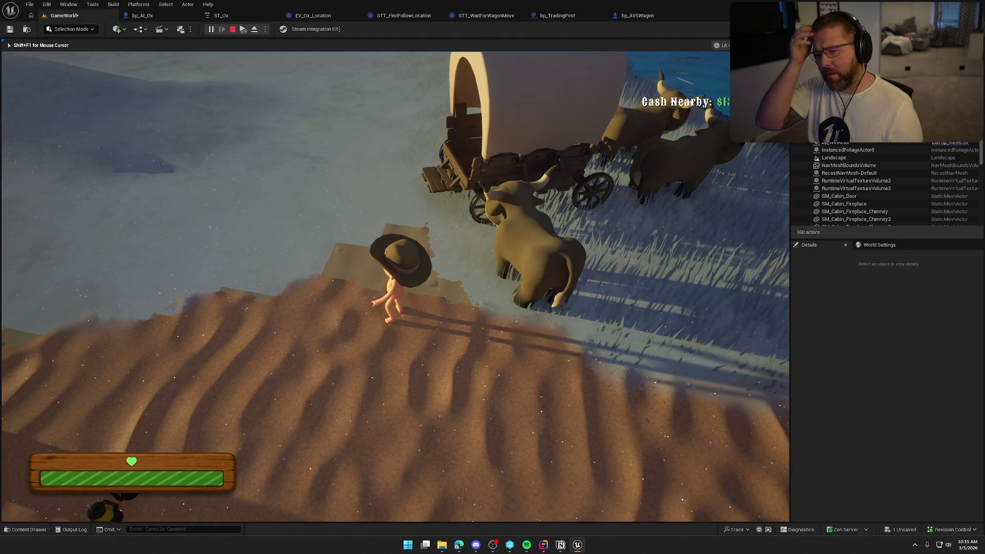
key(F8)
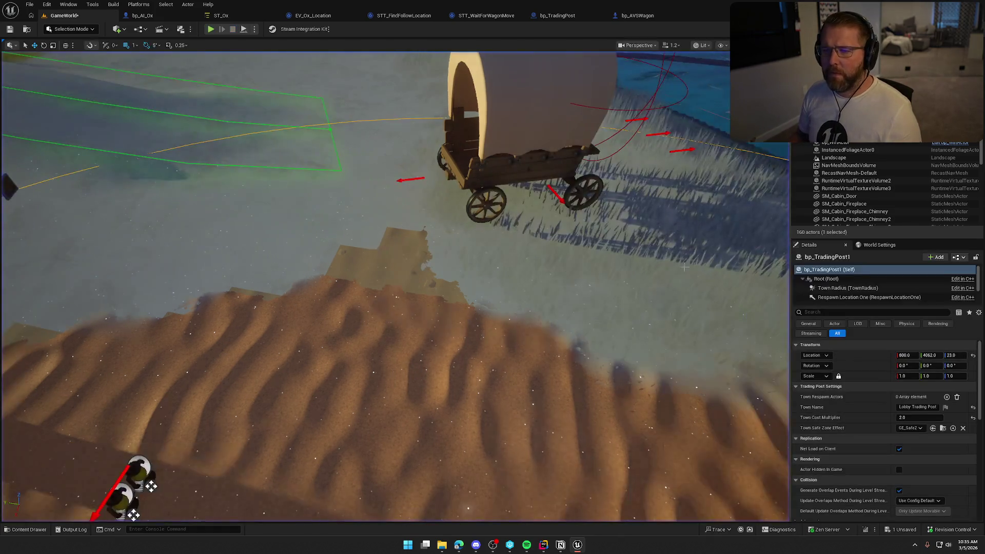
click(221, 15)
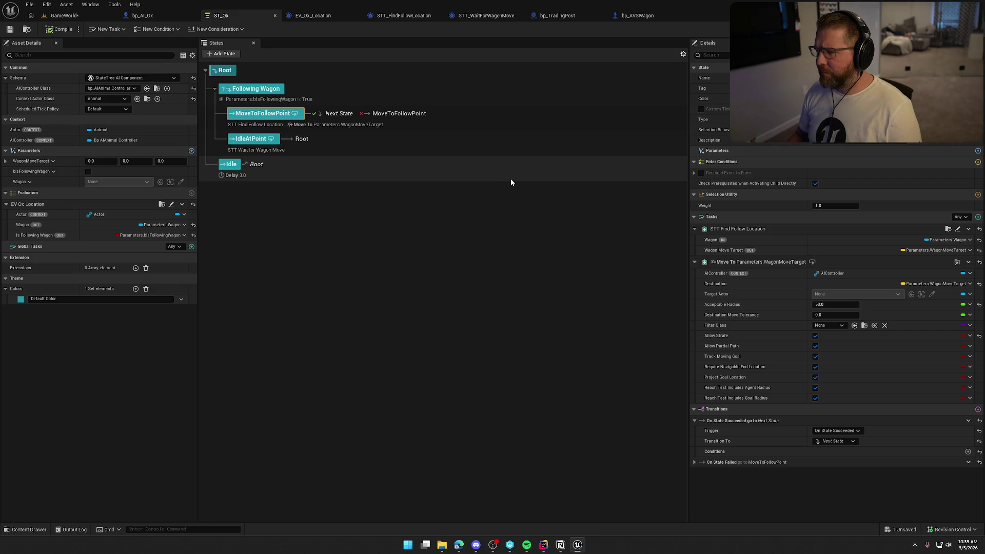
- In STT_FindFollowLocation, rewire Event Tick to drive the Wagon Move Target SET node
click(400, 16)
drag(223, 171, 223, 122)
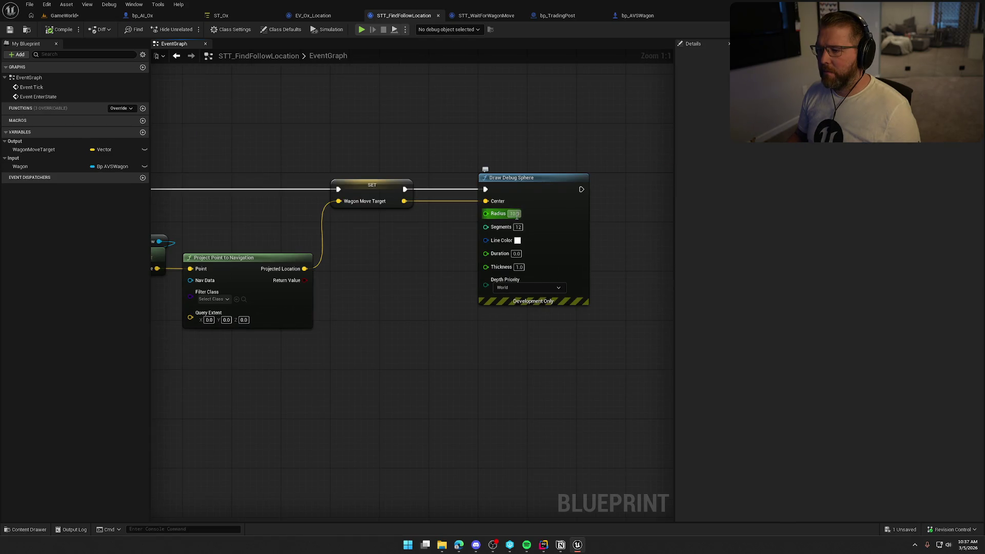
mouse_move(410, 302)
mouse_down()
mouse_move(558, 264)
mouse_move(464, 298)
mouse_up()
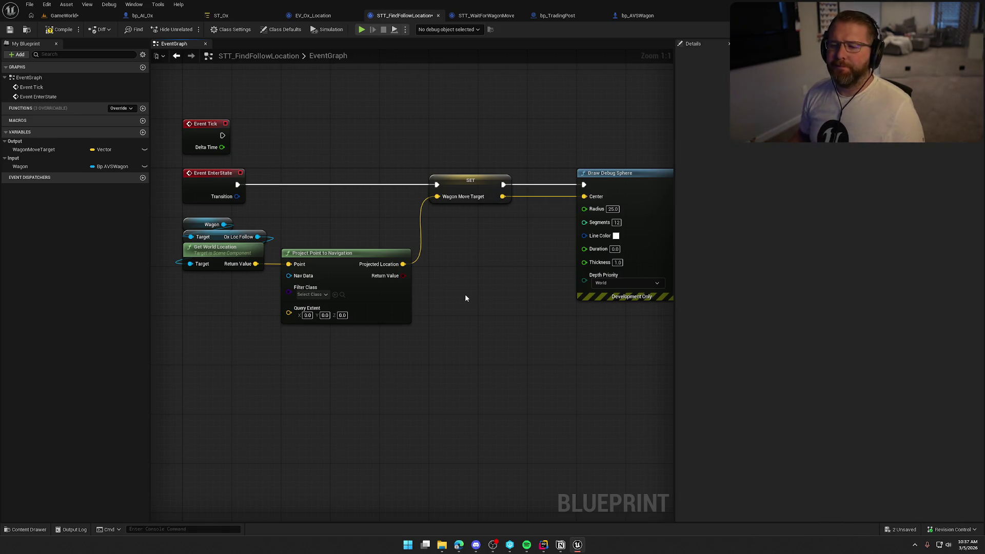
drag(222, 135, 436, 185)
alt+click(237, 185)
- Save the task blueprint, return to the GameWorld level and start a play test
click(59, 29)
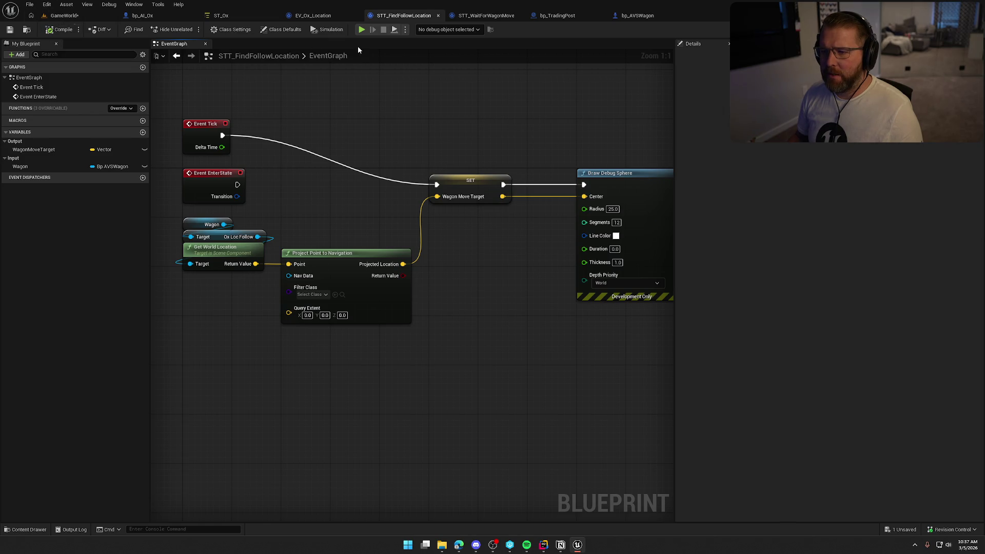
click(64, 16)
click(210, 29)
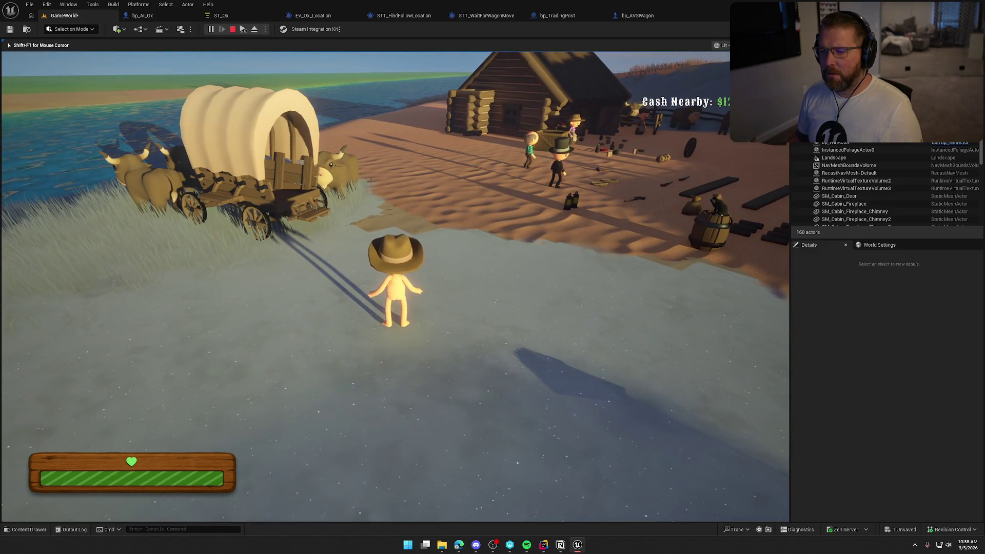
key(Escape)
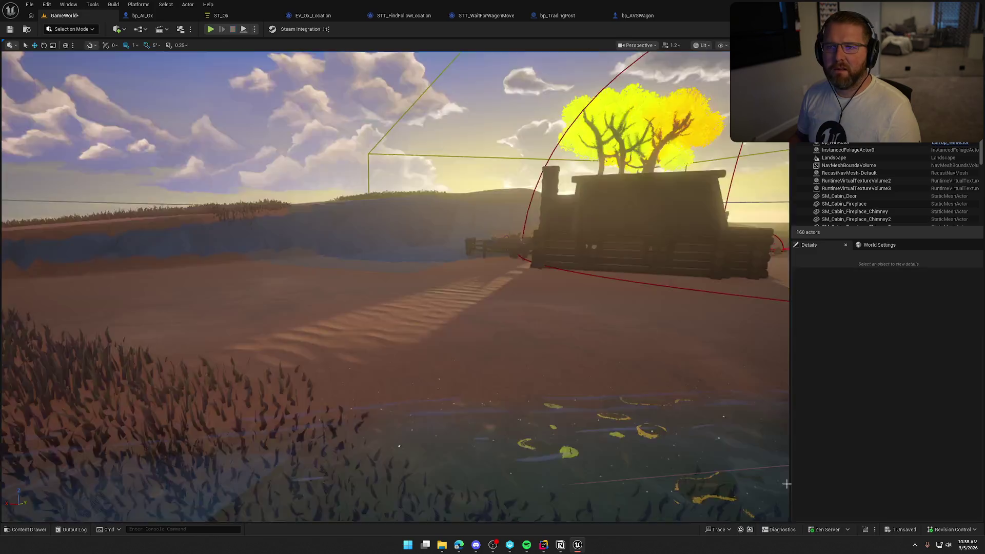
- In ST_Ox, filter the state's Details for 'tick', then clear the filter
click(221, 15)
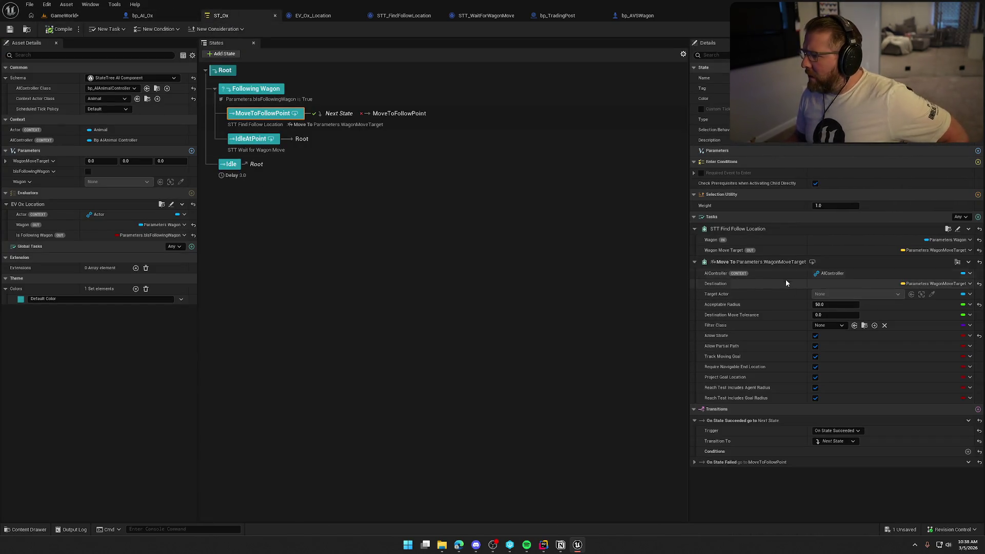
click(713, 54)
text(tick)
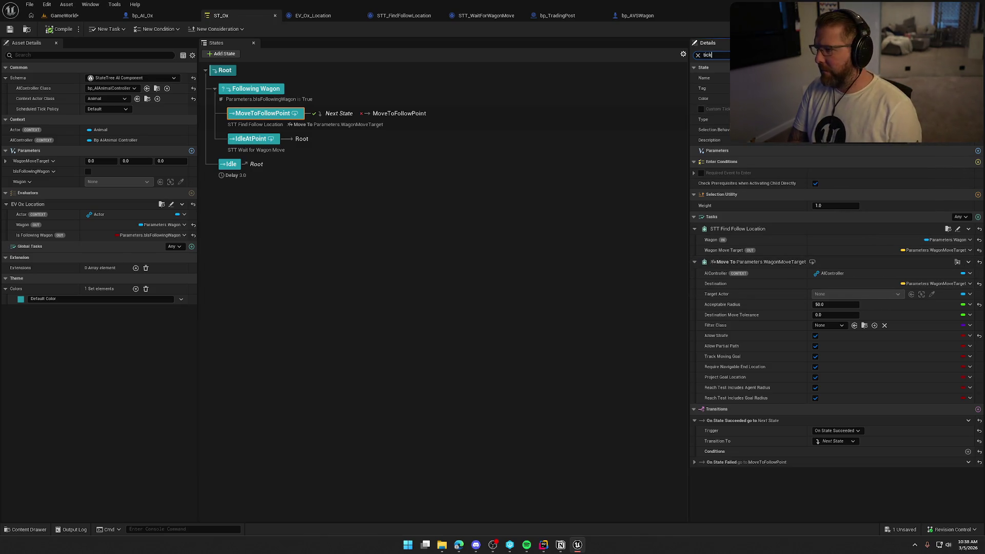
key(BackSpace)
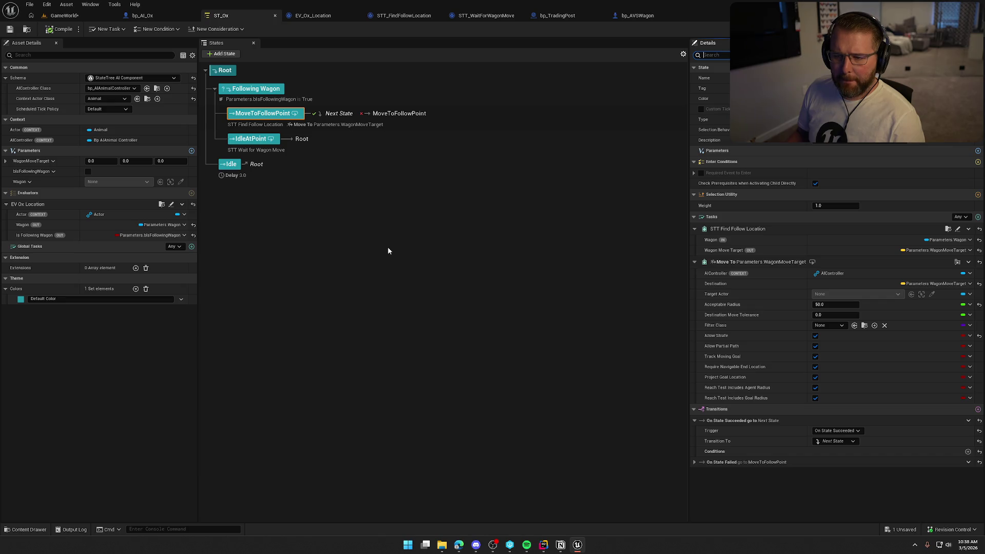
- Show STT_WaitForWagonMove's class defaults, then come back to the STT_FindFollowLocation graph
click(478, 17)
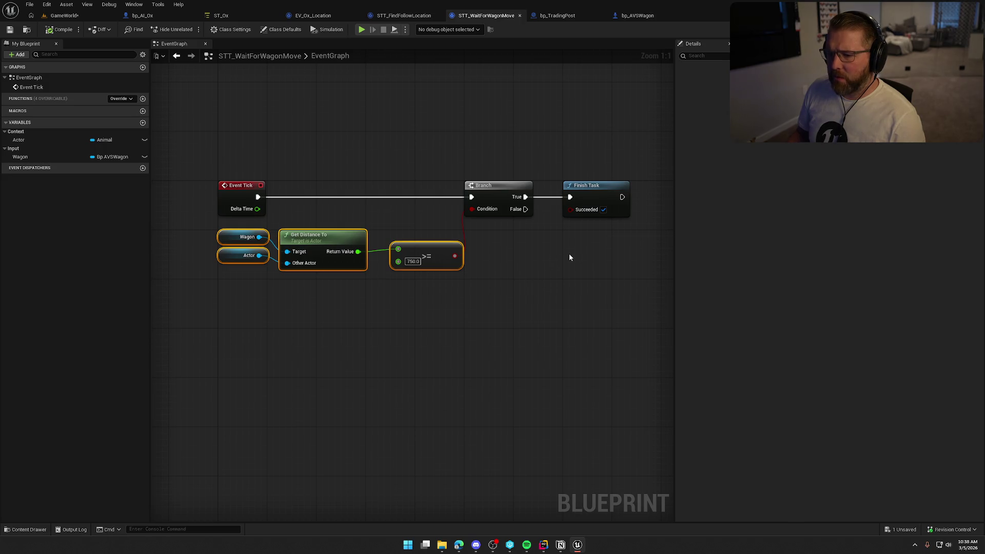
drag(601, 287, 178, 154)
click(271, 110)
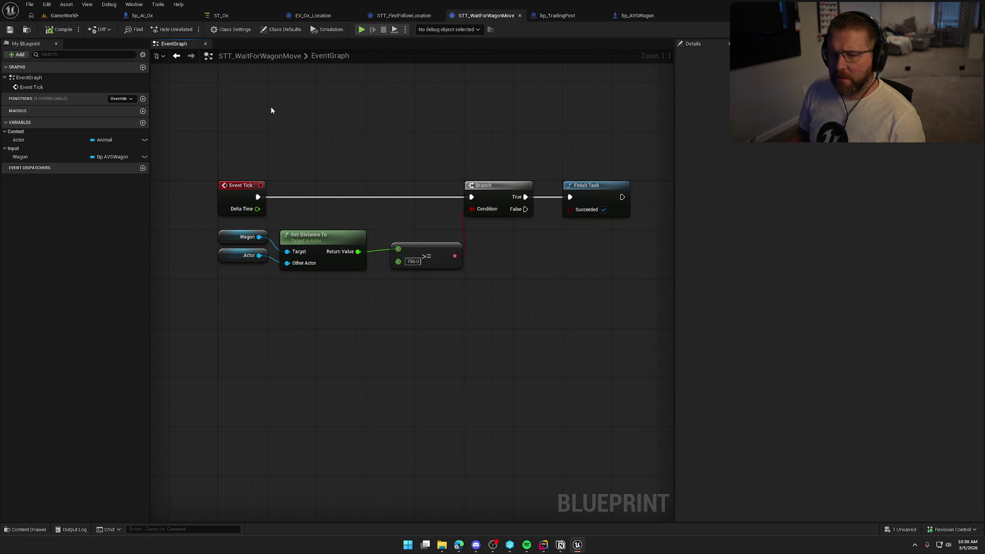
click(277, 33)
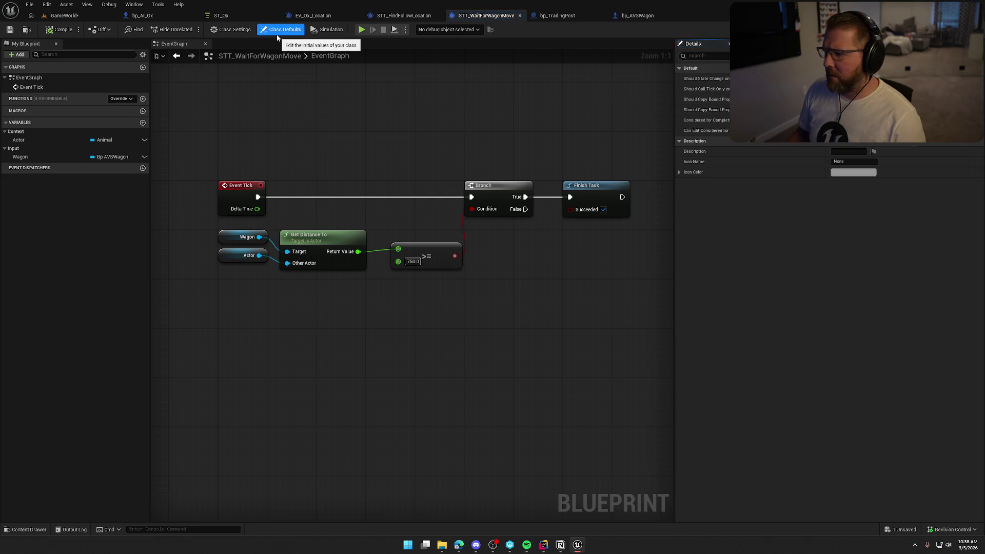
click(404, 15)
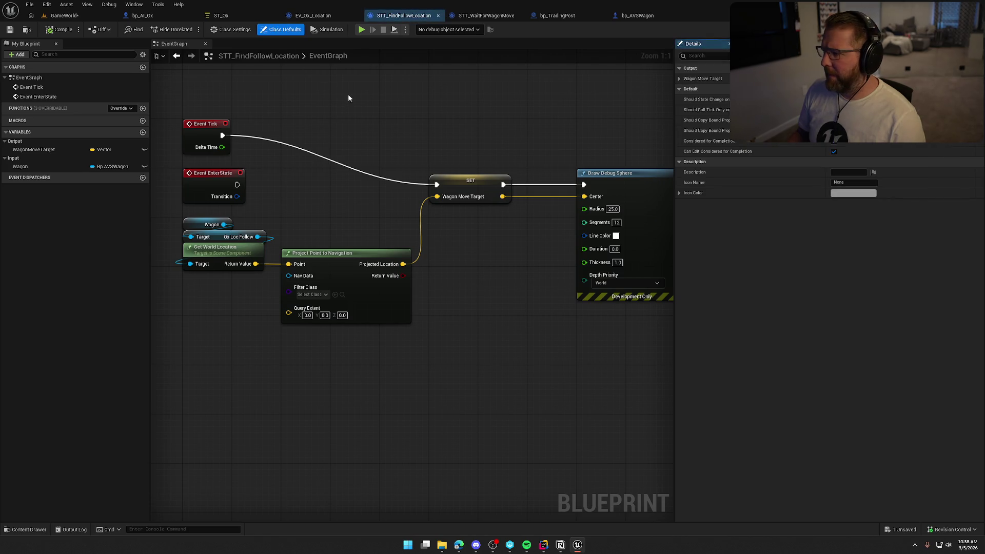
click(486, 15)
click(420, 16)
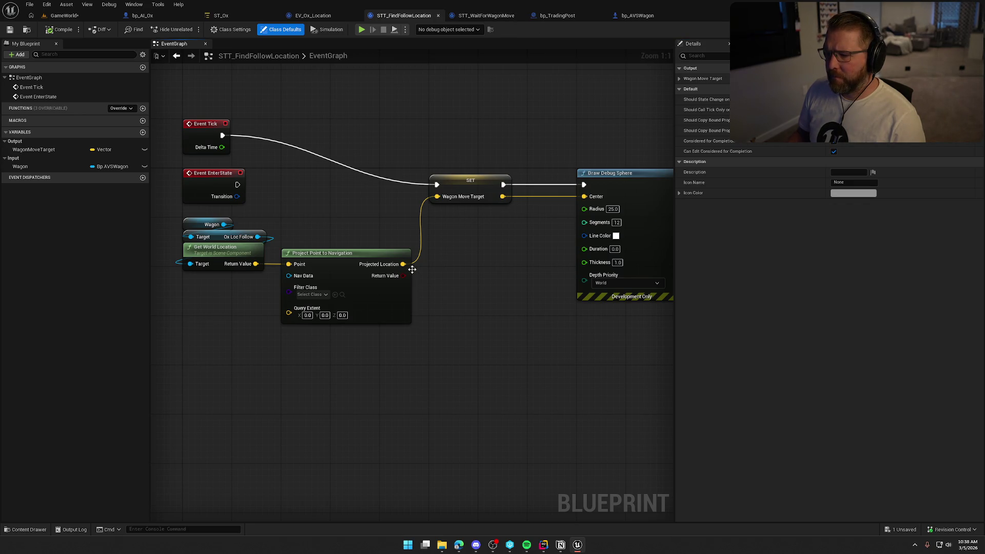
- Insert a Print String node printing Hello right after Event Tick
drag(344, 199, 440, 226)
drag(319, 161, 394, 144)
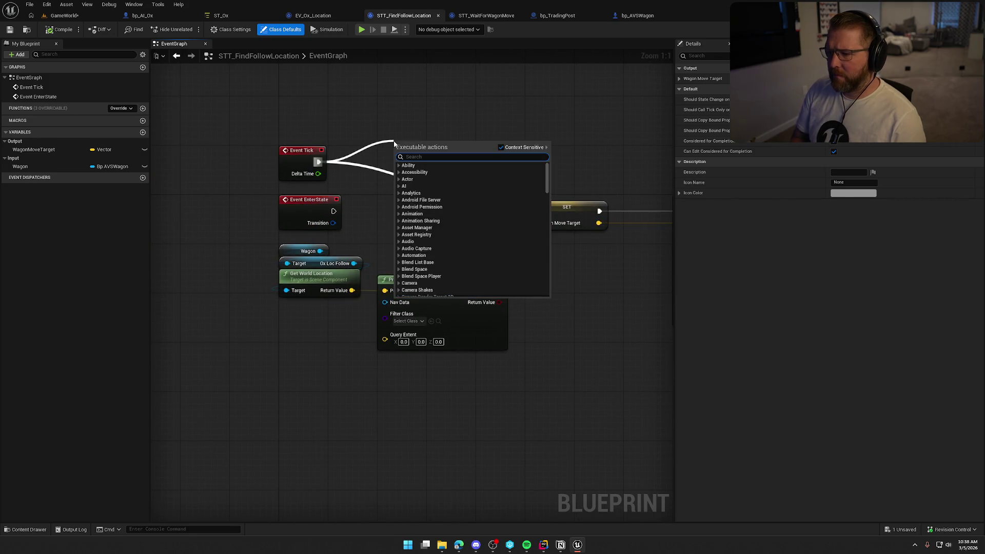
text(print)
key(Return)
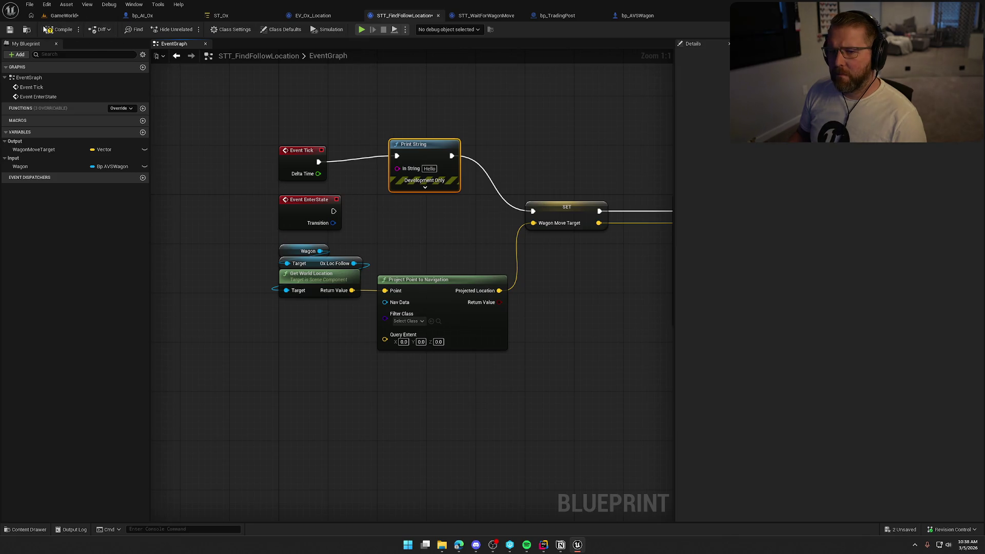
- Compile and play-test to check the Hello output, then wire Event Tick straight to SET
click(60, 30)
click(360, 29)
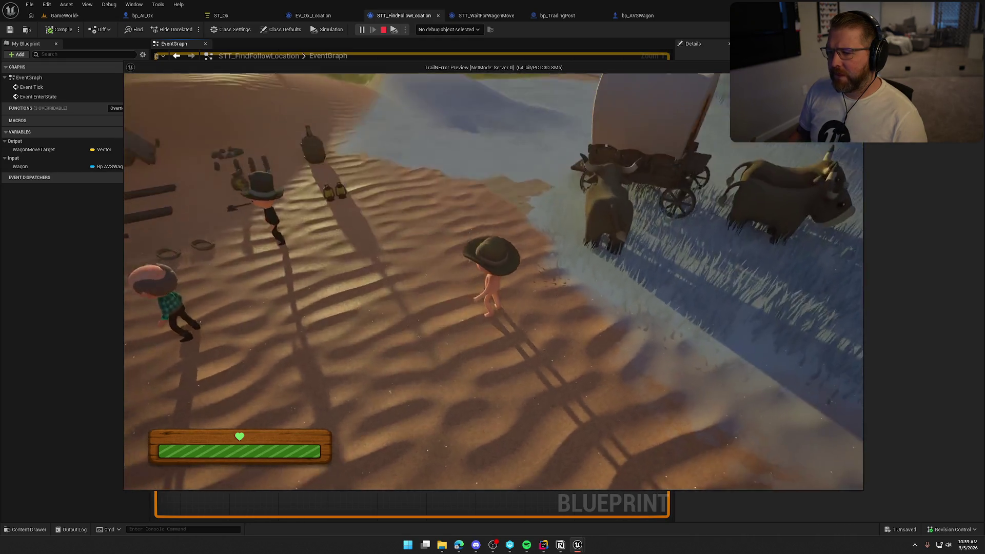
key(Escape)
drag(319, 162, 533, 211)
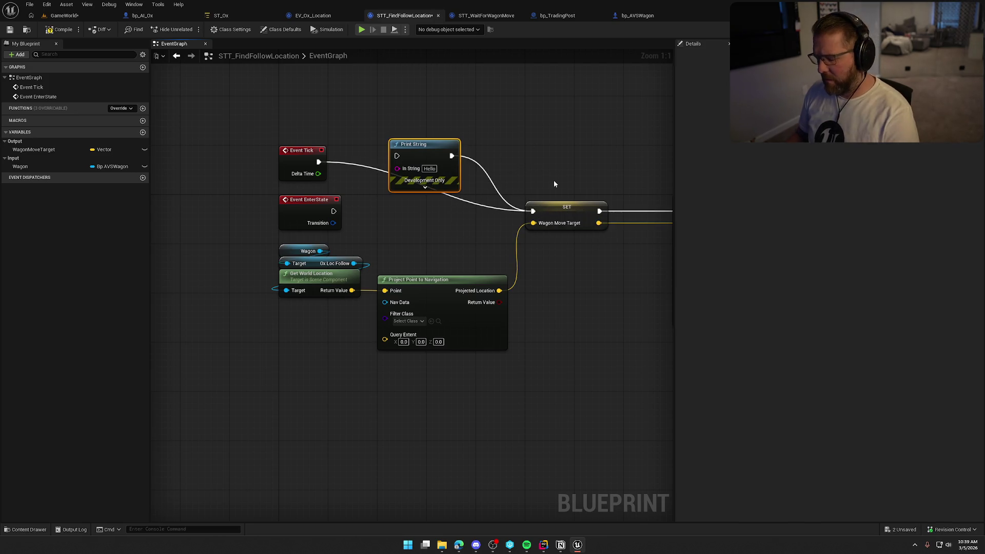
- Delete the Print String node and view the task's class settings and class defaults
key(Delete)
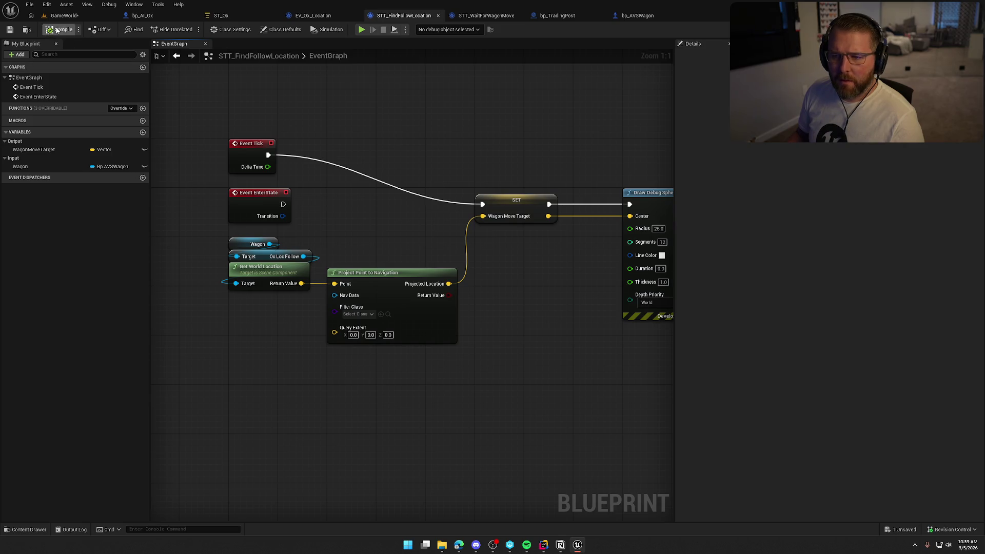
click(240, 31)
click(282, 29)
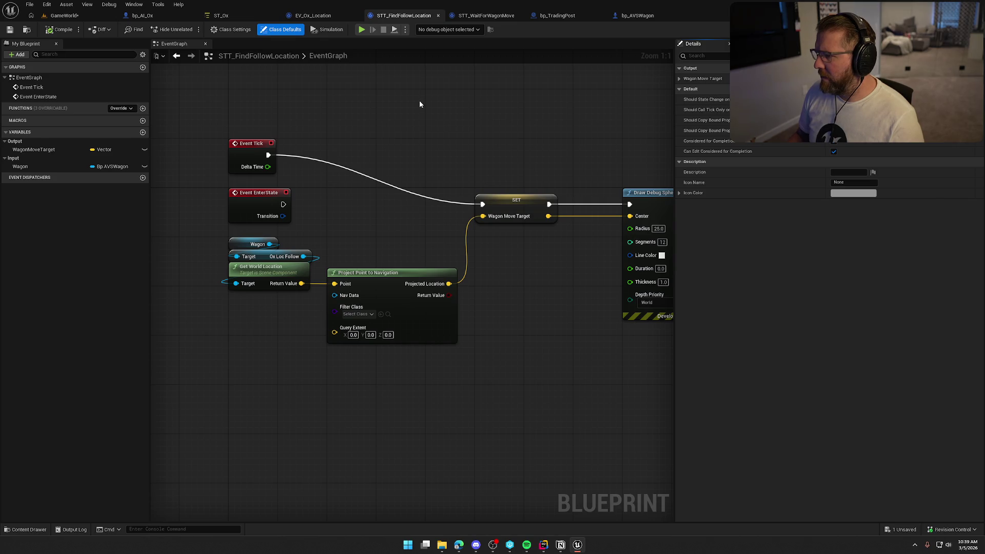
- In ST_Ox, inspect the Find Follow Location task's actions and the IdleAtPoint and MoveToFollowPoint states
click(221, 15)
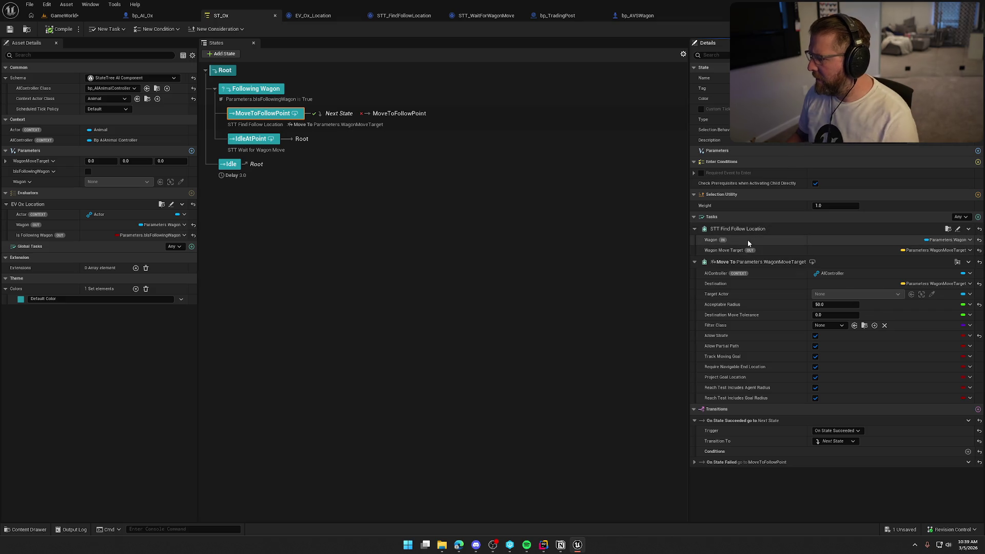
click(968, 229)
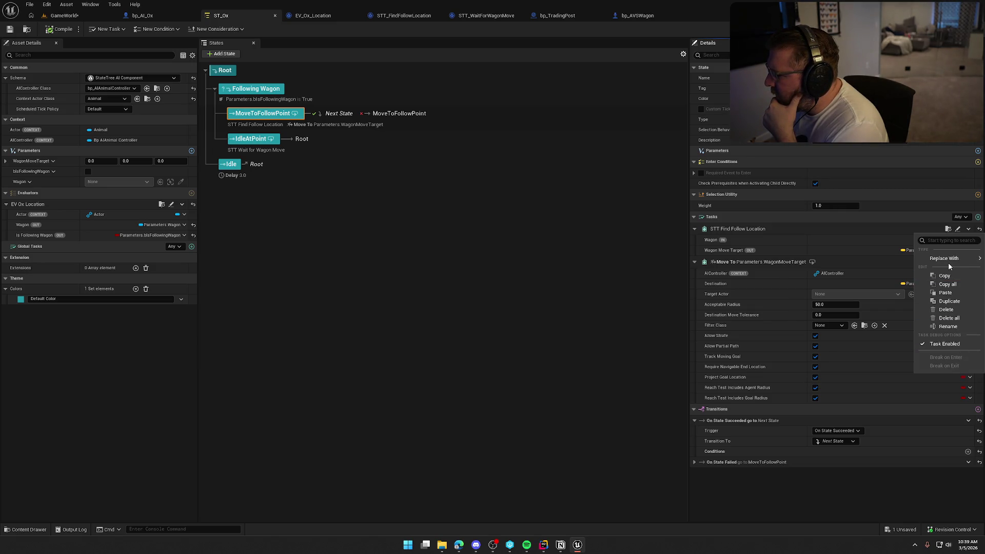
click(841, 231)
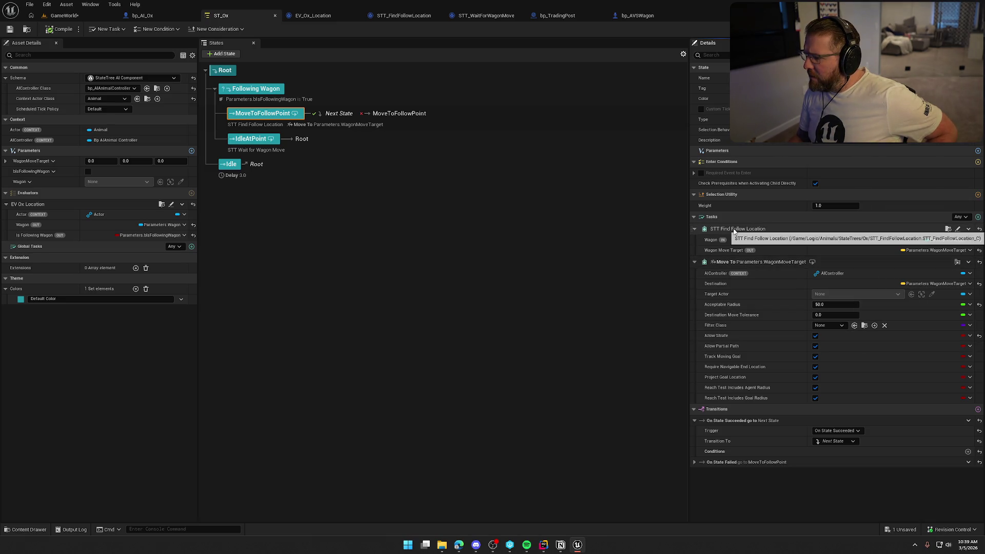
right_click(764, 228)
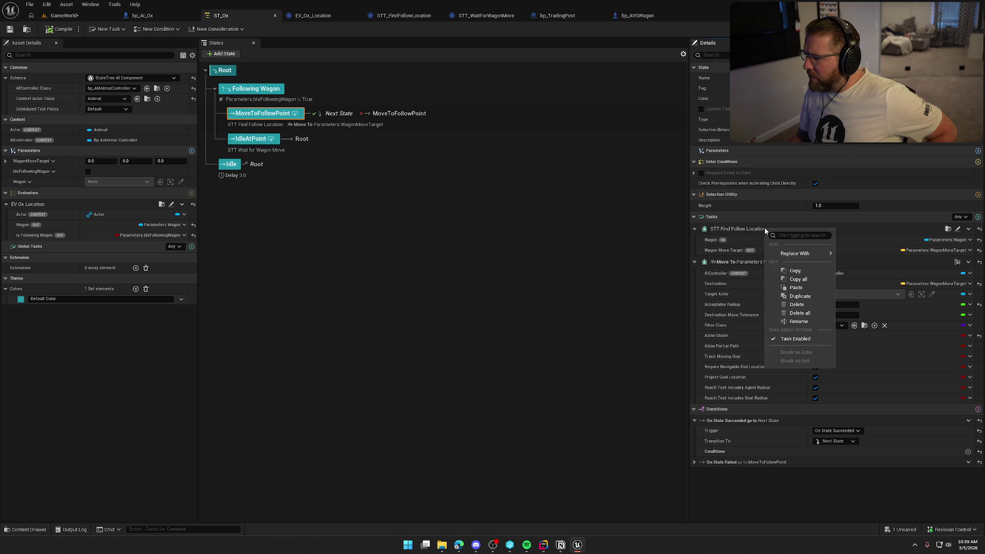
key(Escape)
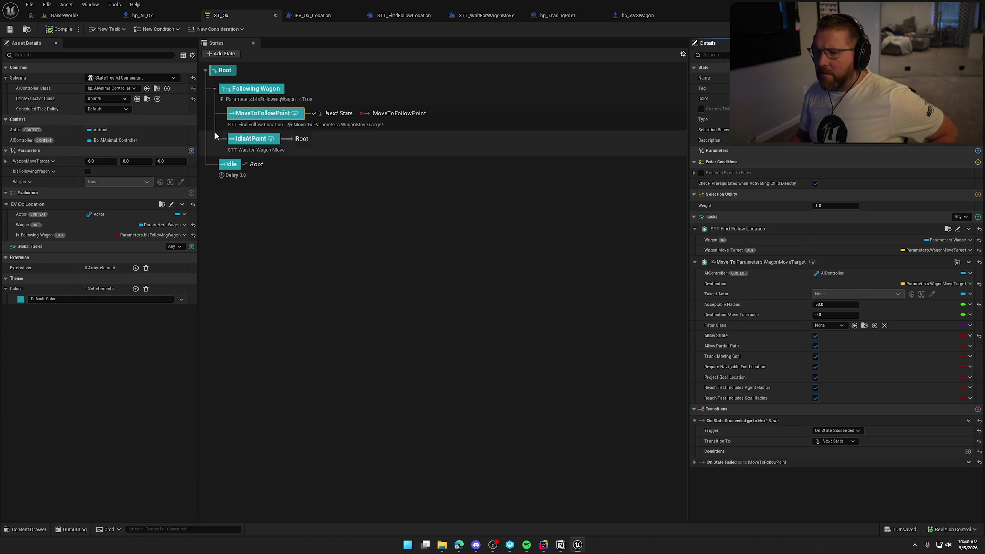
click(249, 139)
click(259, 114)
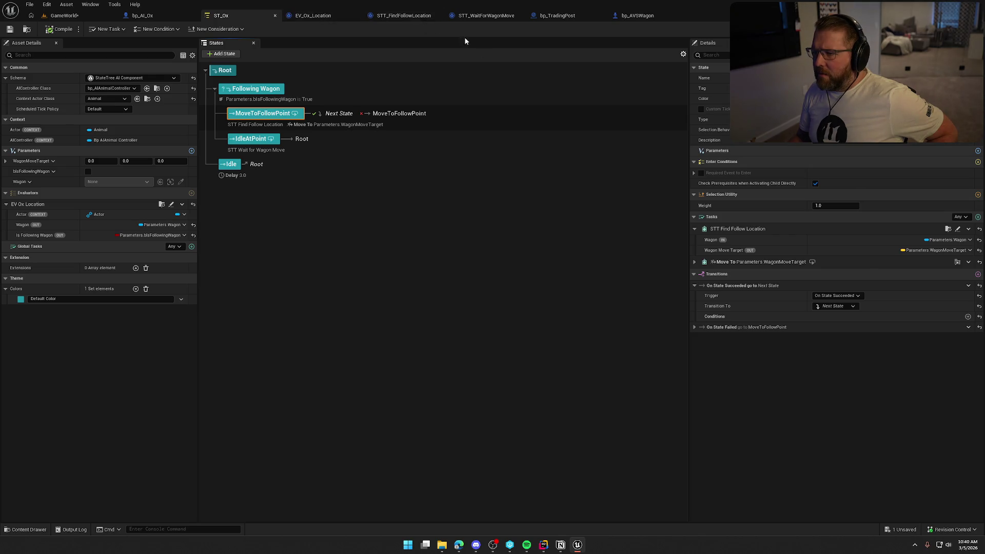
- Delete STT Find Follow Location, re-add it, and move it above the Move To task
right_click(979, 240)
click(955, 311)
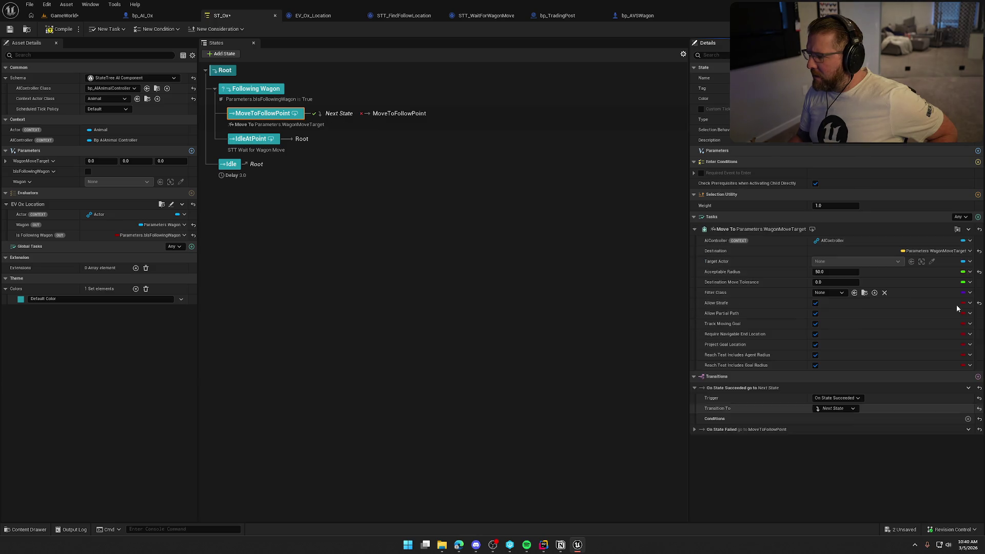
click(978, 217)
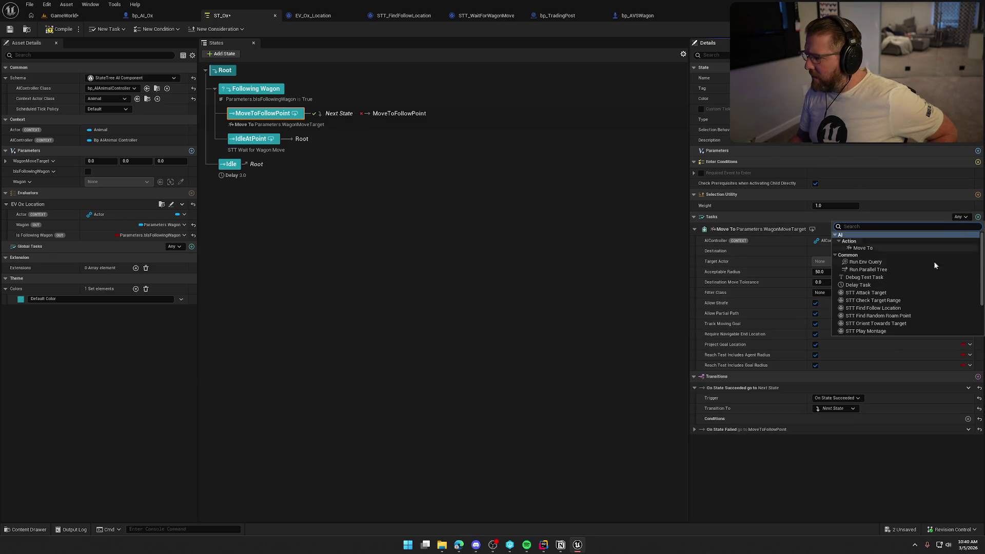
click(927, 307)
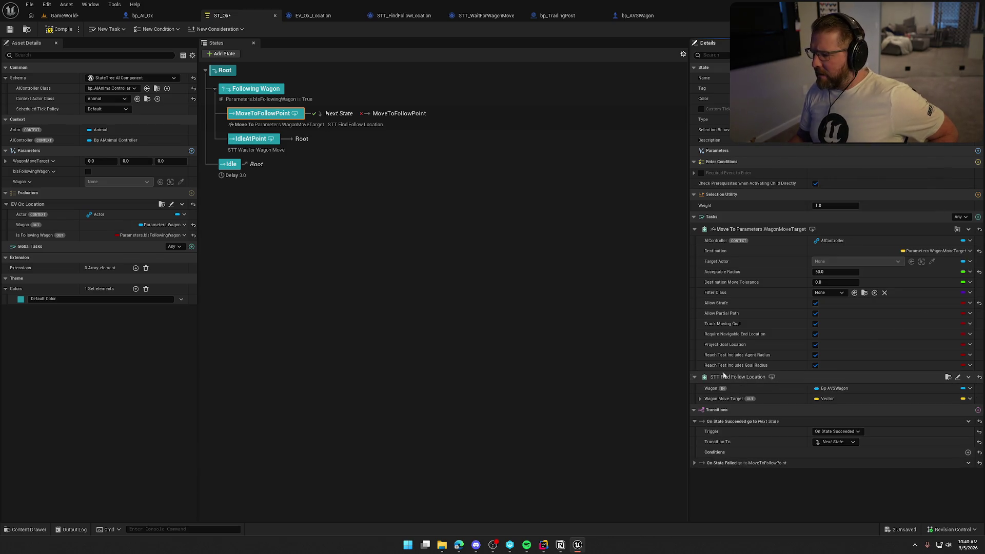
drag(699, 377, 700, 230)
- Bind Wagon and Wagon Move Target to the tree's parameters, then go to GameWorld
click(970, 241)
mouse_move(950, 270)
click(887, 284)
click(967, 252)
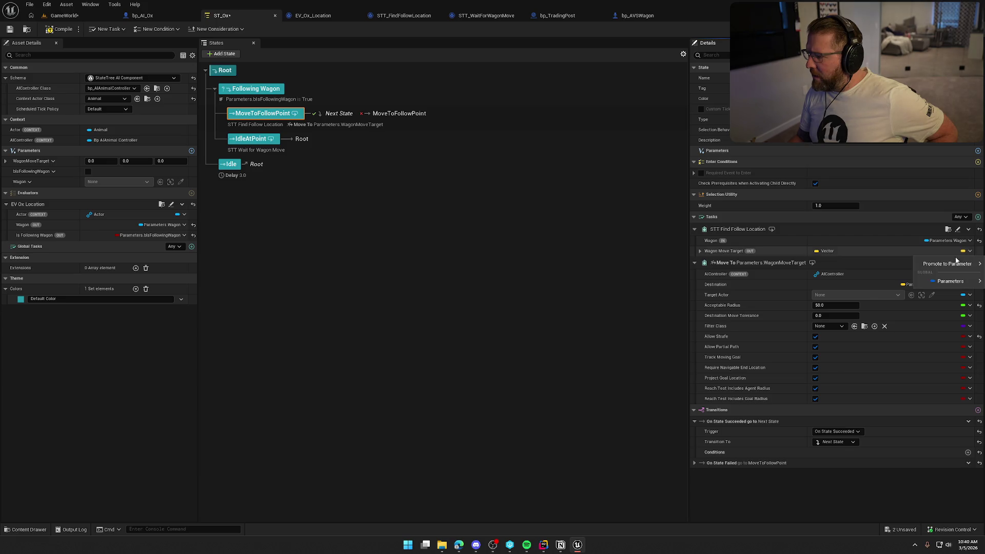
click(891, 293)
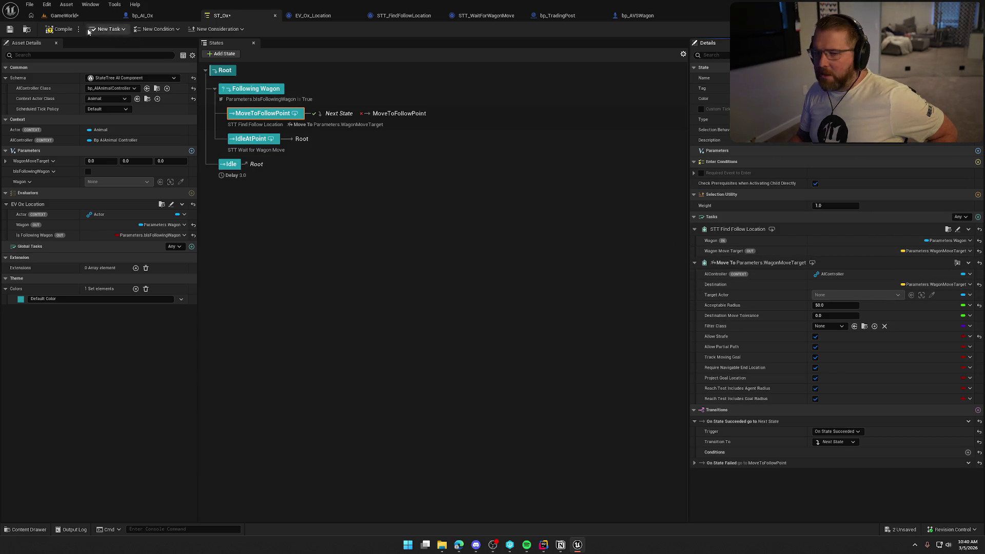
click(403, 16)
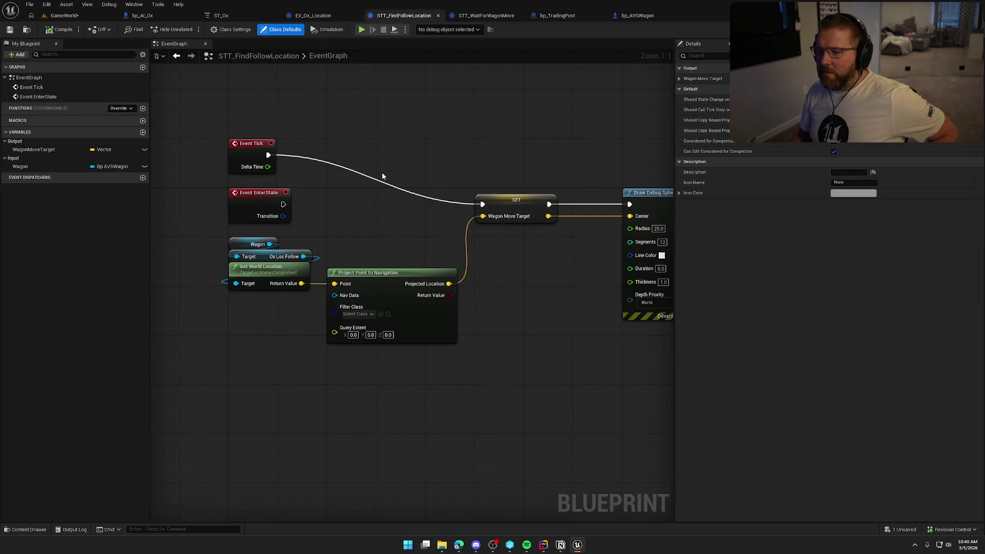
click(64, 16)
- Start a play test and buy an ox for $15 at the trading post
key(alt+p)
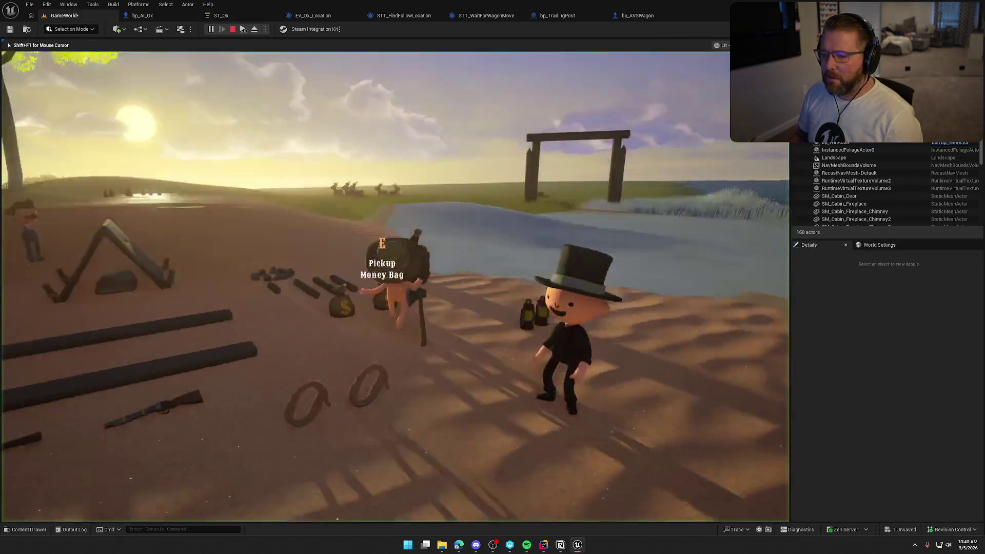
key(w)
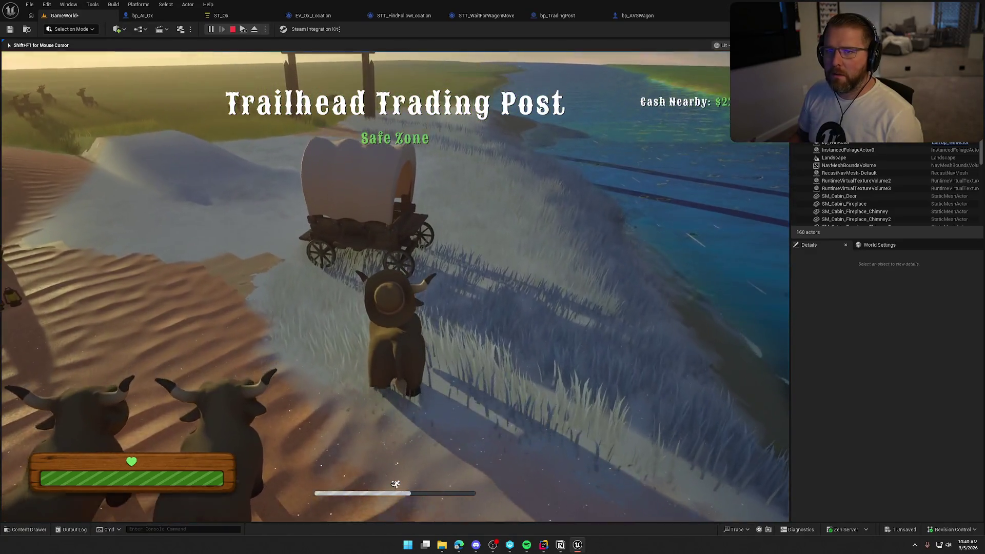
key(space)
key(w)
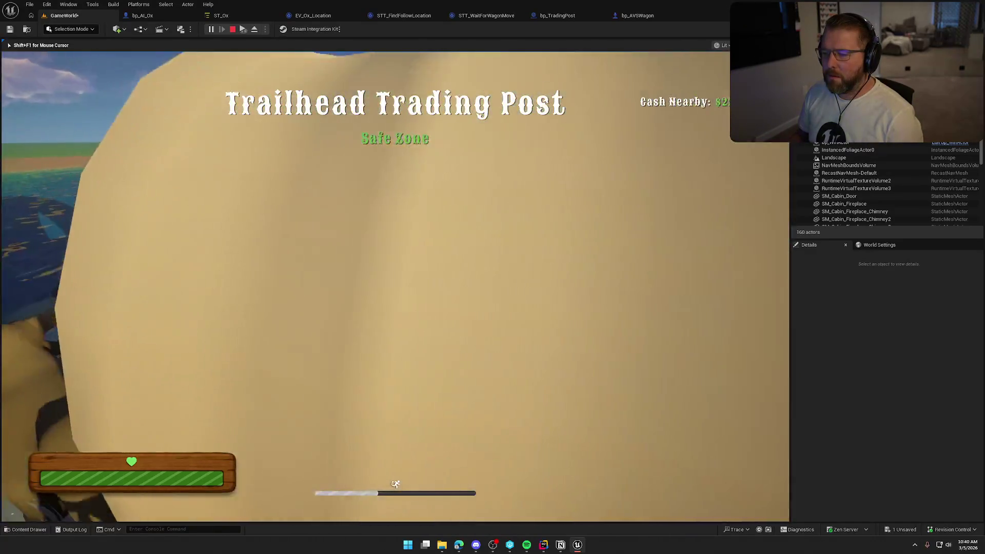
key(w)
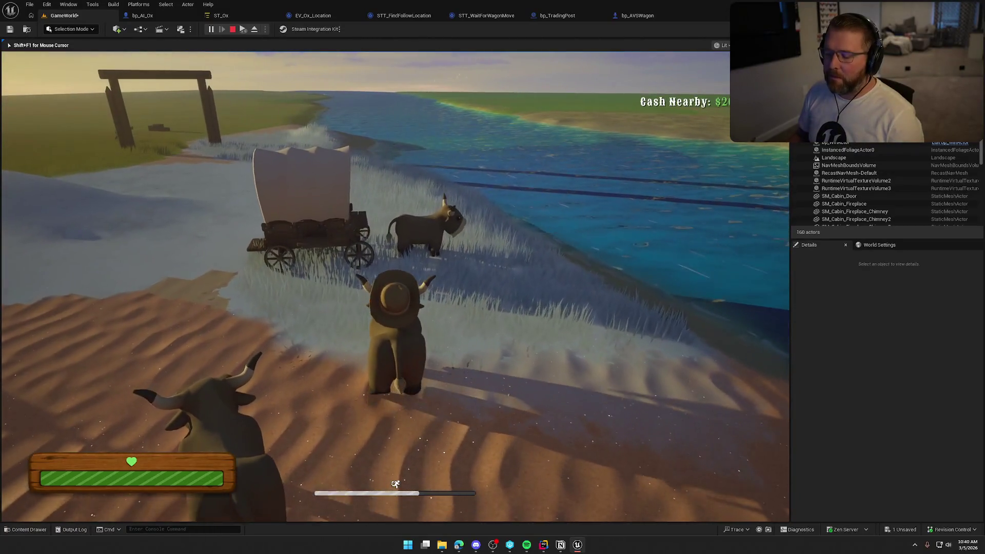
key(w)
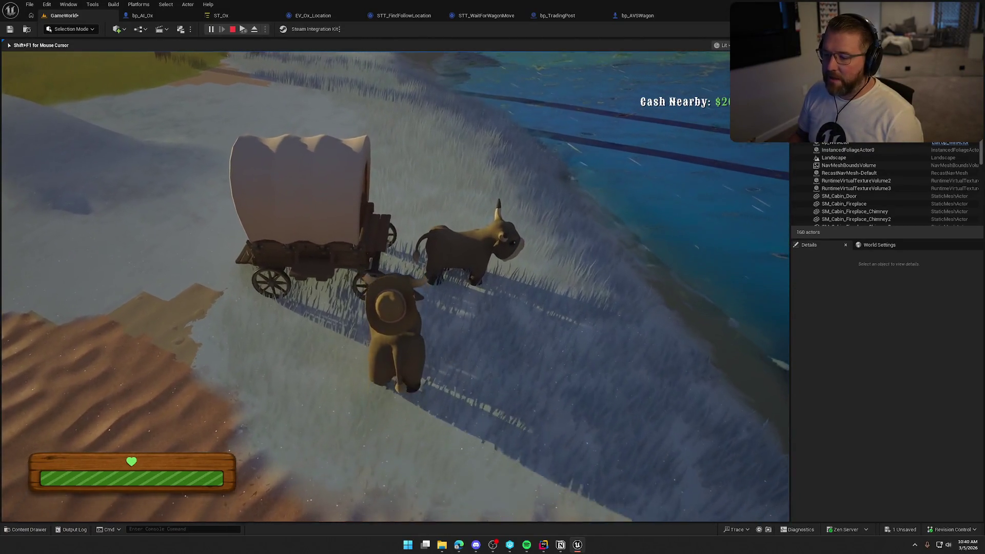
key(w)
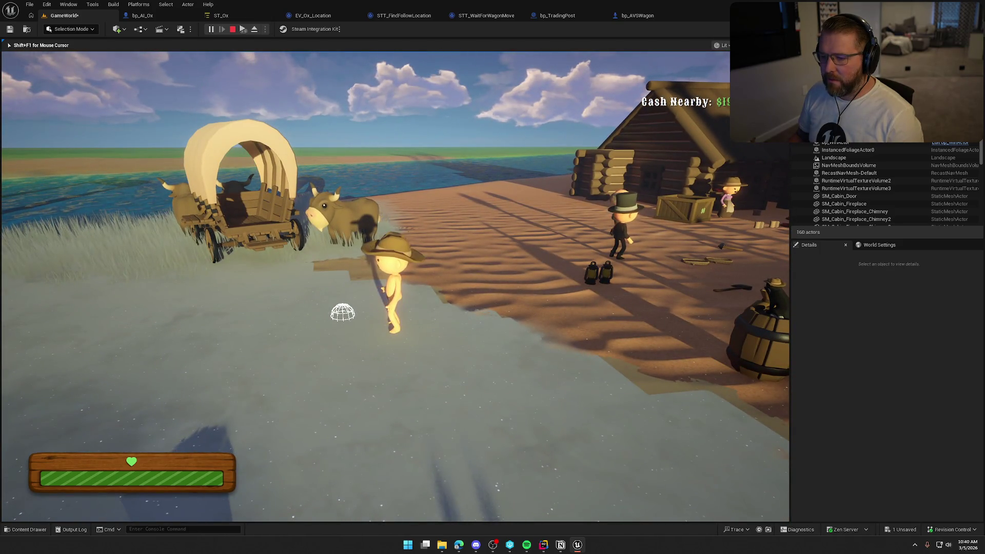
- Board the wagon and drive toward the cabin with oxen following, then stop the session
key(shift+w)
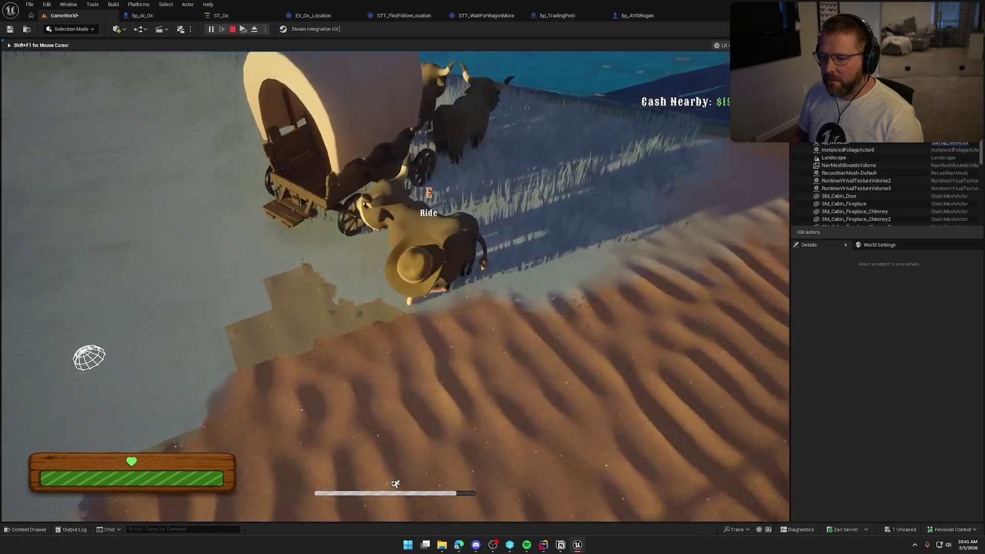
key(e)
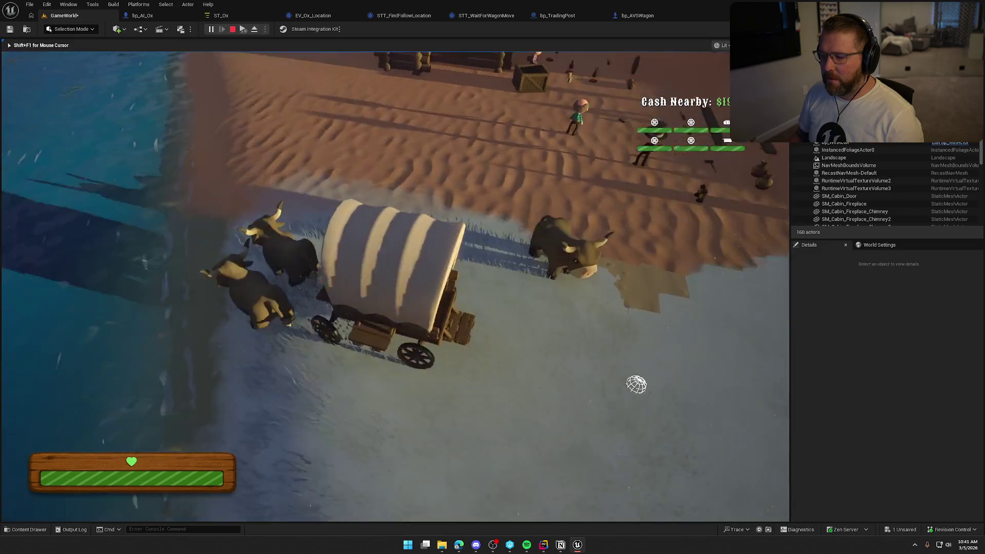
key(w)
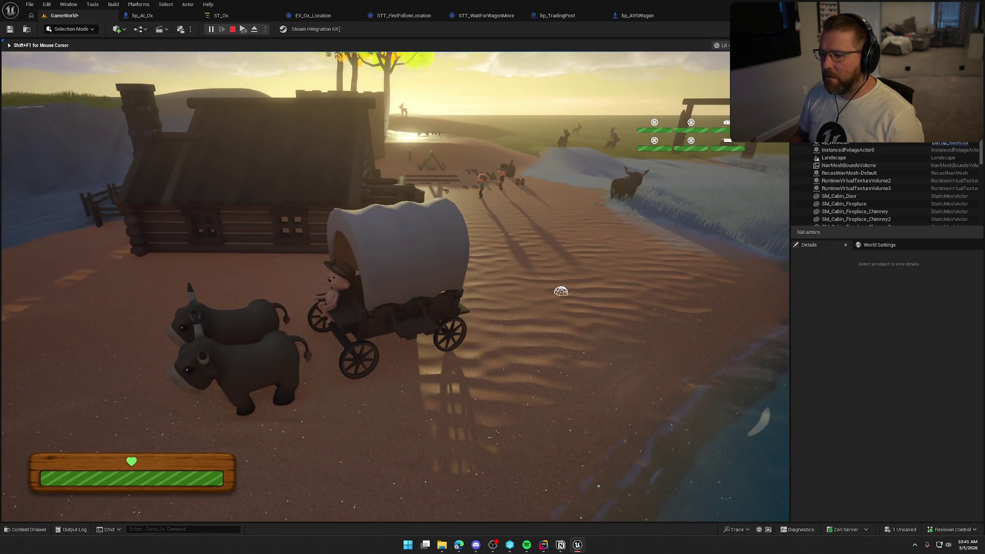
key(Escape)
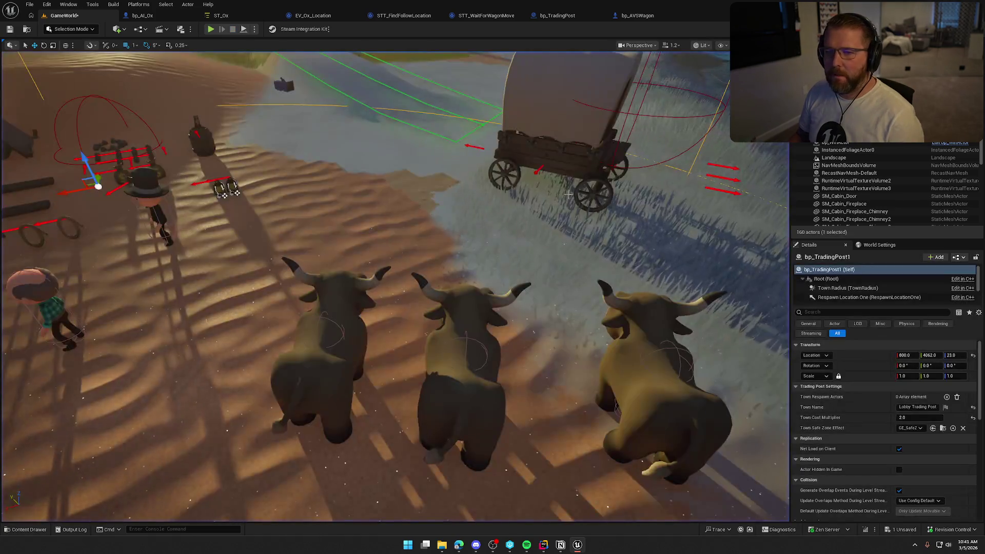
click(142, 15)
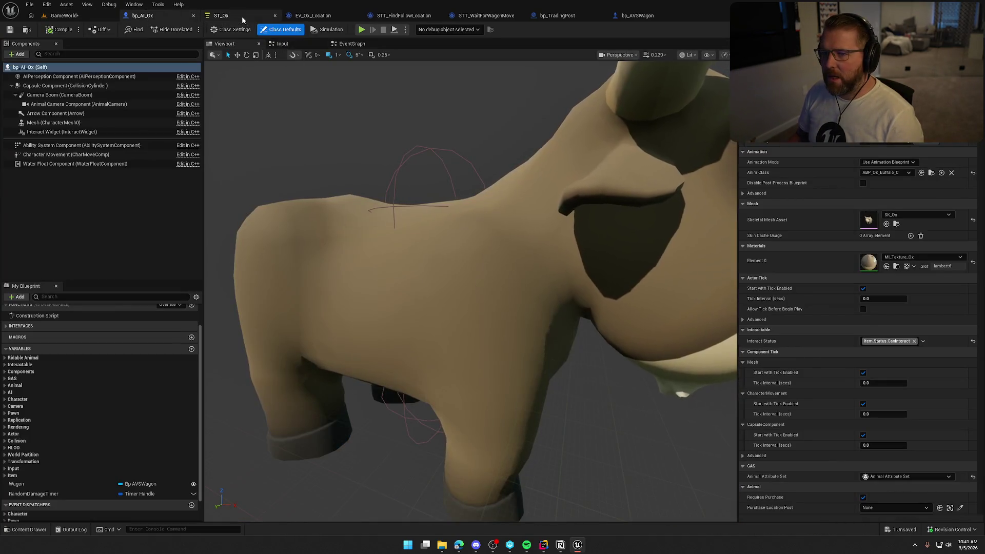
- In ST_Ox, replace the Move To task with a new Move To after Find Follow Location
click(242, 16)
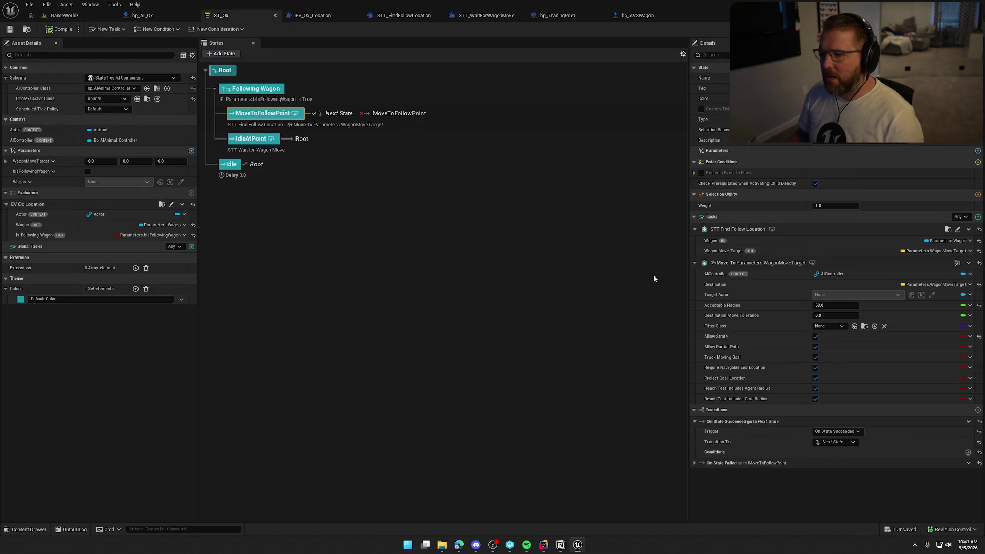
click(969, 263)
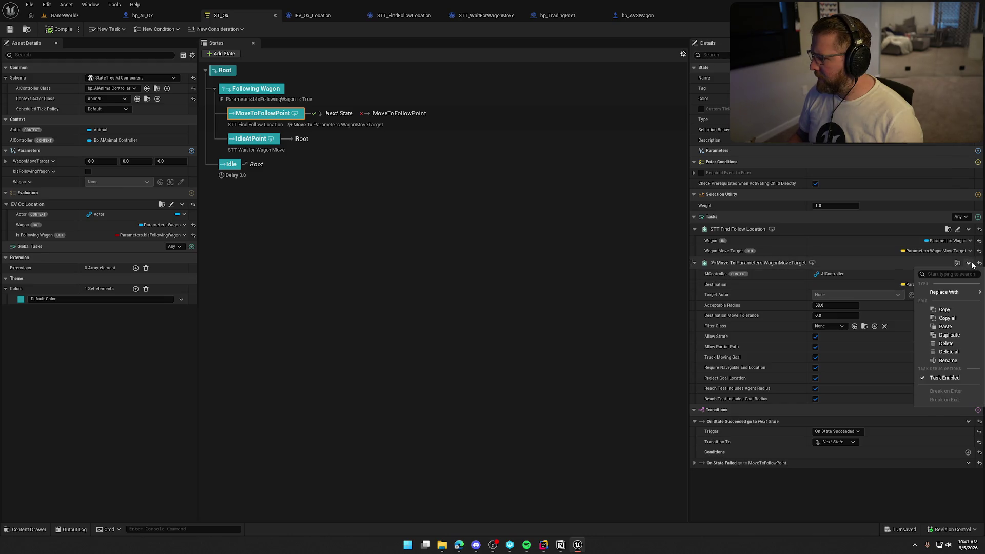
click(951, 343)
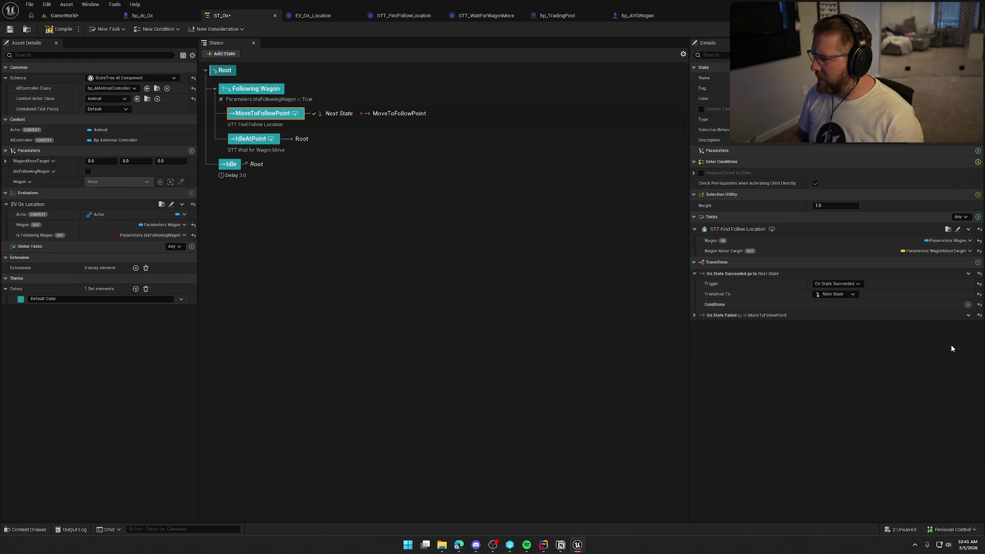
click(979, 217)
click(890, 249)
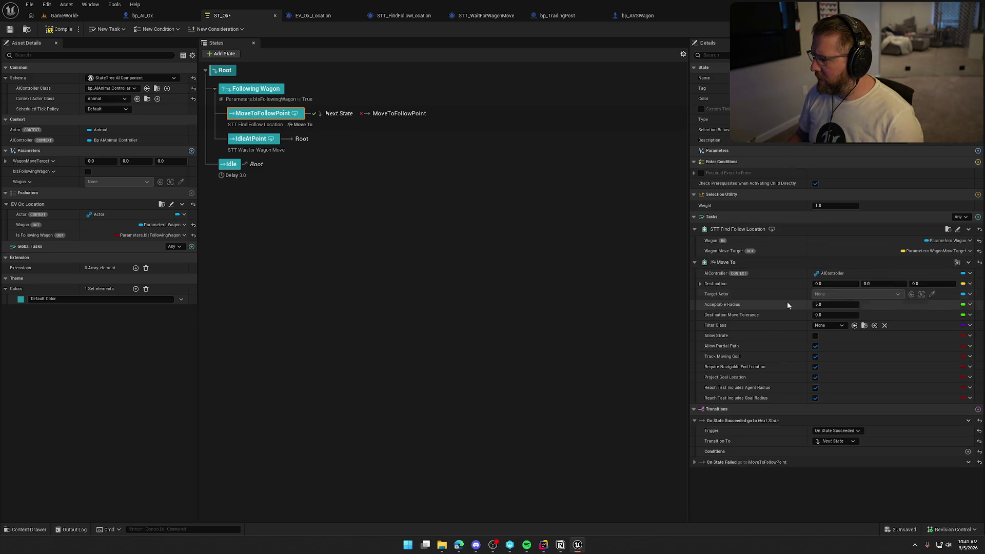
- Bind the Move To destination to Parameters.WagonMoveTarget with 10.0 acceptable radius, then refocus the running game
click(969, 284)
mouse_move(905, 334)
mouse_move(905, 315)
click(842, 326)
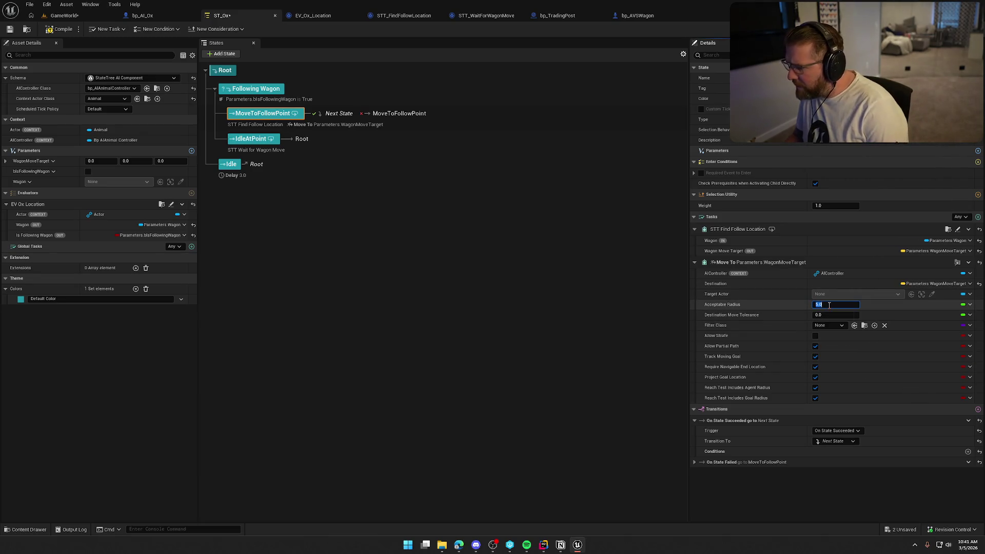
text(10)
click(795, 308)
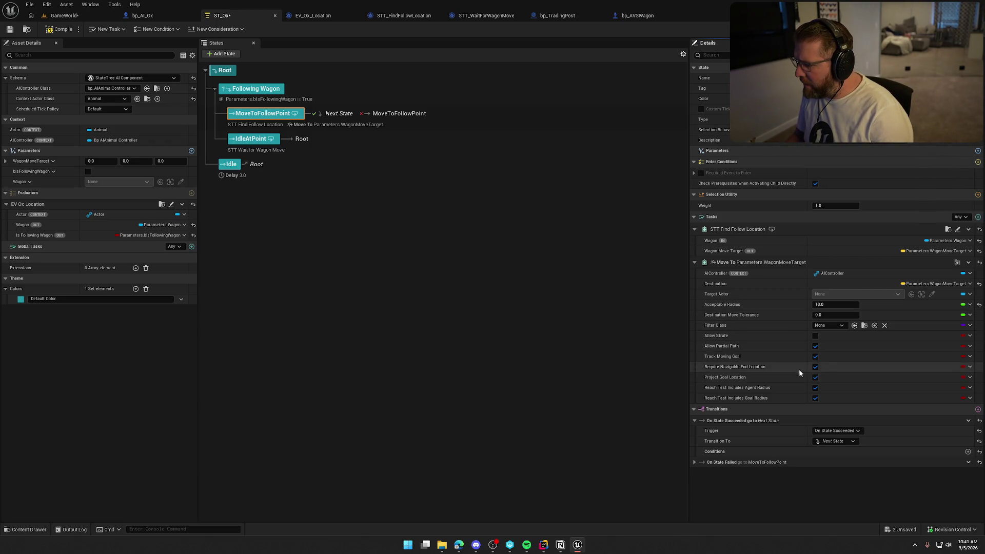
click(63, 15)
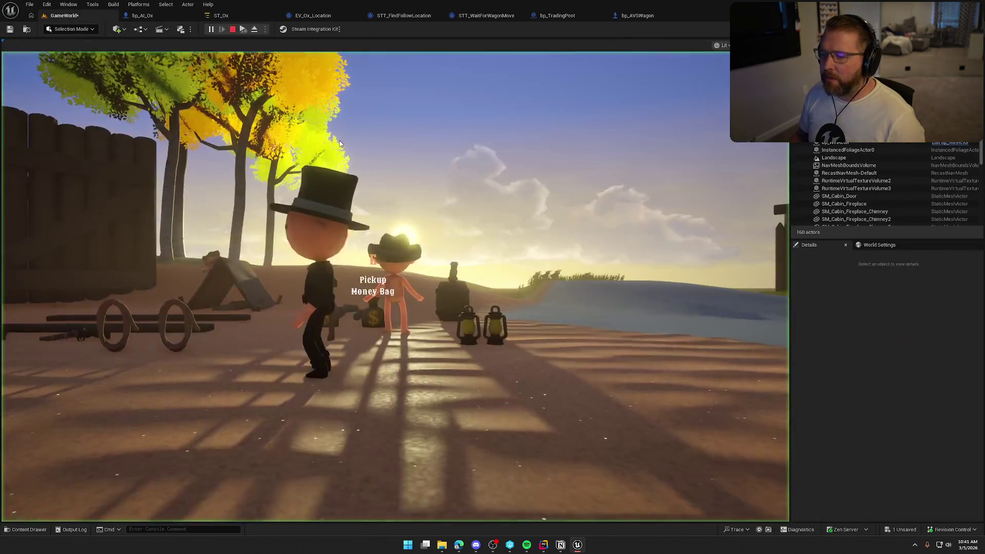
click(340, 143)
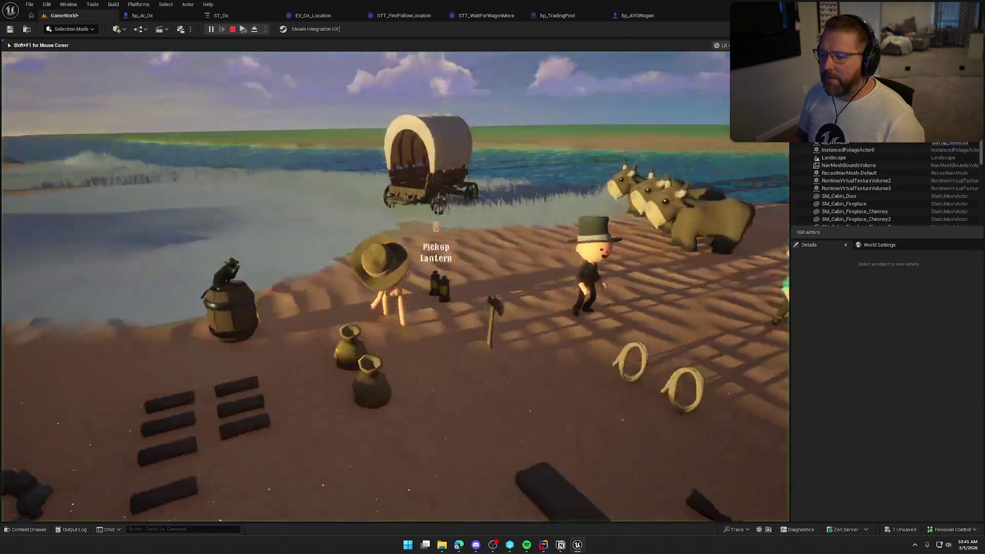
- Walk around the covered wagon and oxen to watch them follow
key(w)
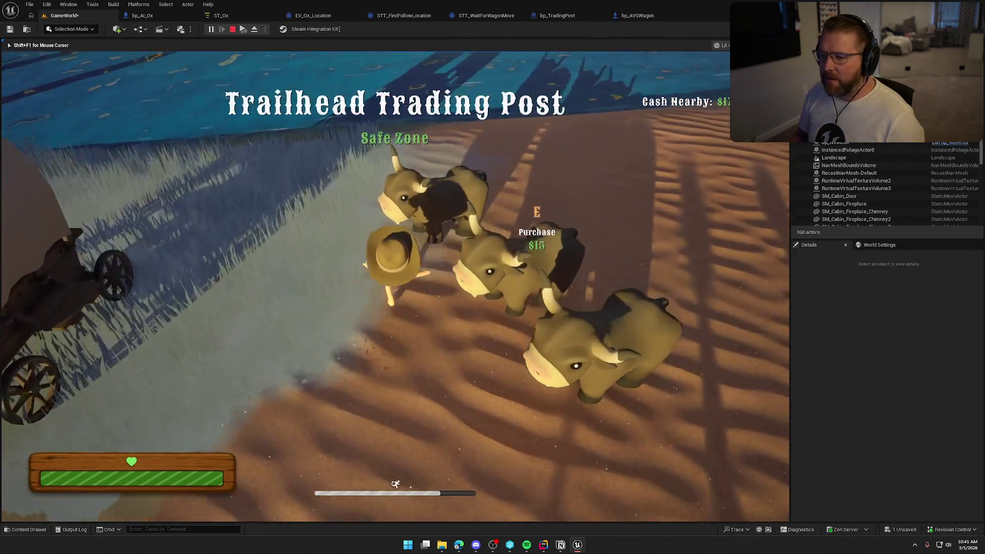
key(w)
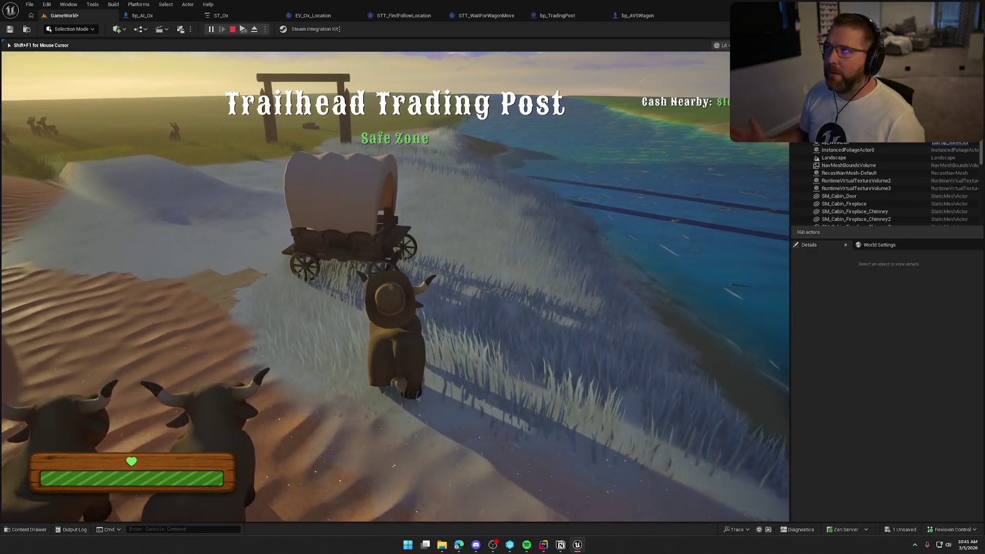
key(w)
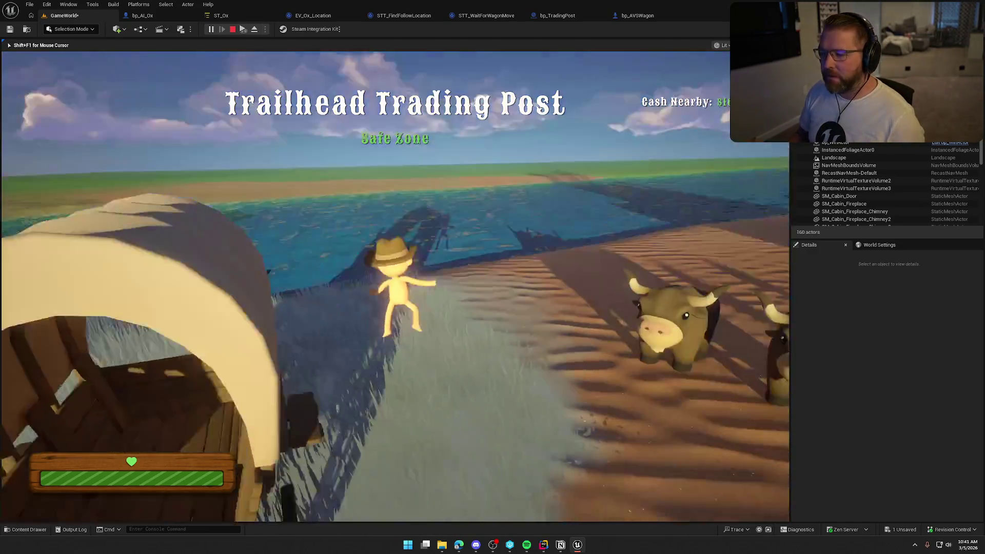
key(w)
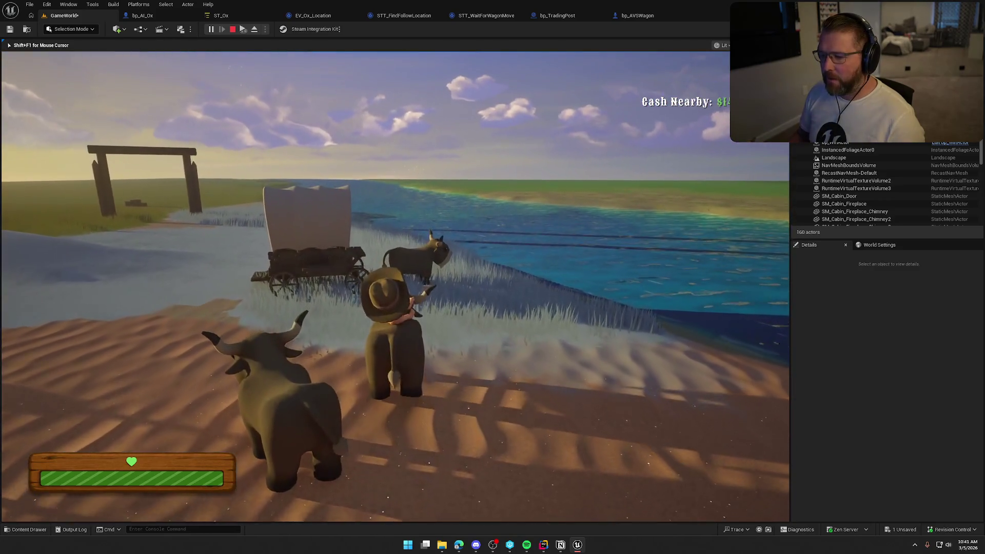
key(w)
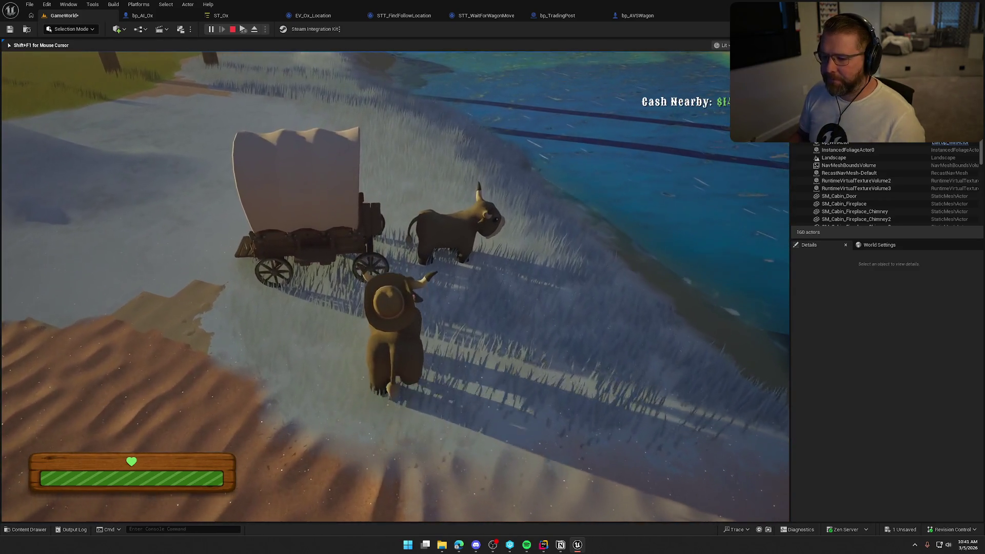
key(w)
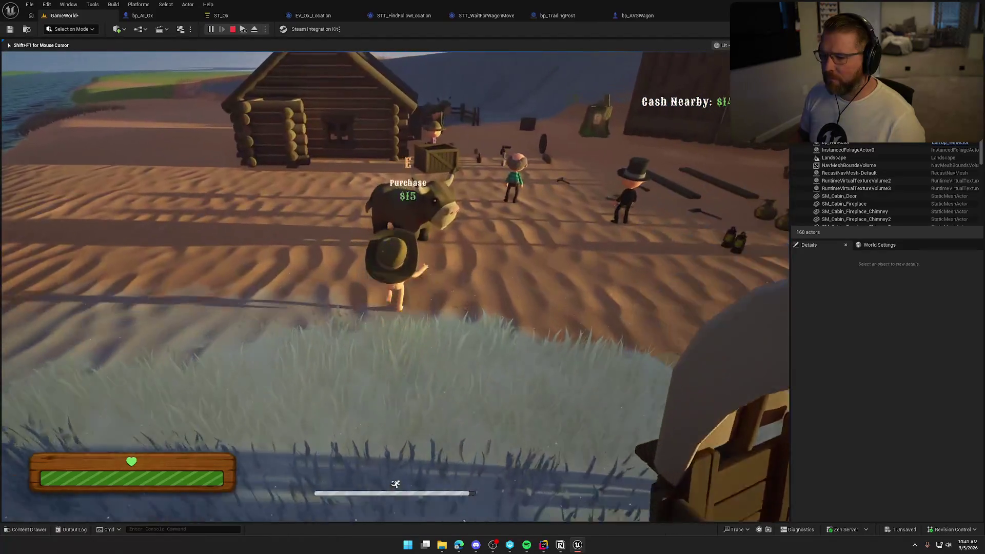
key(w)
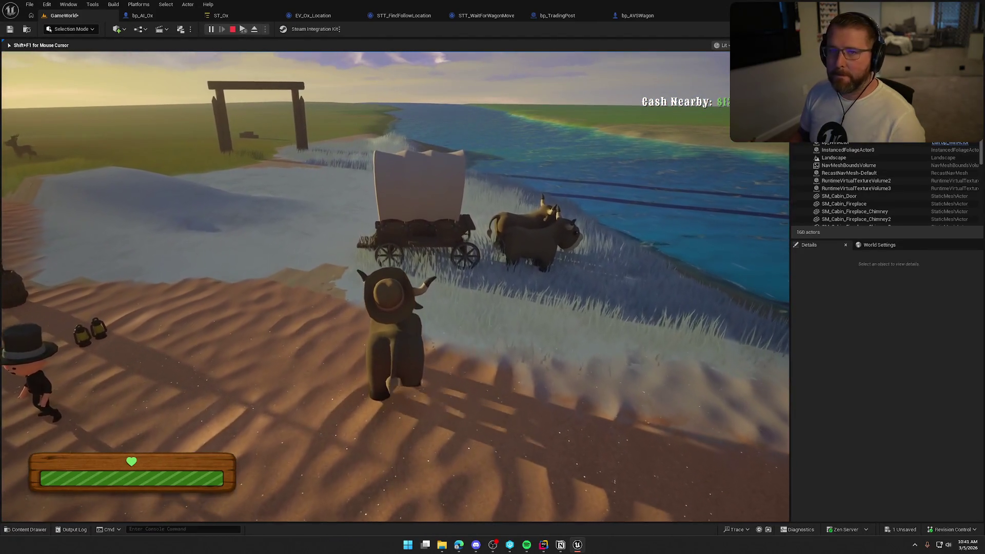
- Dismount the ox and turn back toward it, then stop the play test and reopen ST_Ox
key(e)
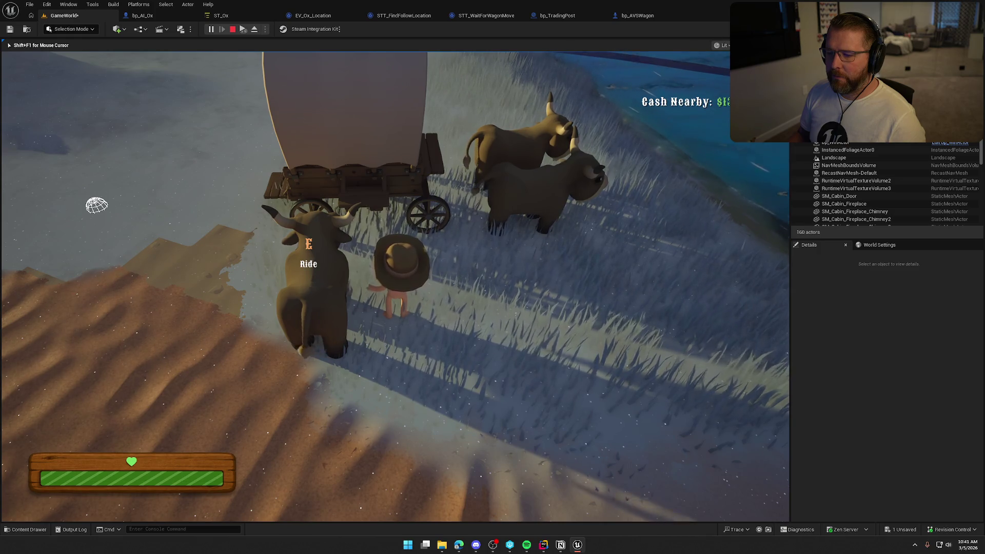
key(s)
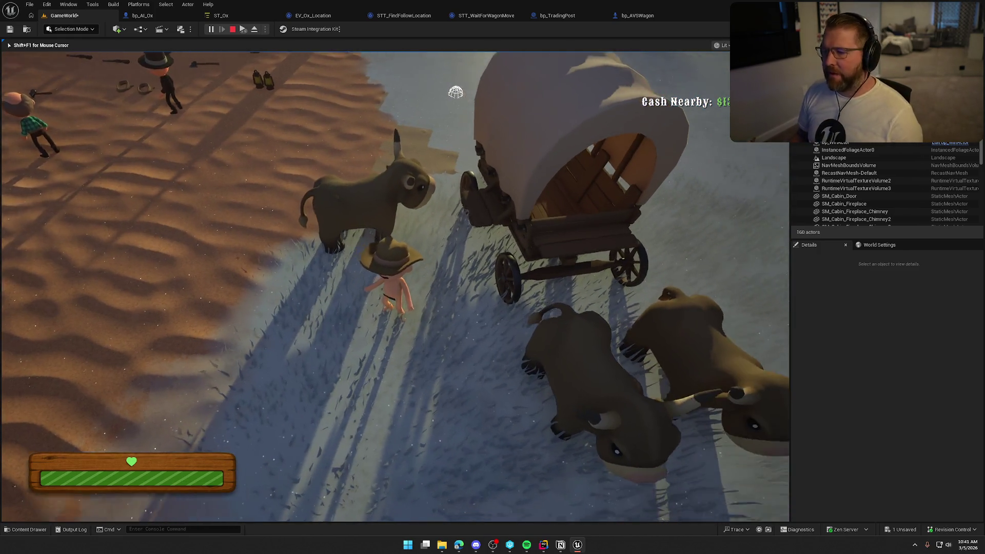
key(w)
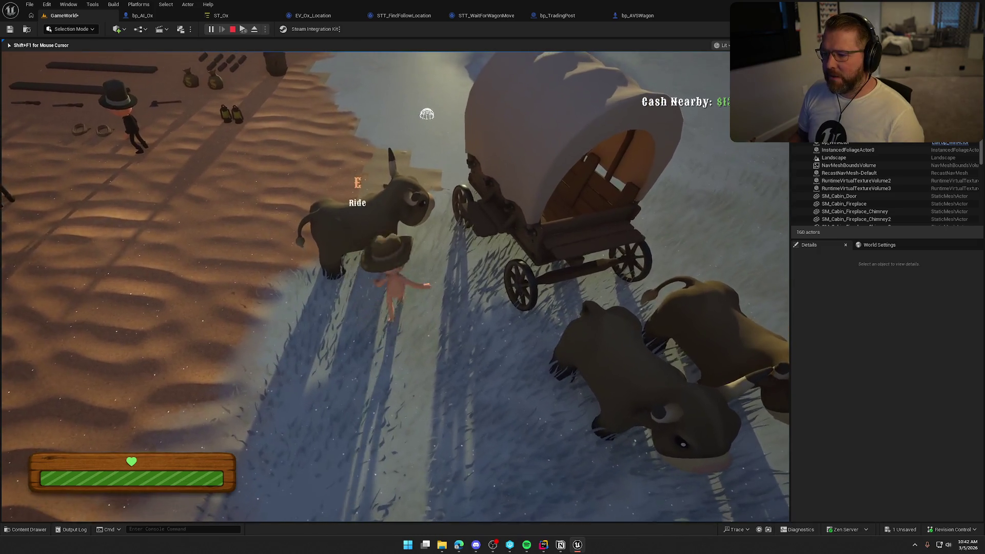
key(Escape)
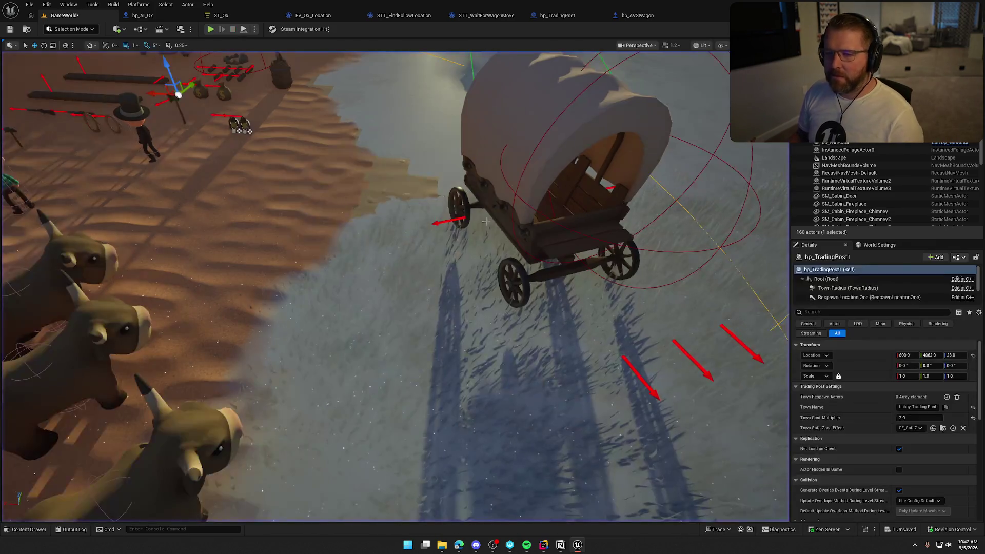
click(221, 16)
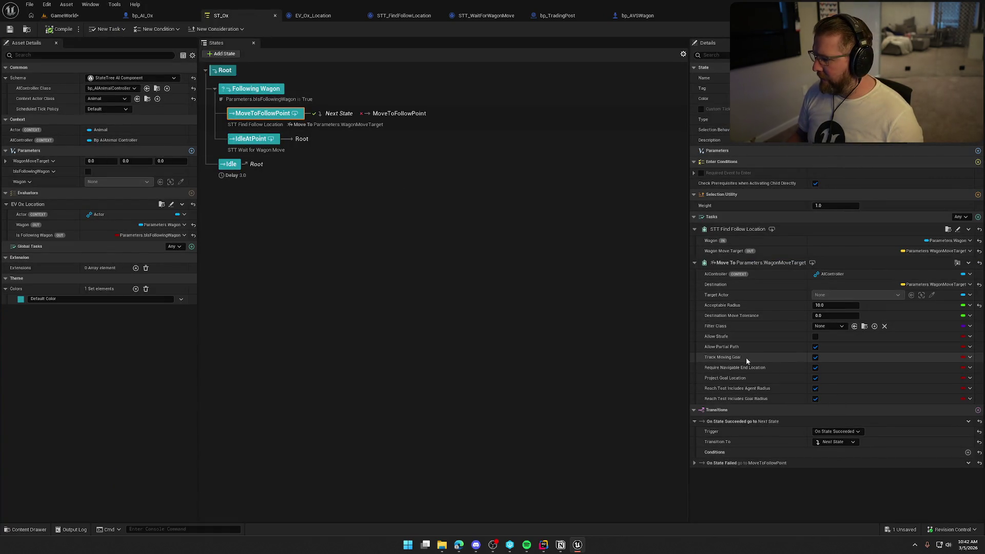
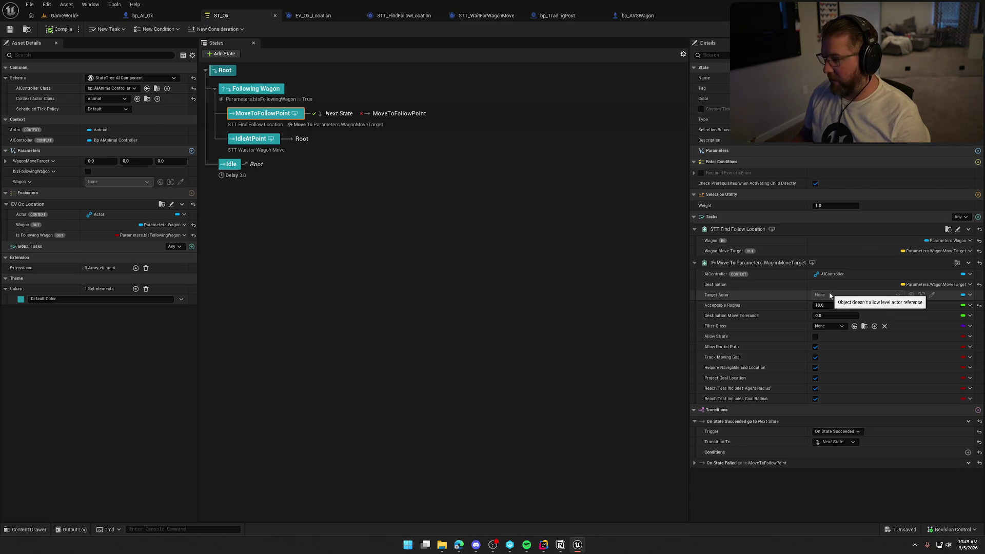
- Remove the Move To Destination binding and bind Target Actor to Parameters > Wagon
click(956, 286)
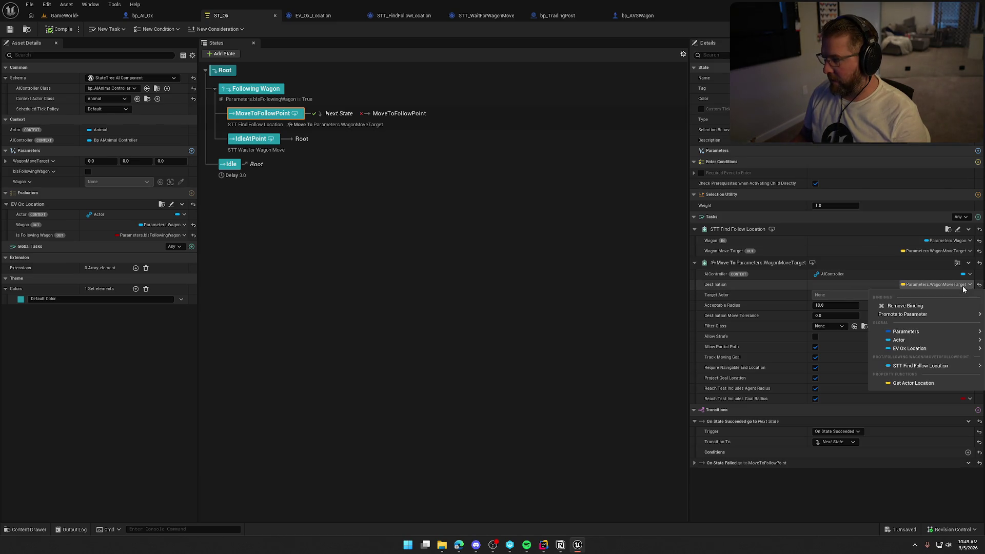
click(916, 306)
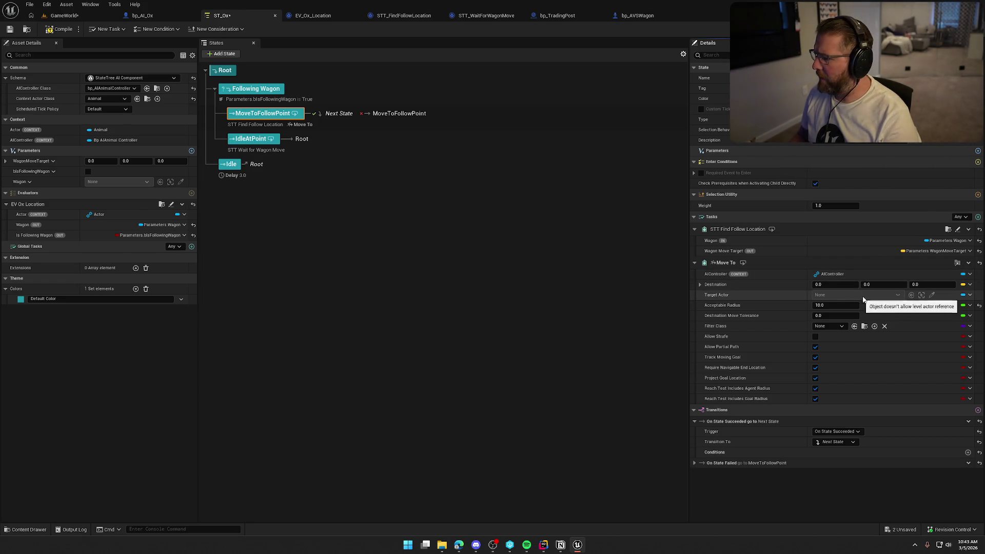
click(970, 296)
mouse_move(887, 325)
click(846, 334)
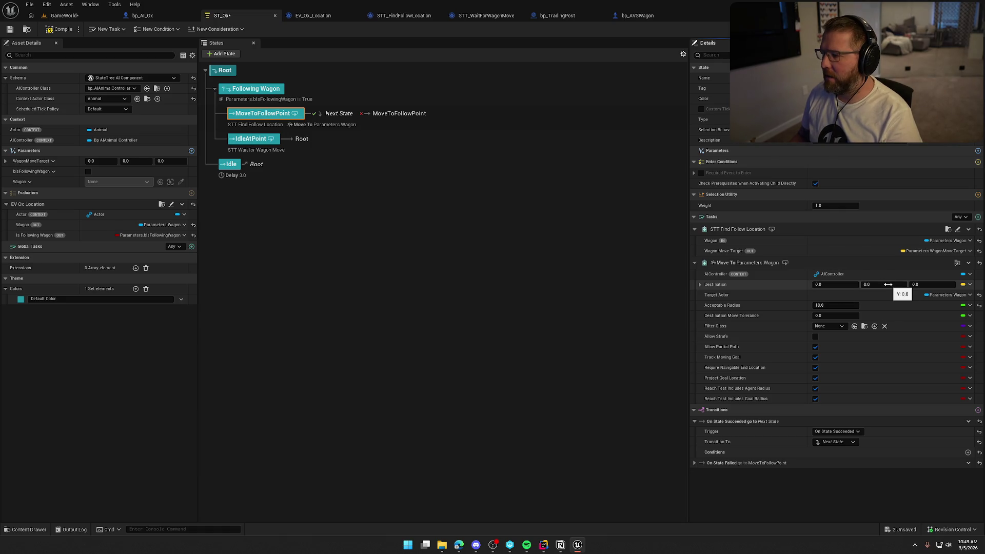
- Set the Destination X offset to -700.0, save, and switch to the GameWorld level
click(842, 284)
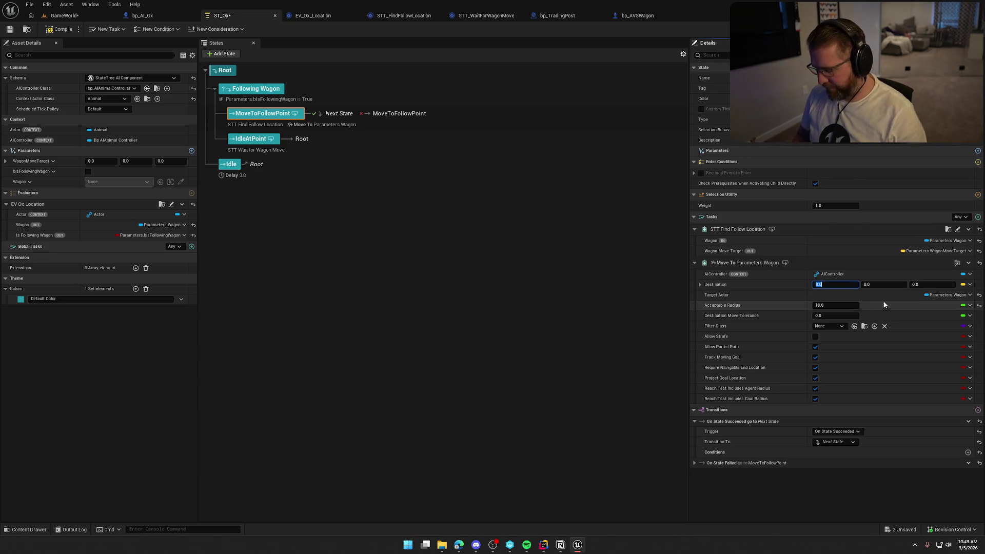
text(-700.0)
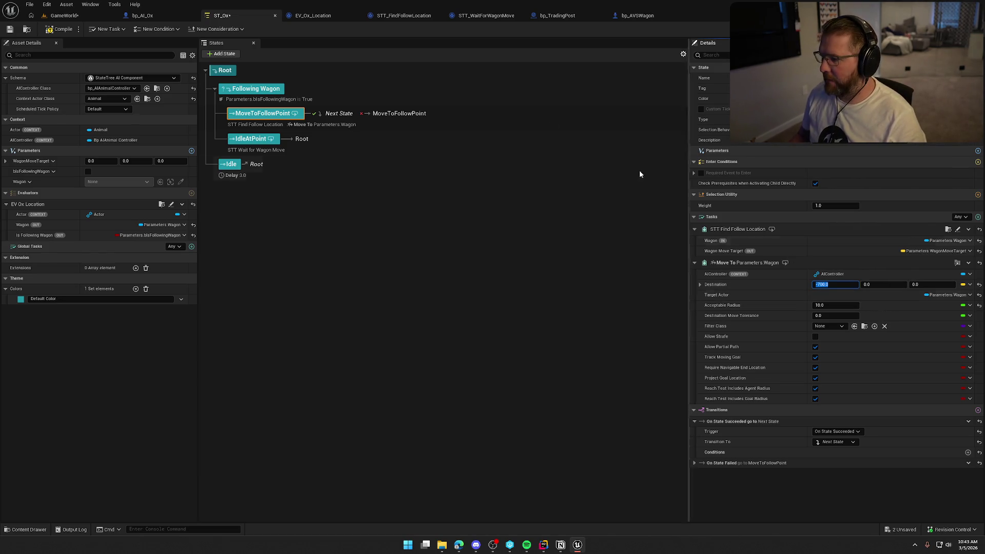
click(59, 29)
click(64, 15)
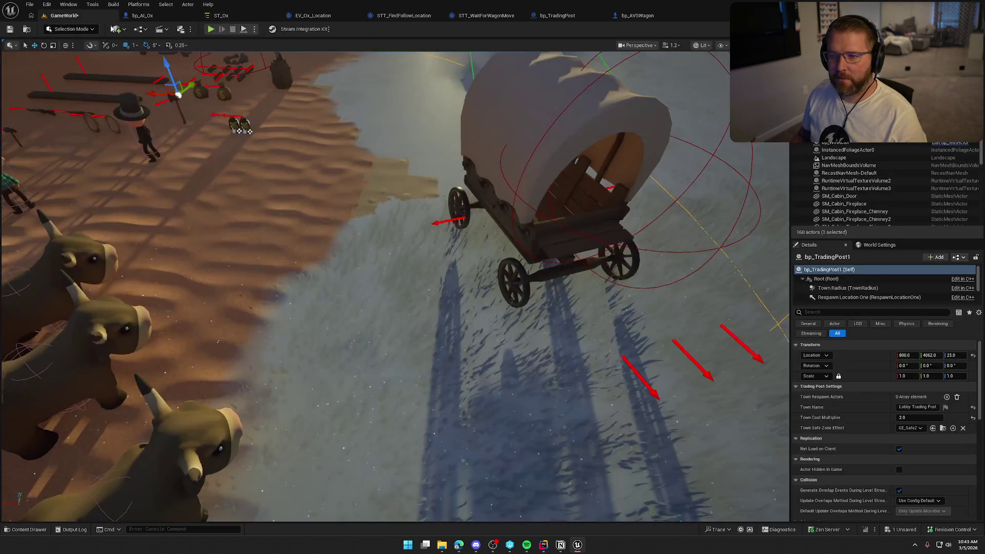
- Start a play-test and walk the character over to the covered wagon and its two oxen
click(212, 29)
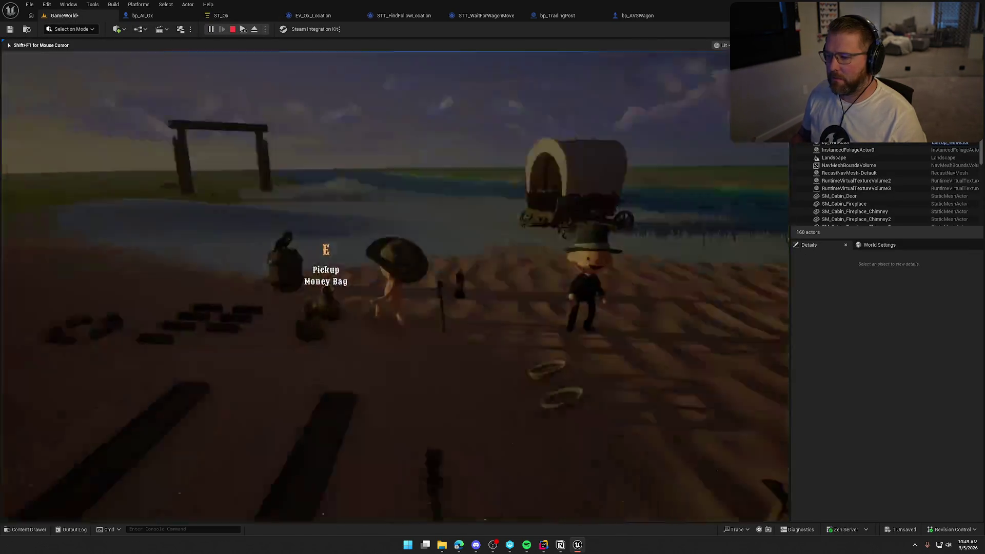
key(w)
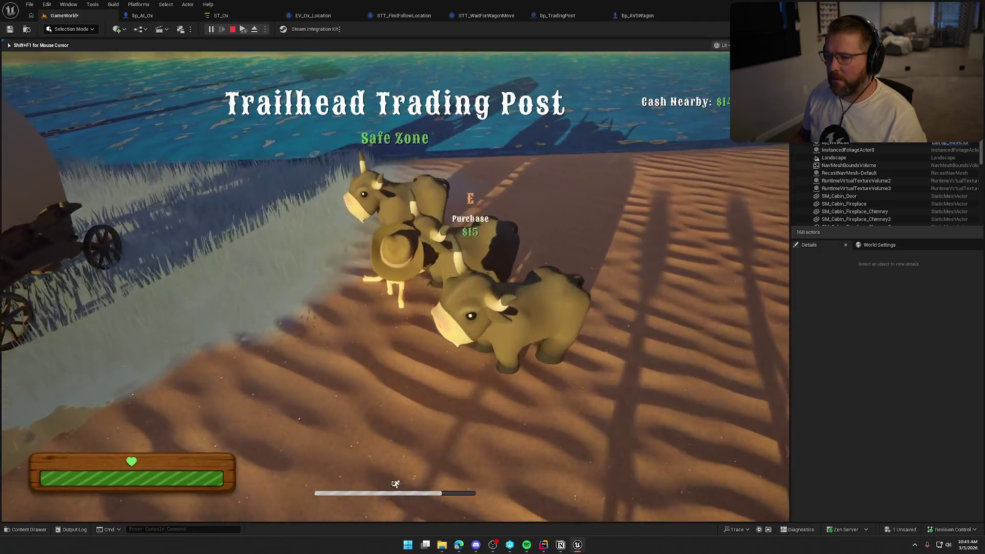
key(w)
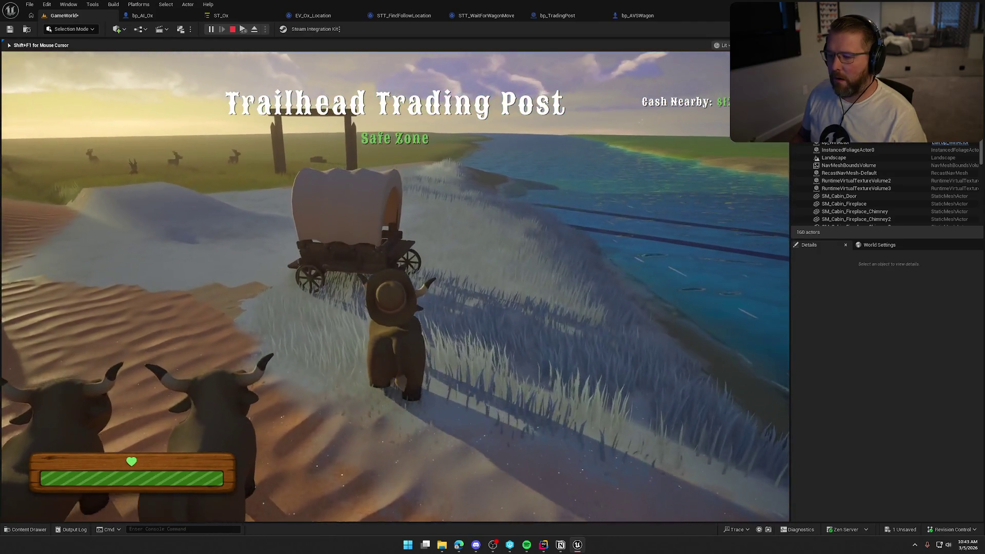
key(shift+w)
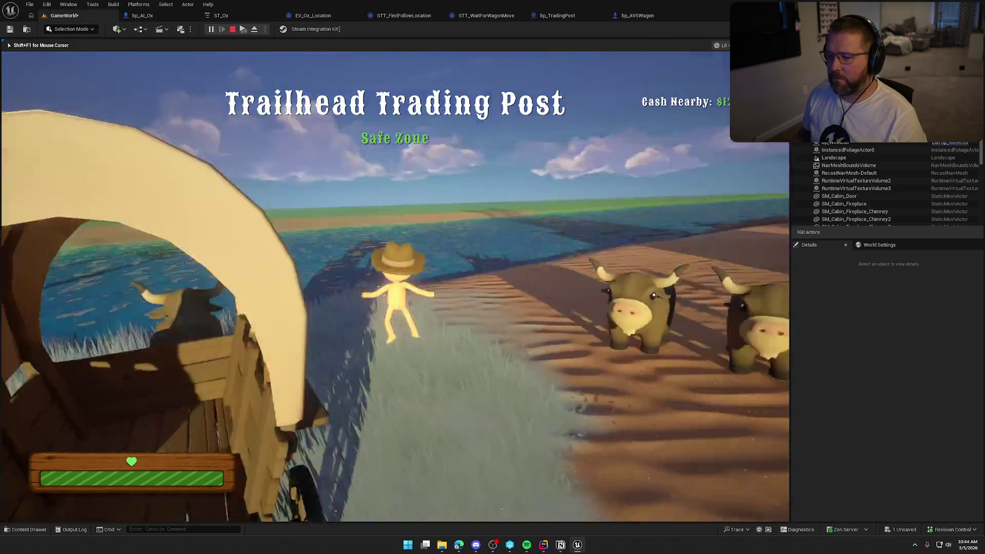
key(w)
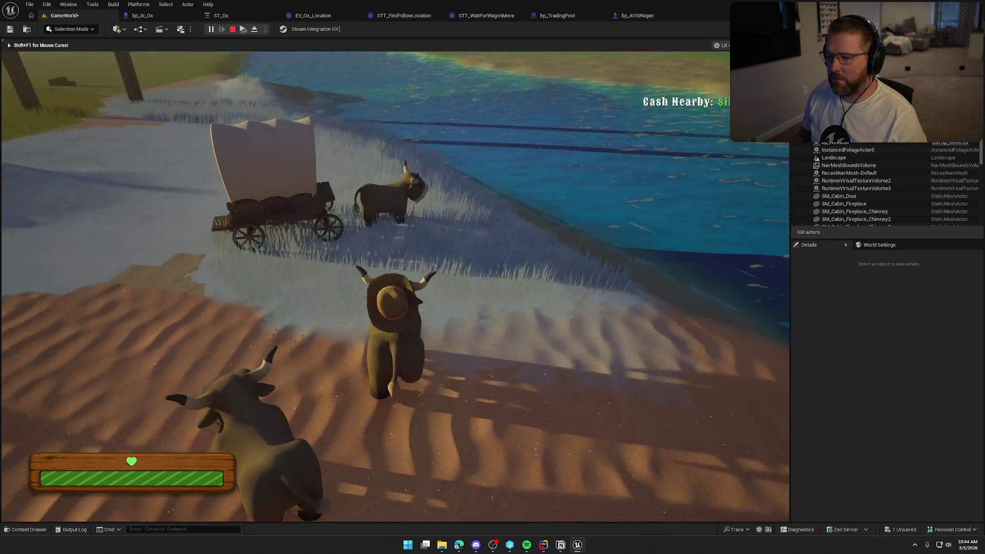
key(w)
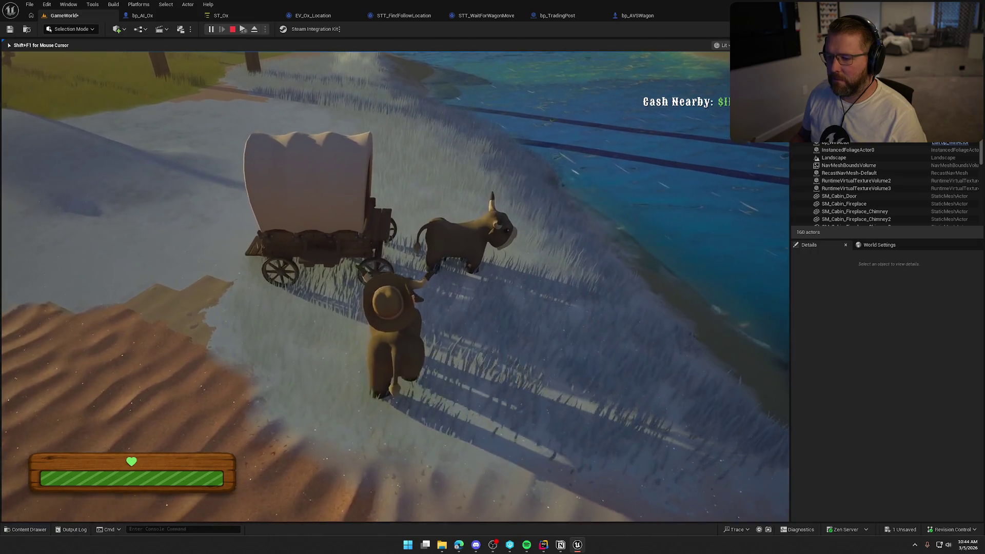
key(shift+w)
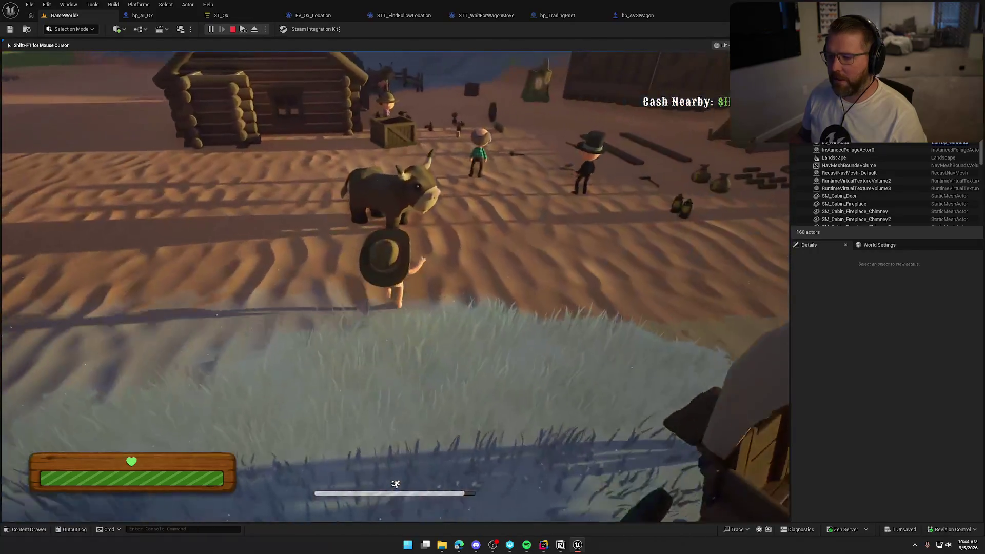
key(w)
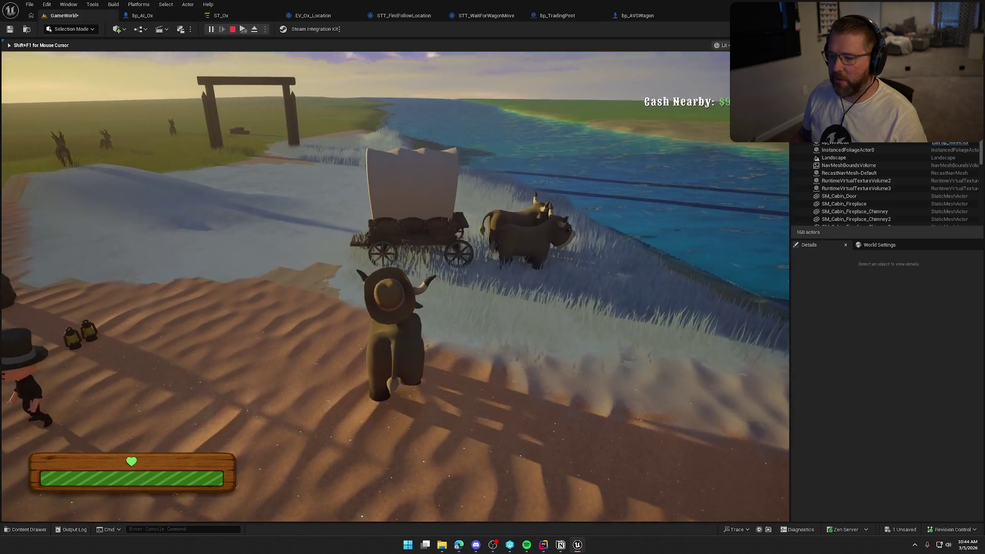
key(w)
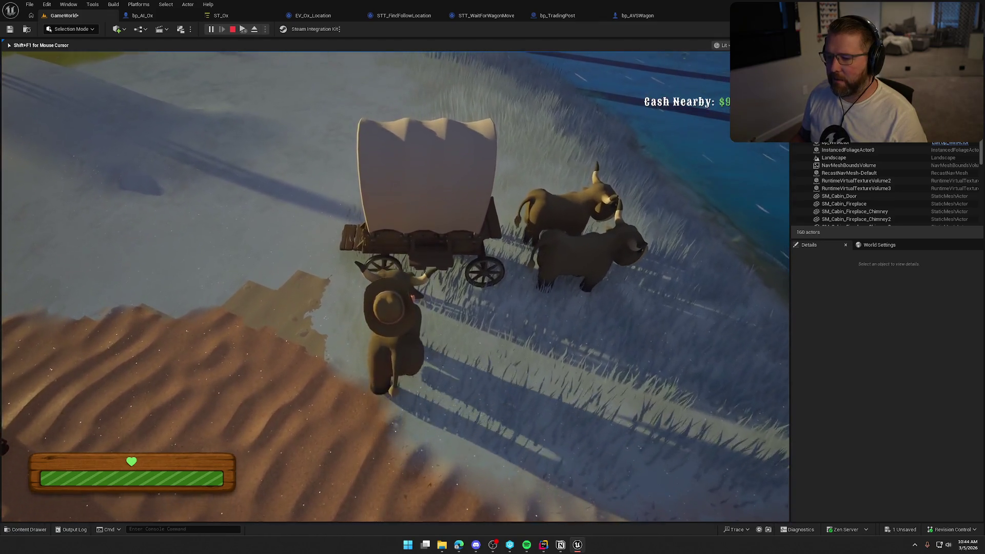
key(w)
key(w)
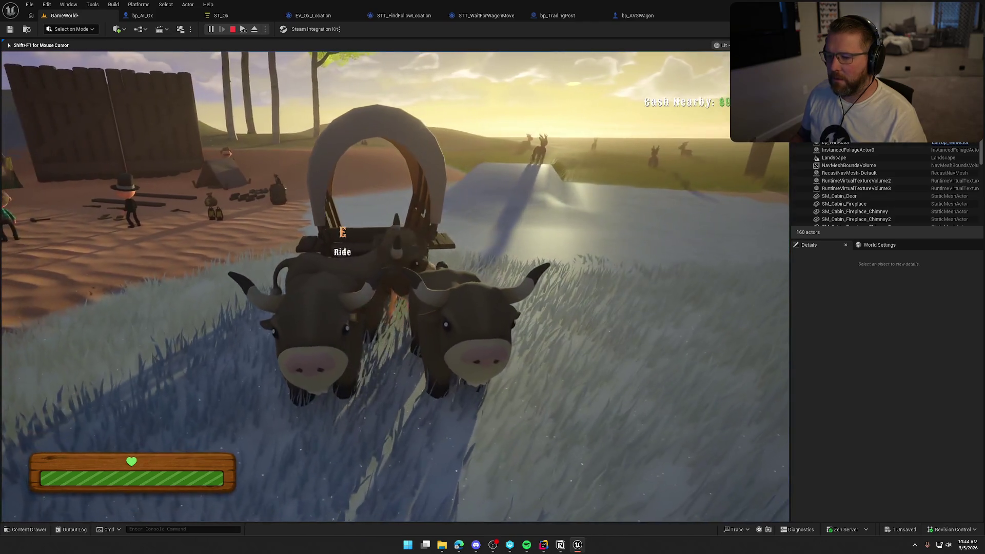
- Board the wagon and drive it past the trading post to watch the oxen, then stop the play-test
key(w)
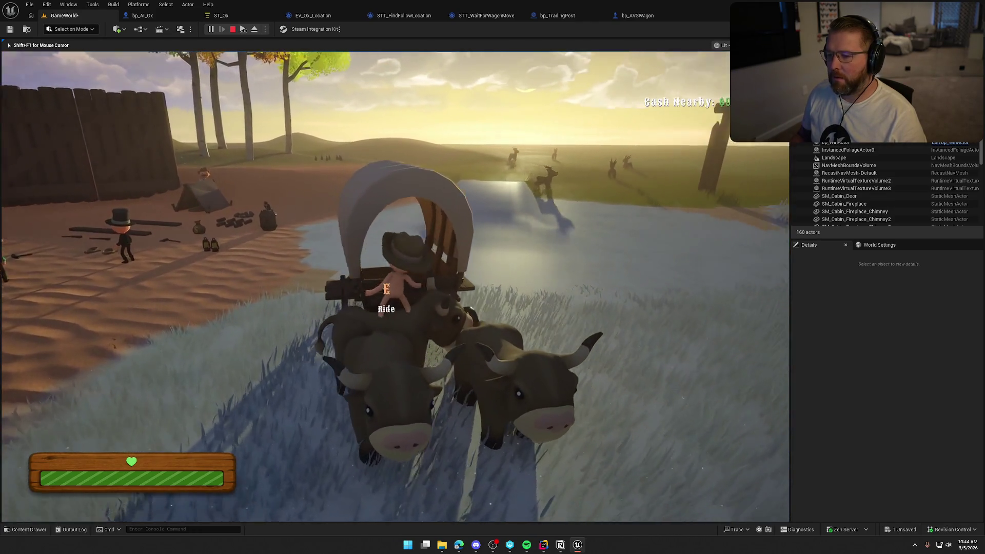
key(shift+w)
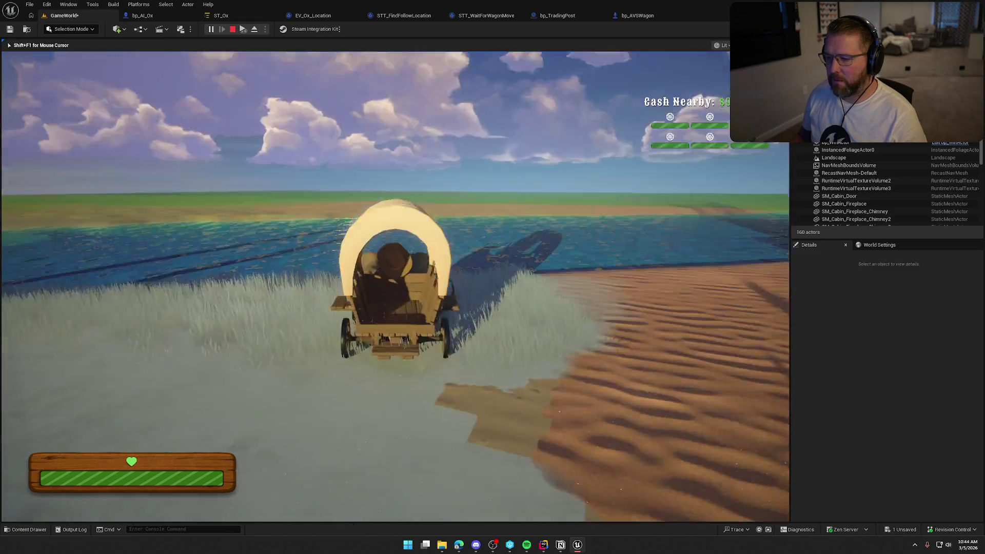
key(w)
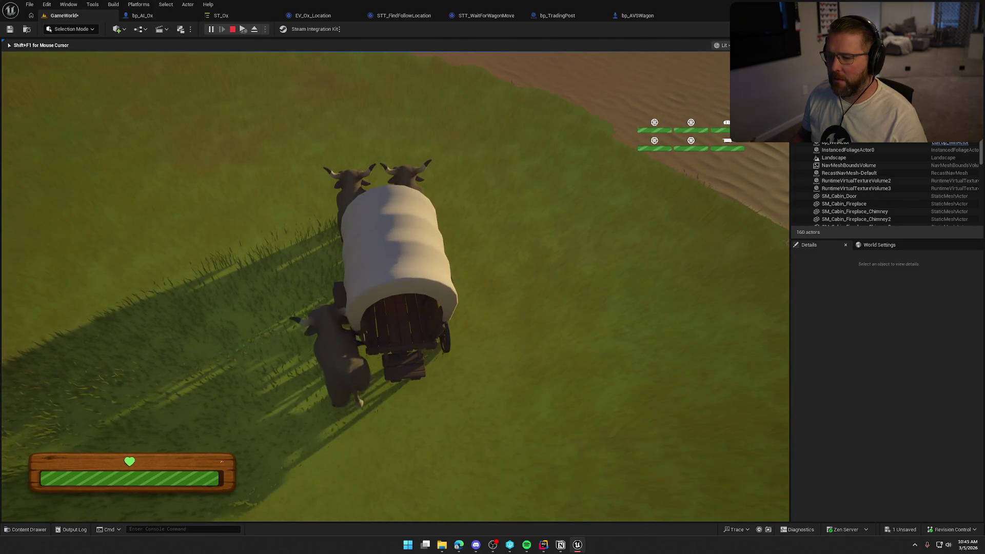
key(Escape)
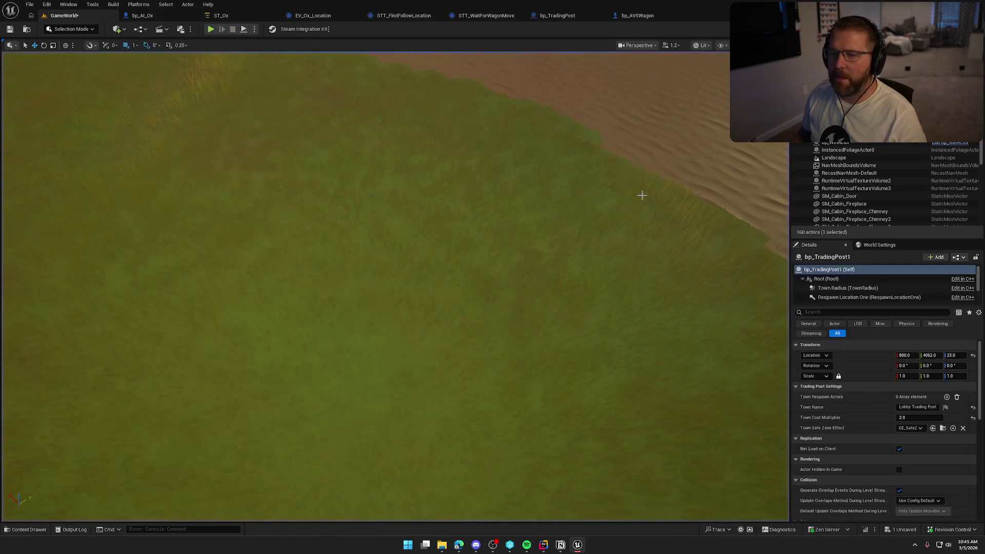
- Review the Destination's -700.0 X offset in ST_Ox, then frame the wagon and oxen in the level
click(240, 14)
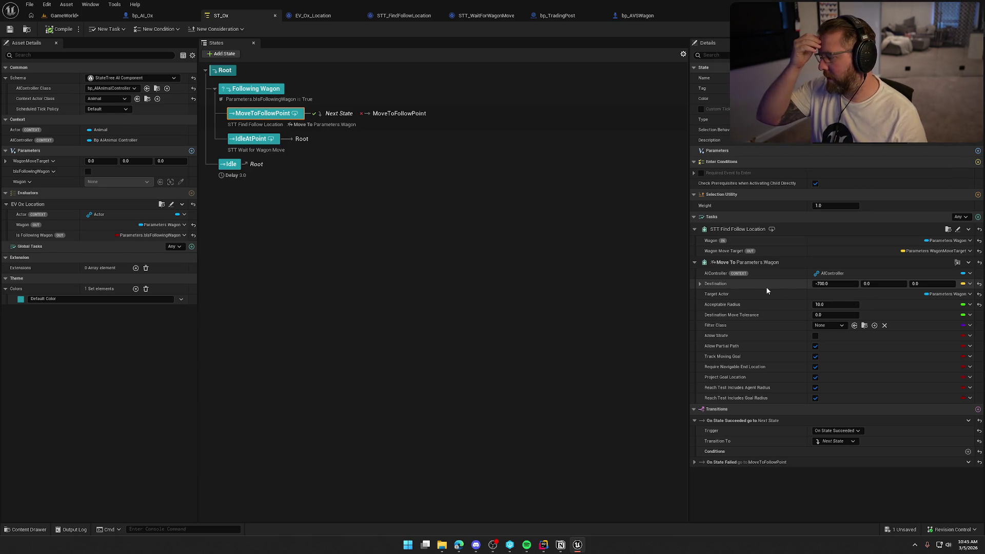
click(842, 284)
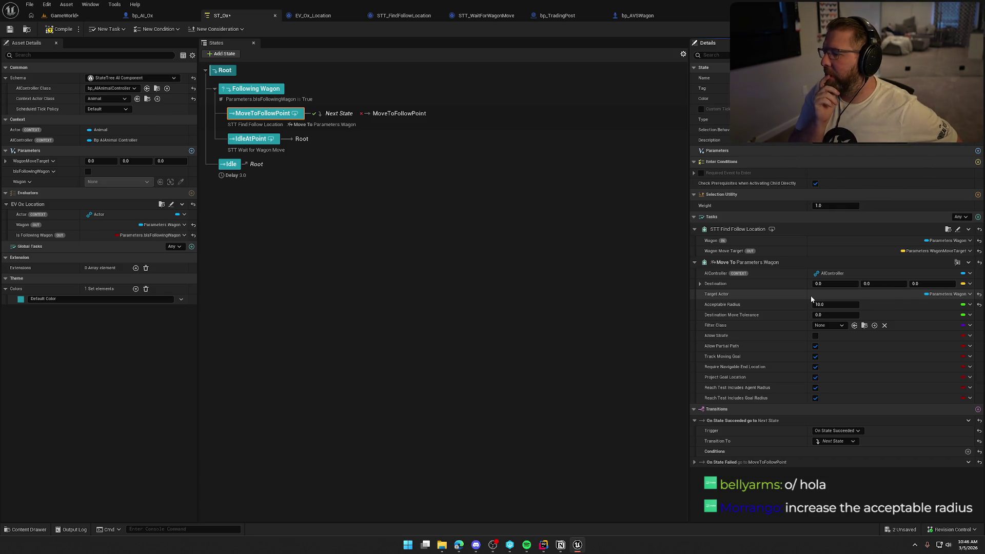
click(65, 15)
key(f)
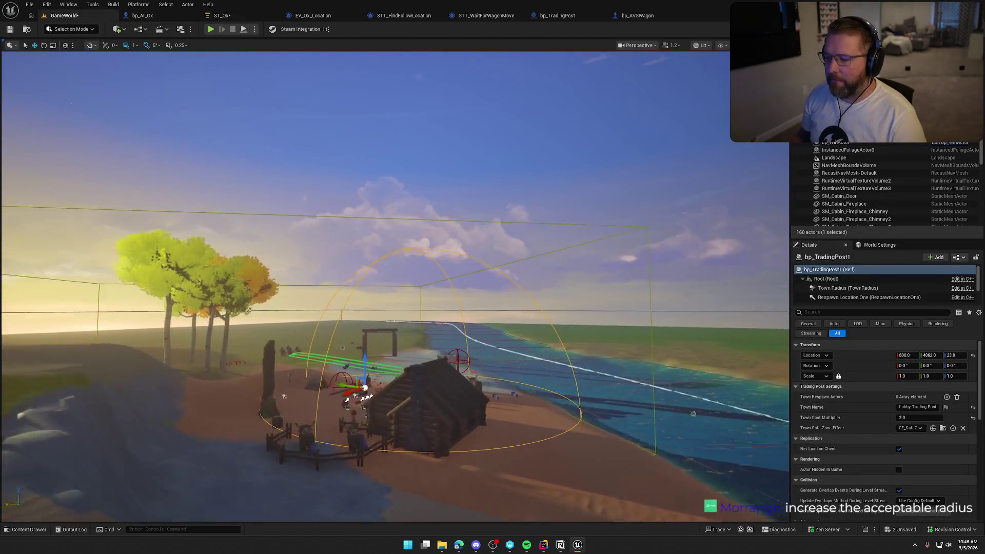
key(w)
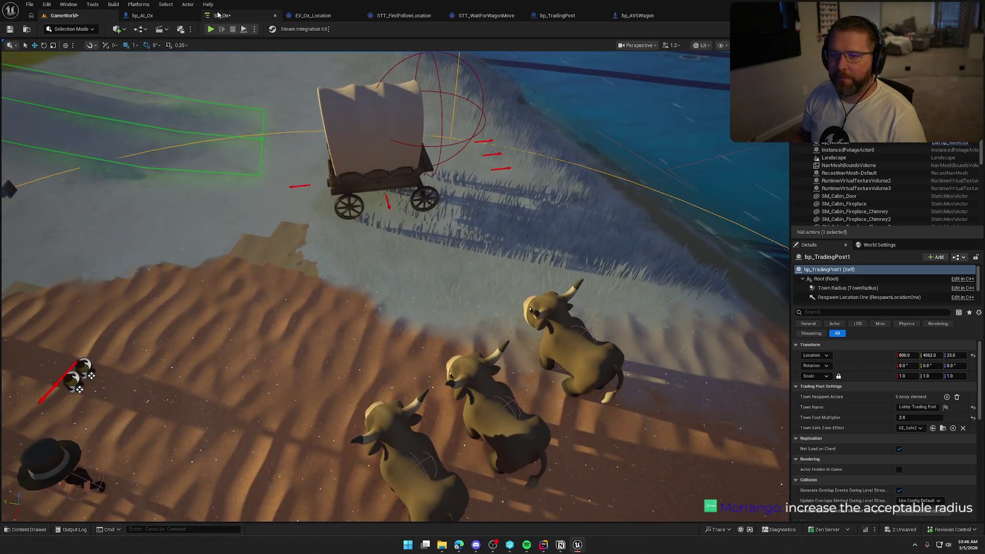
- Clear the Target Actor binding, bind Destination to Parameters.WagonMoveTarget, and start a play-test
click(222, 15)
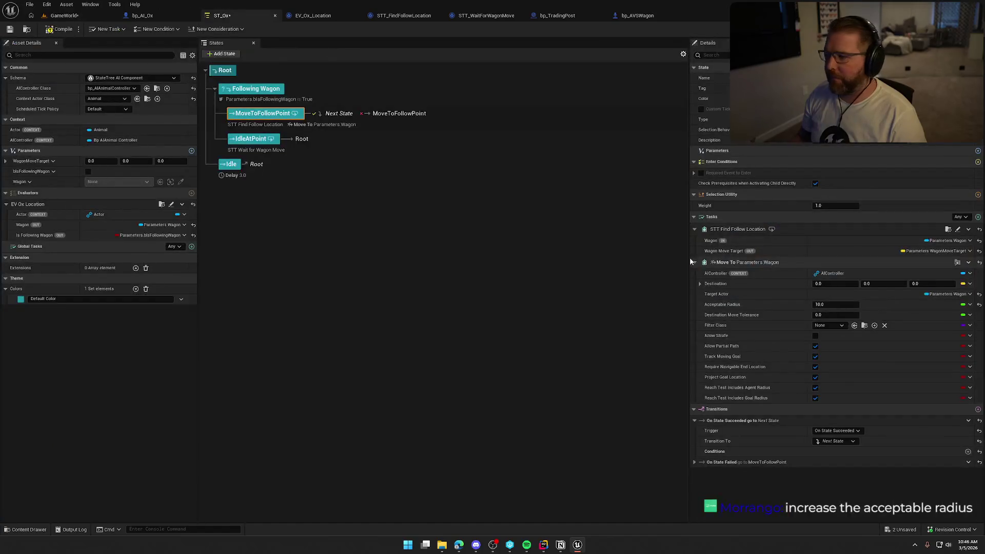
click(970, 294)
click(932, 311)
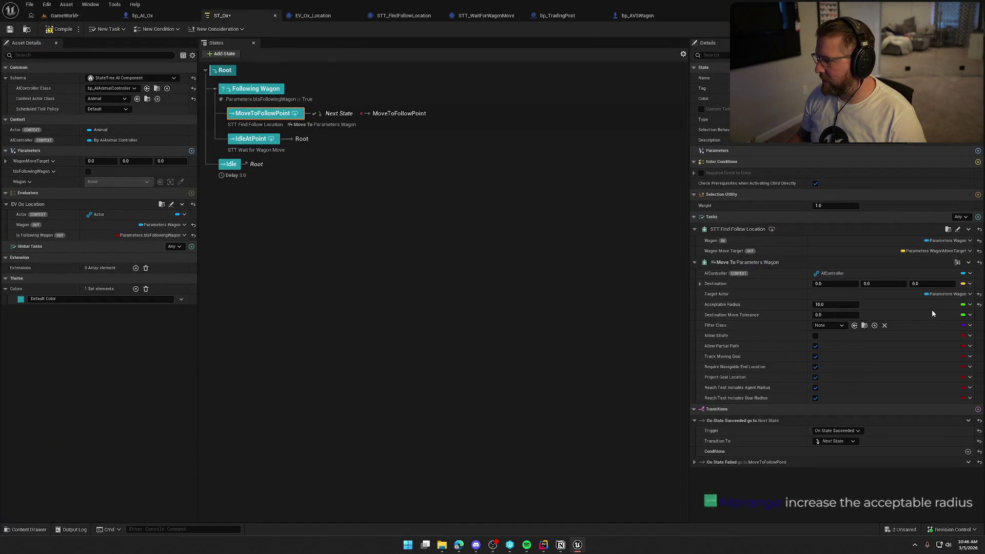
click(969, 285)
mouse_move(902, 315)
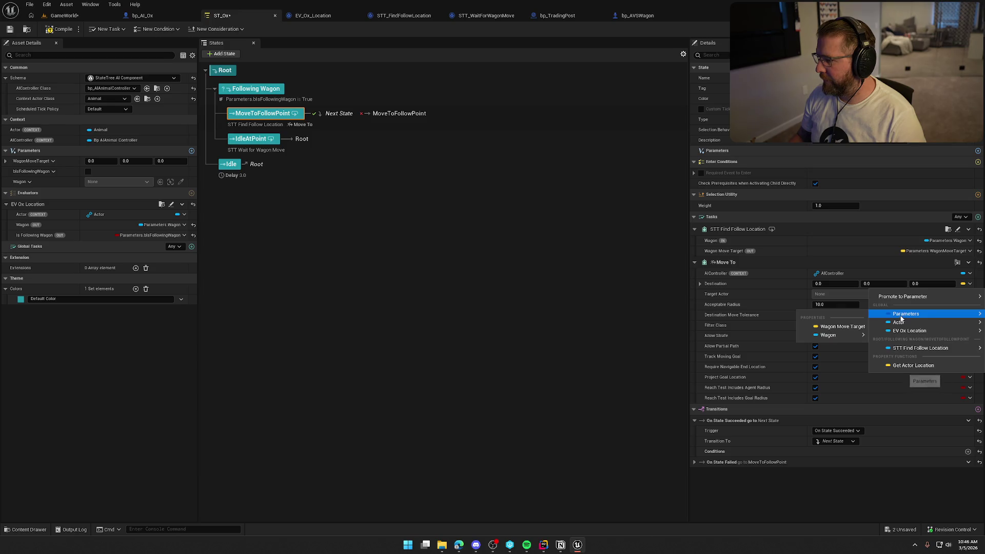
click(856, 328)
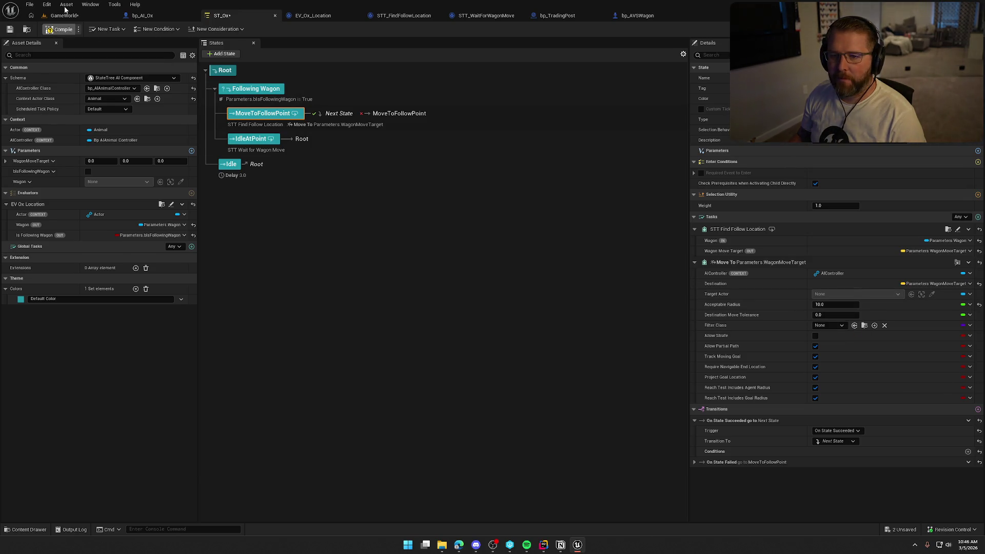
click(64, 16)
click(210, 30)
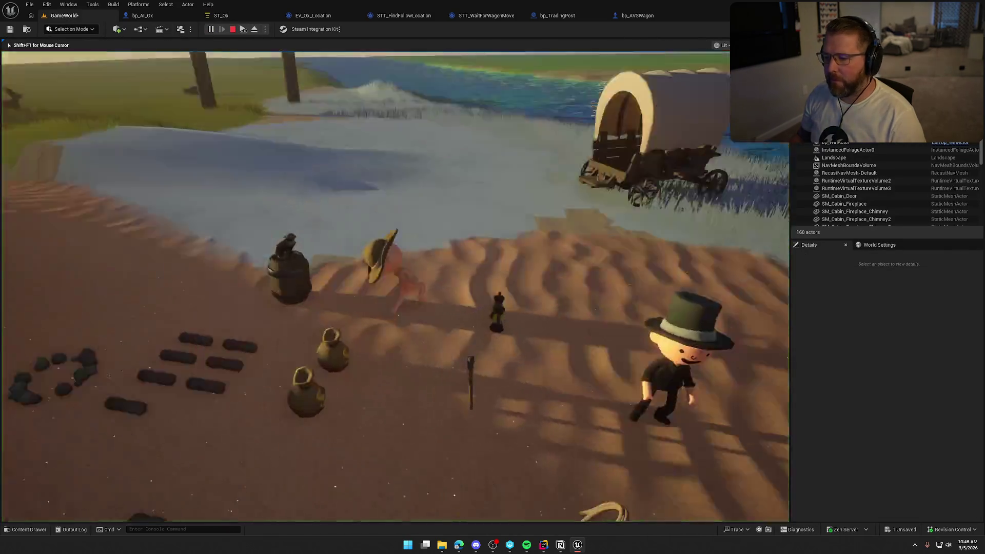
- Walk the character around the wagon and oxen, then end the play-test and open STT_FindFollowLocation
key(w)
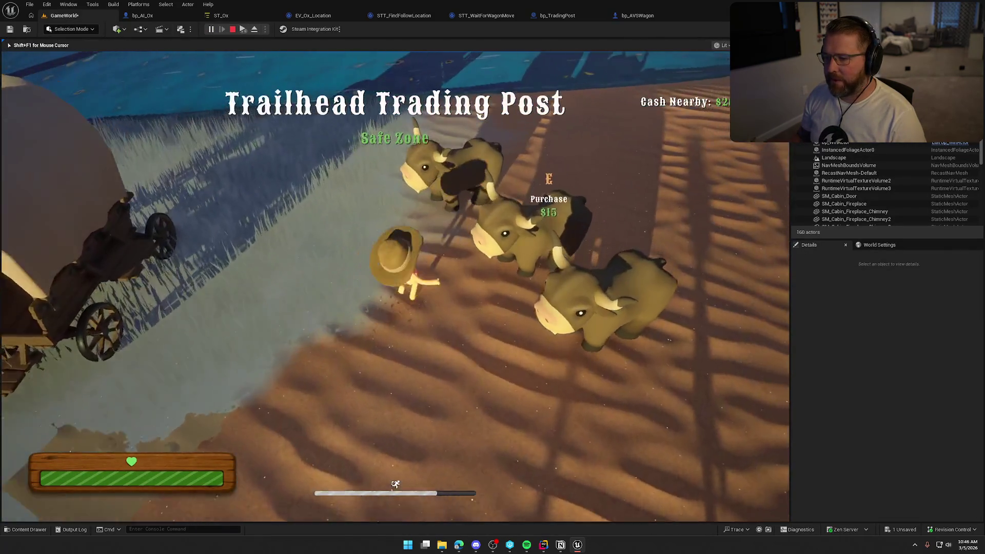
key(w)
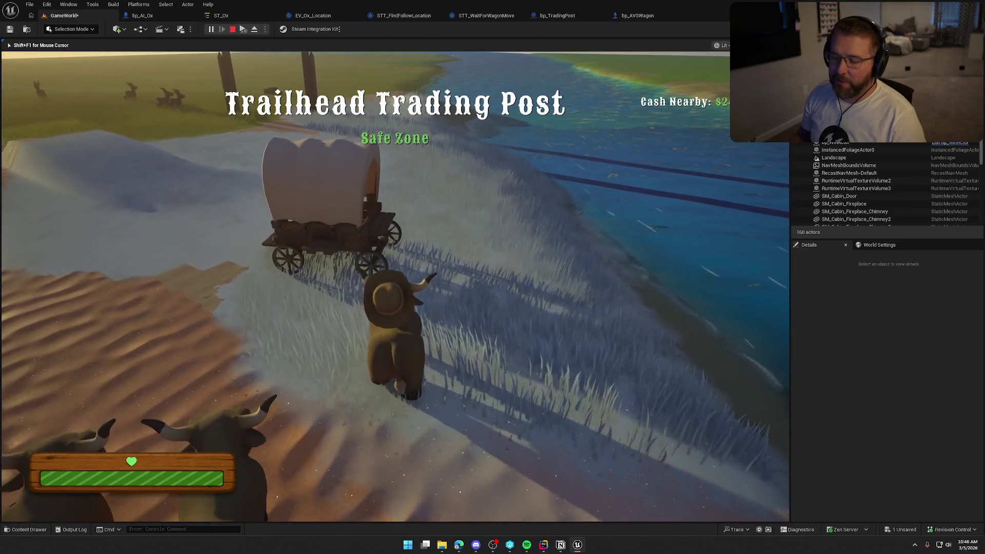
key(w)
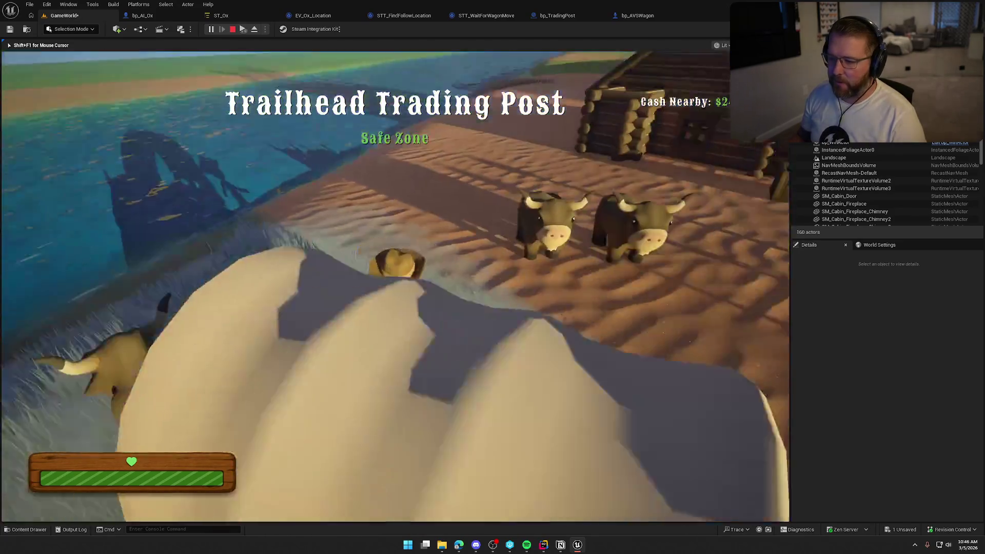
key(shift)
key(w)
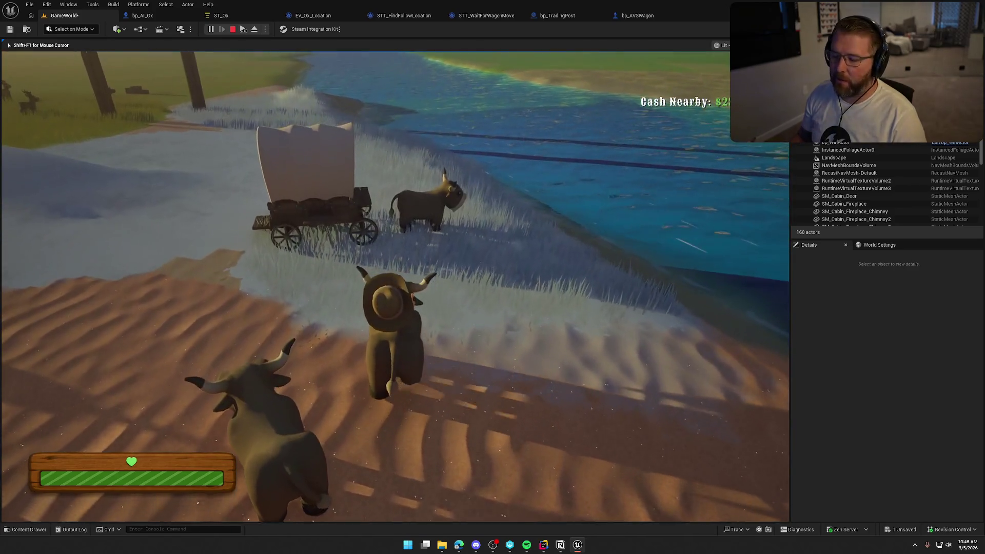
key(w)
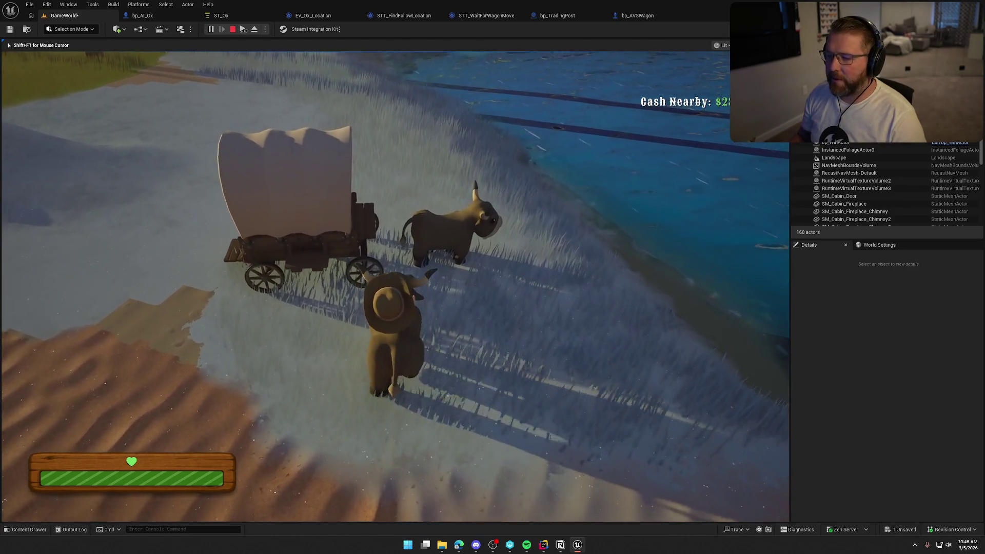
key(w)
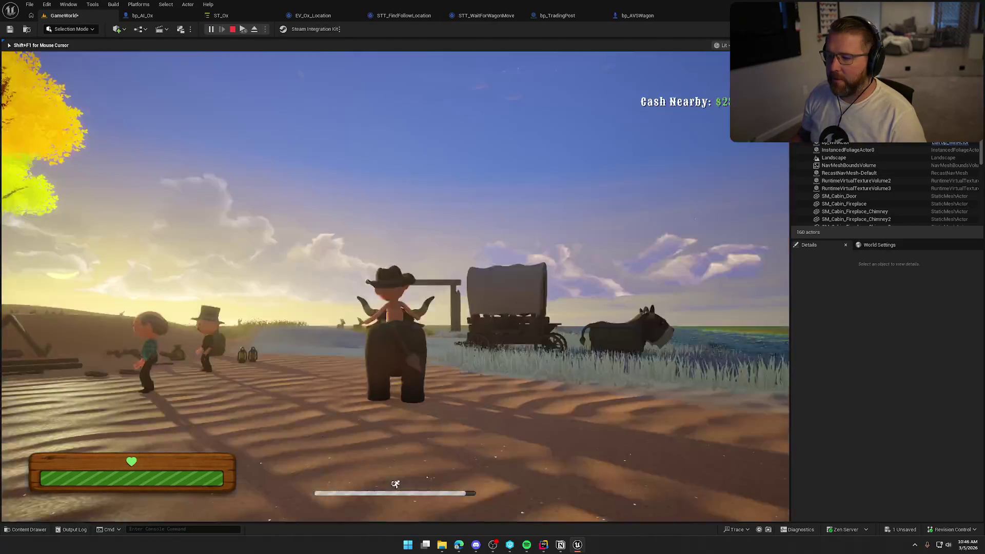
key(w)
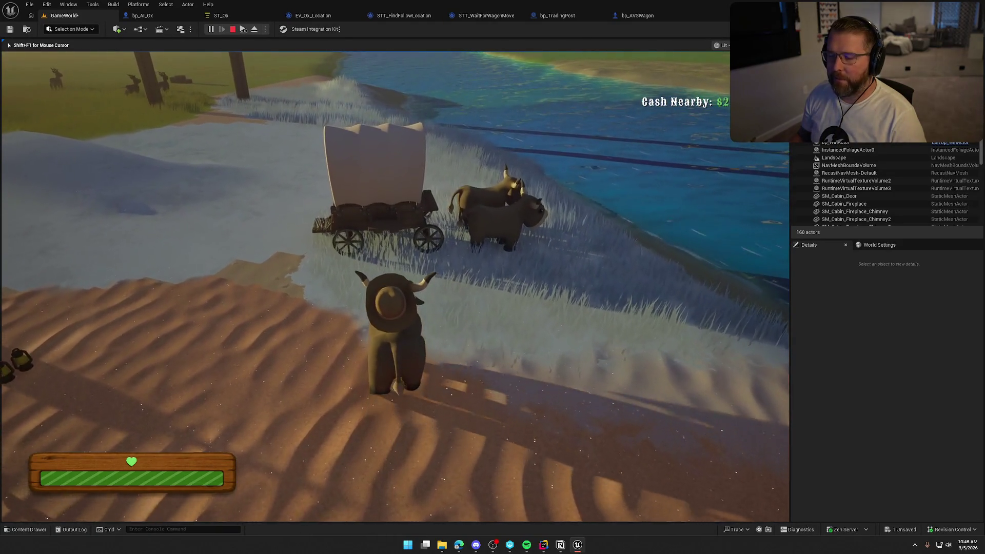
key(w)
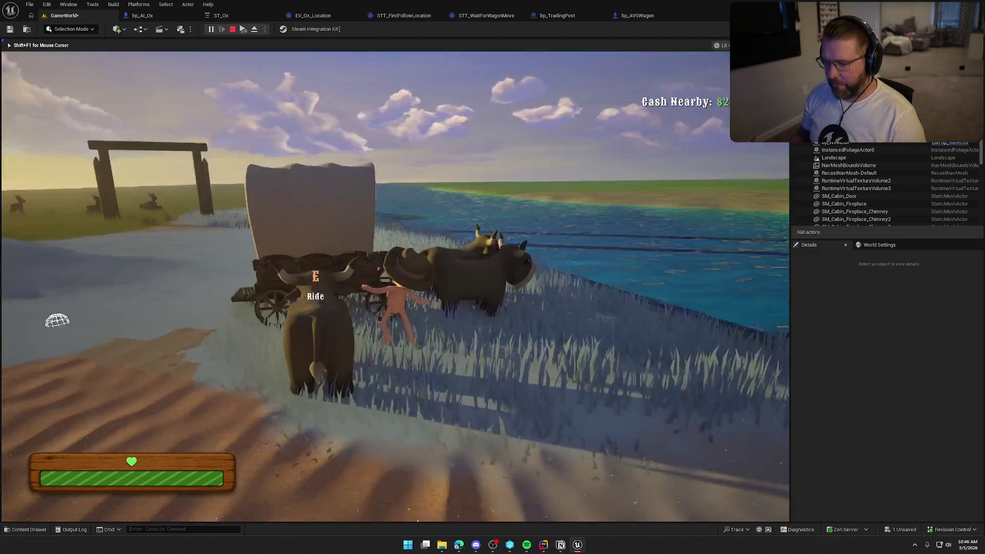
key(Escape)
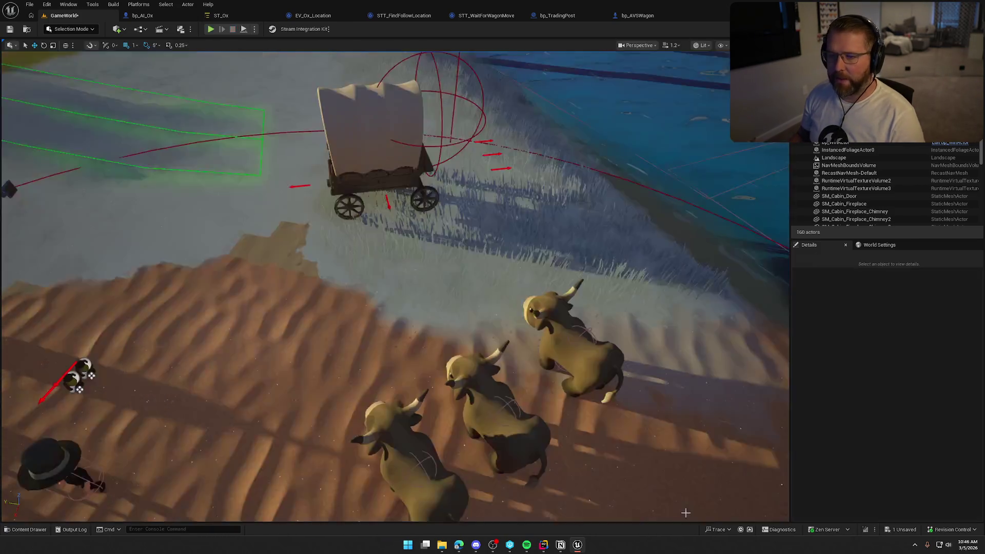
click(416, 14)
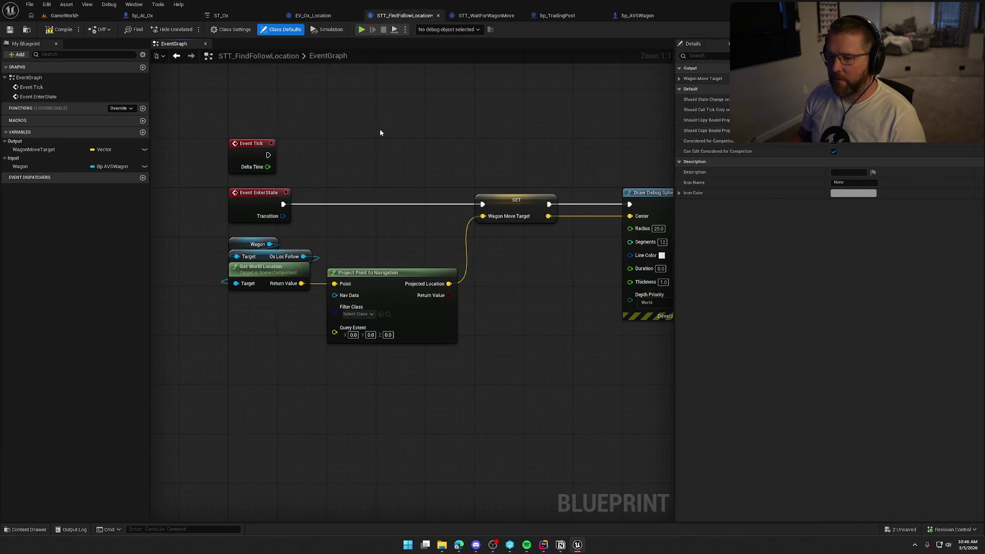
- Start another play-test, mount an ox, and ride it around the wagon and trading post
click(61, 16)
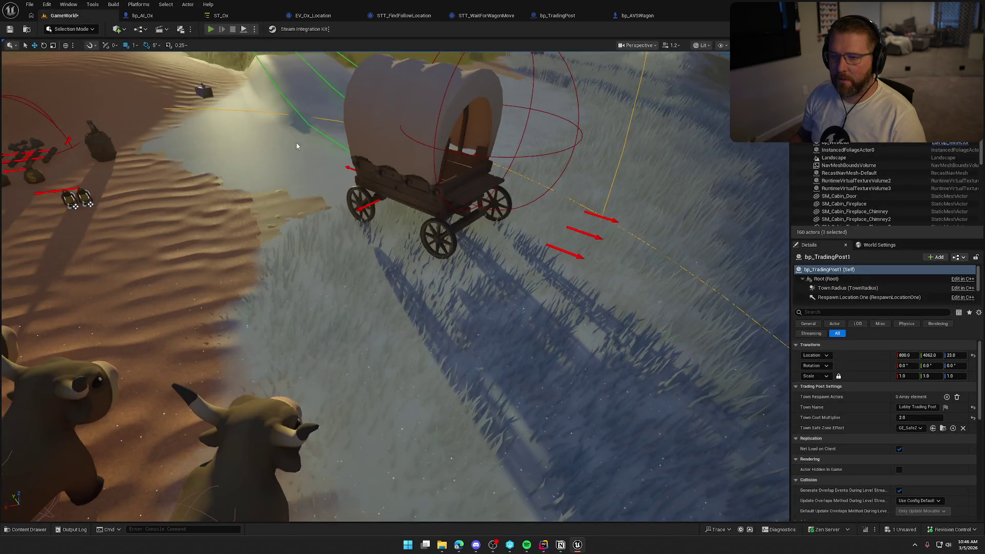
key(alt+p)
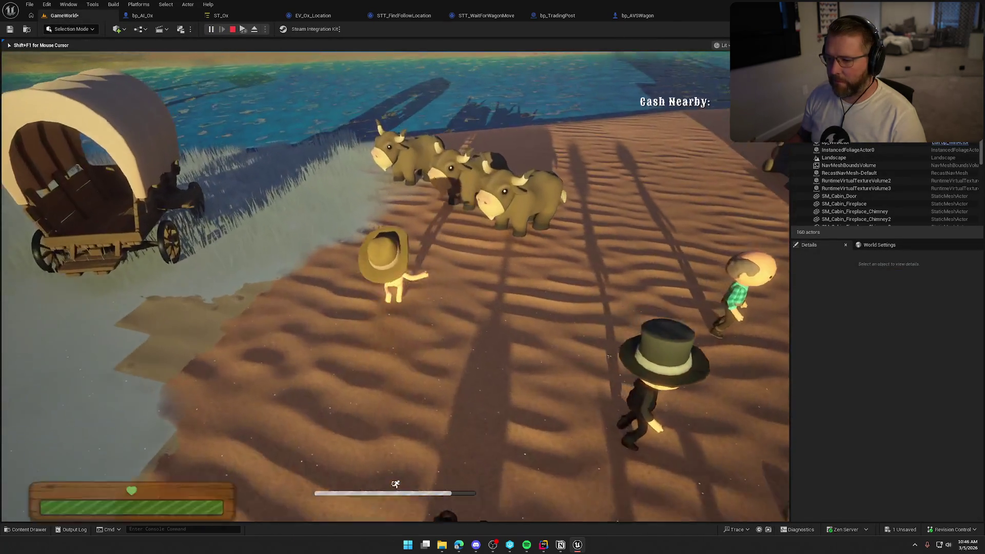
key(w)
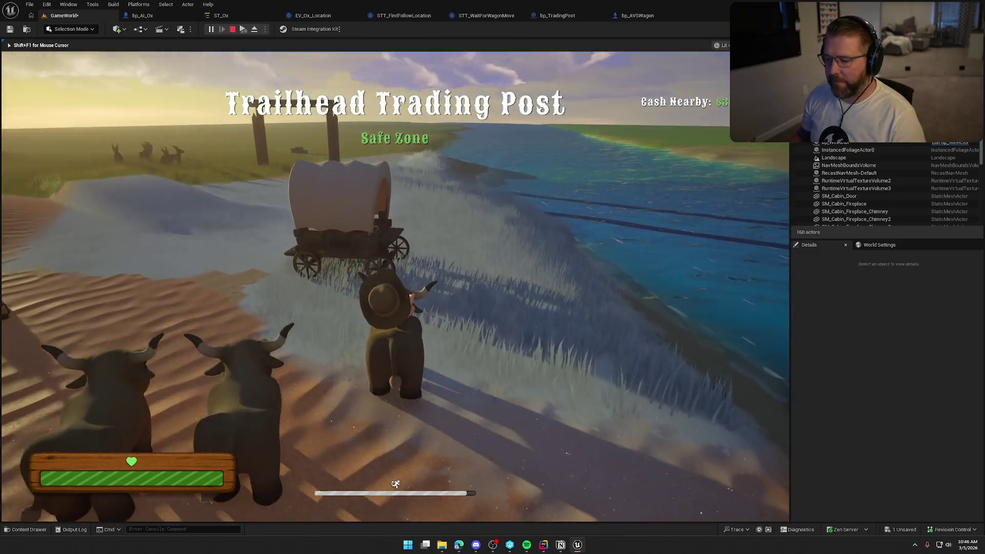
key(space)
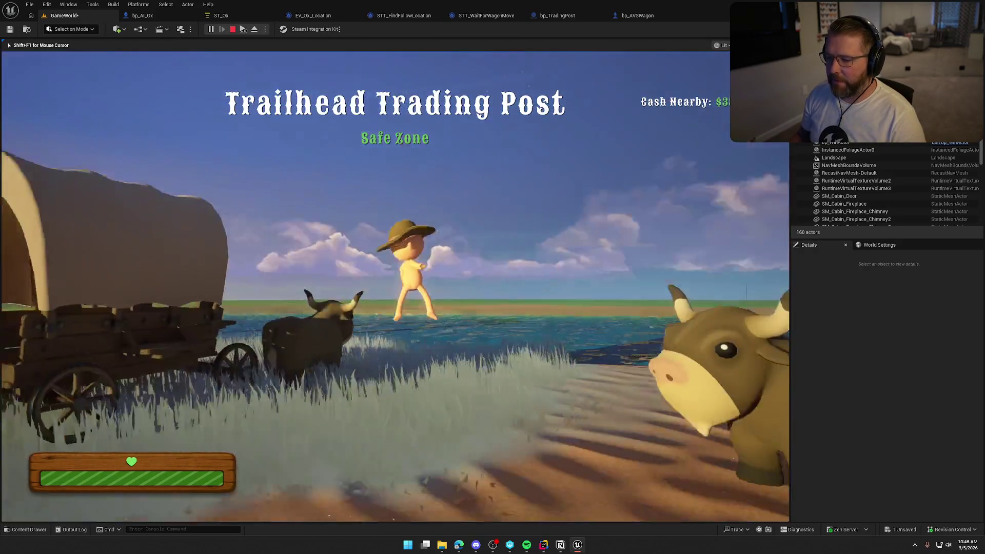
key(e)
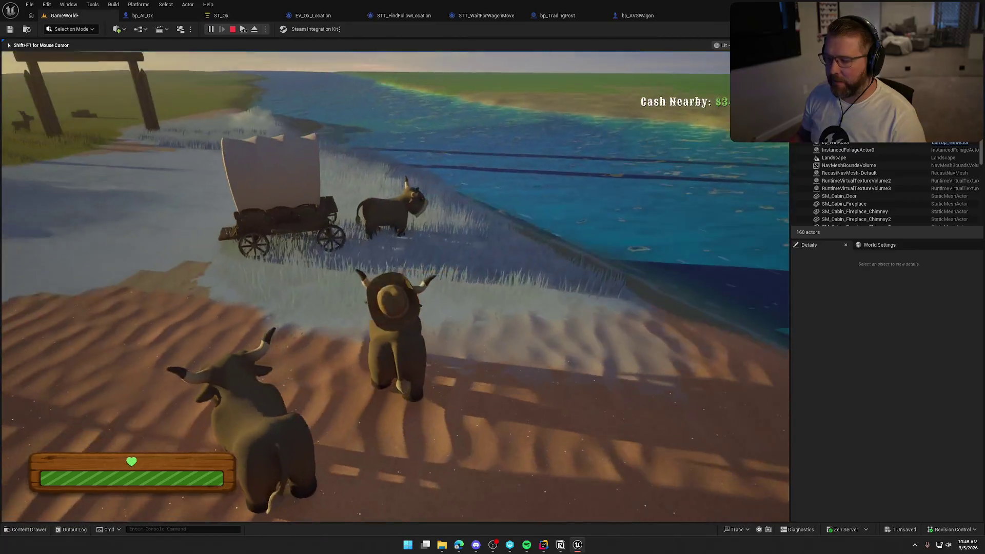
key(w)
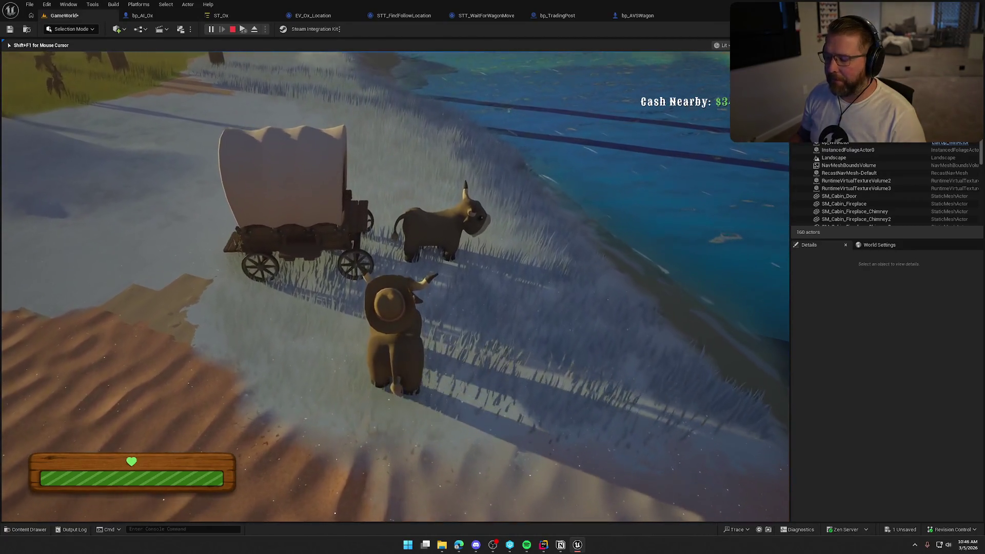
key(w)
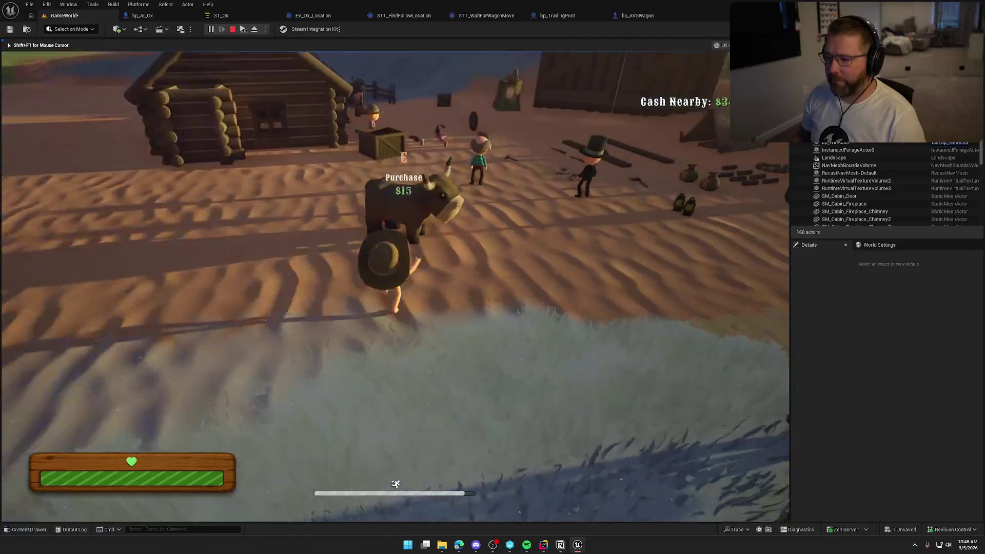
key(w)
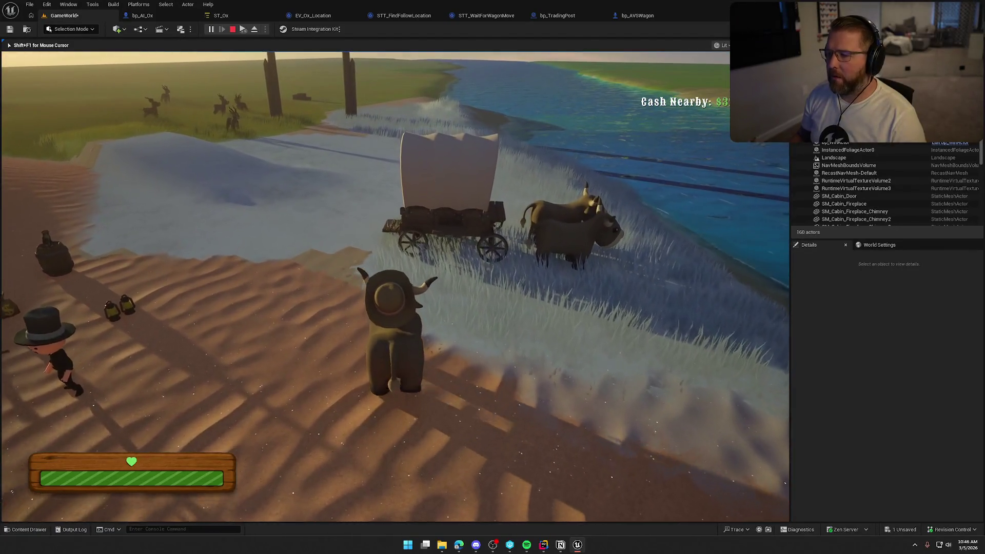
key(w)
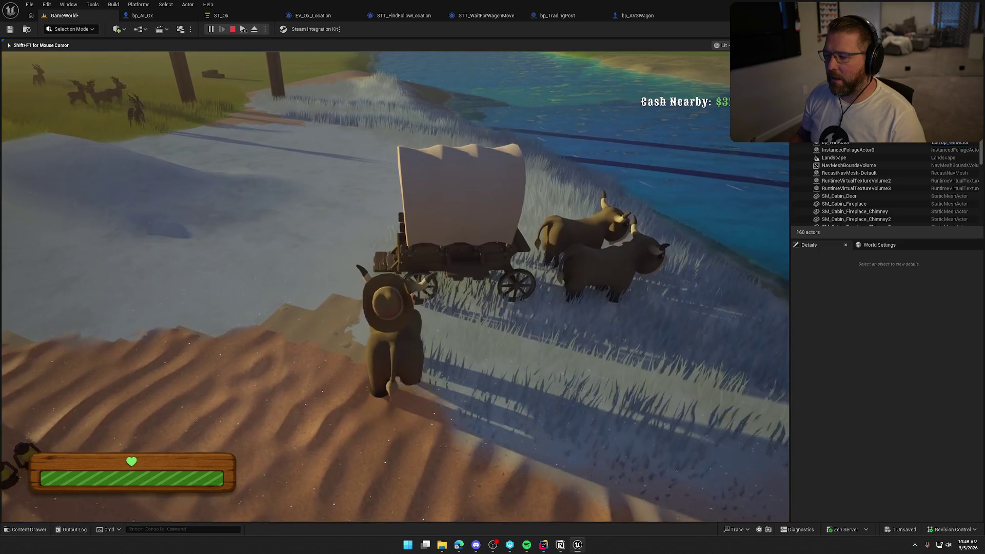
key(w)
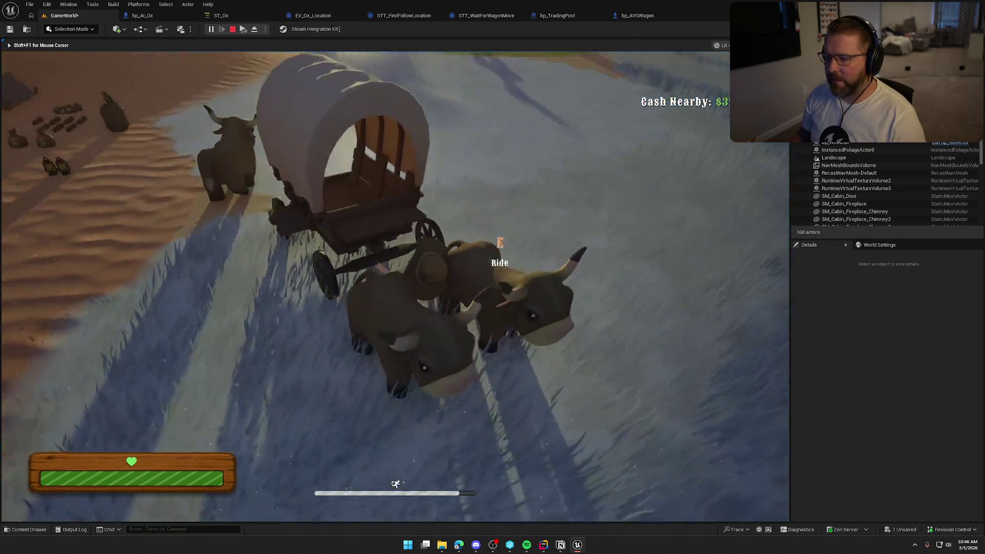
key(w)
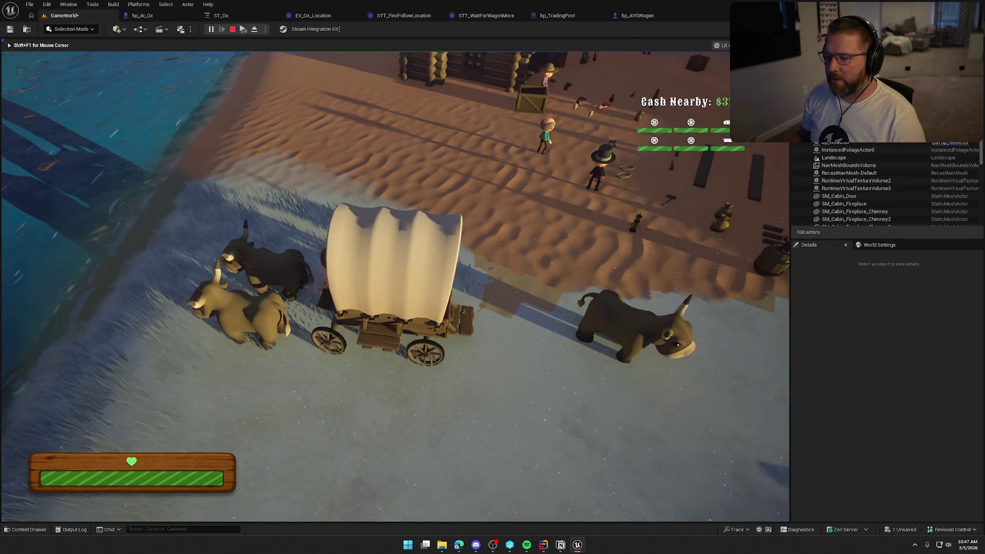
- Climb into the wagon, drive it toward town with the oxen pulling, then stop the play-test
key(w)
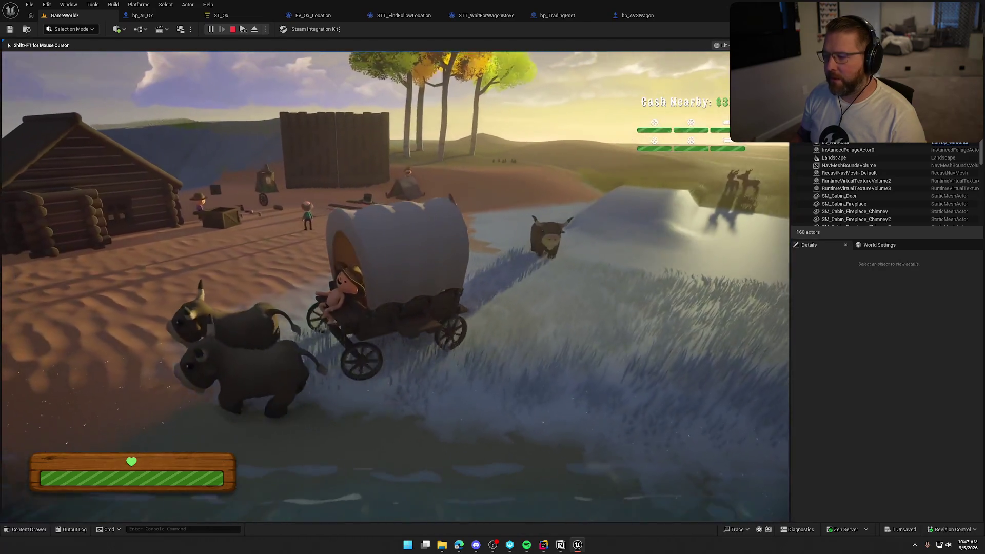
key(w)
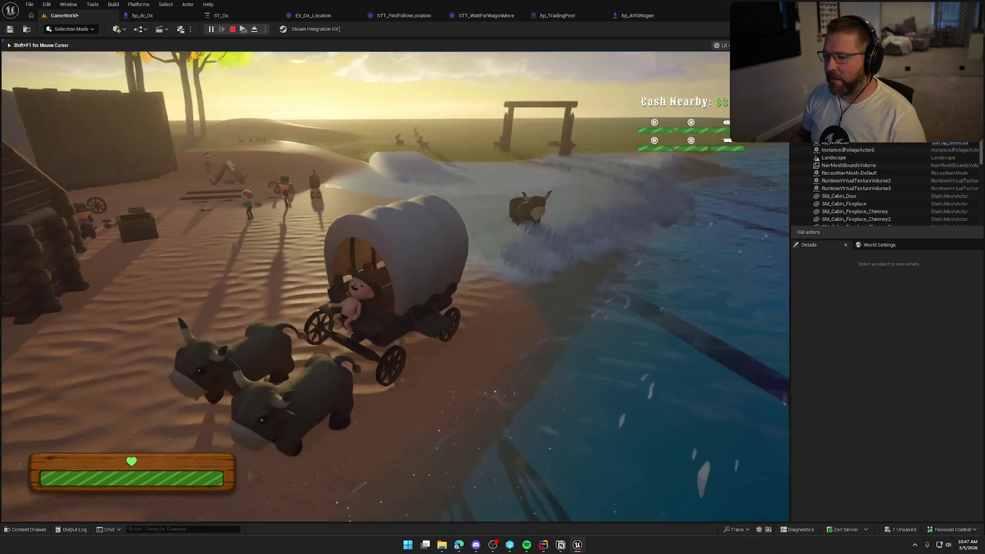
key(w)
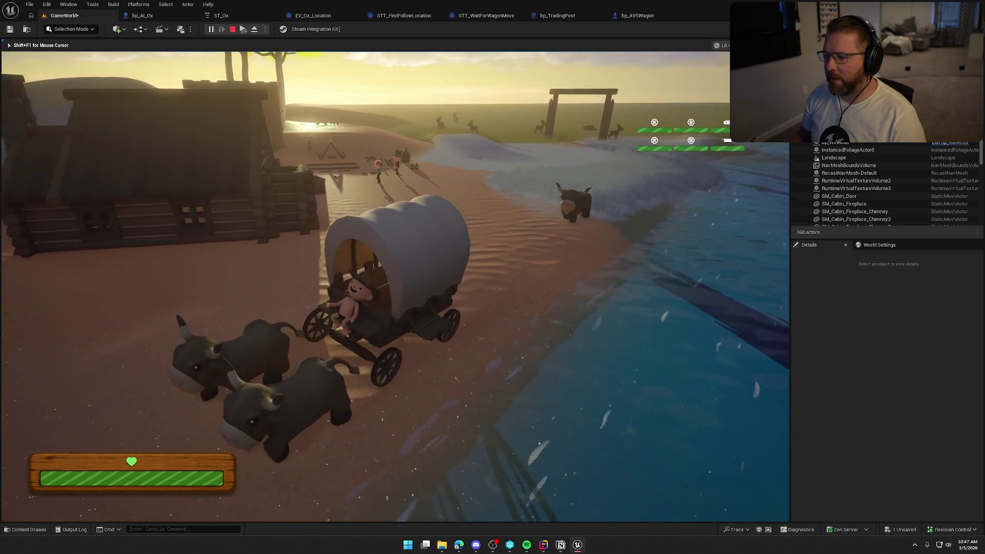
key(w)
key(w)
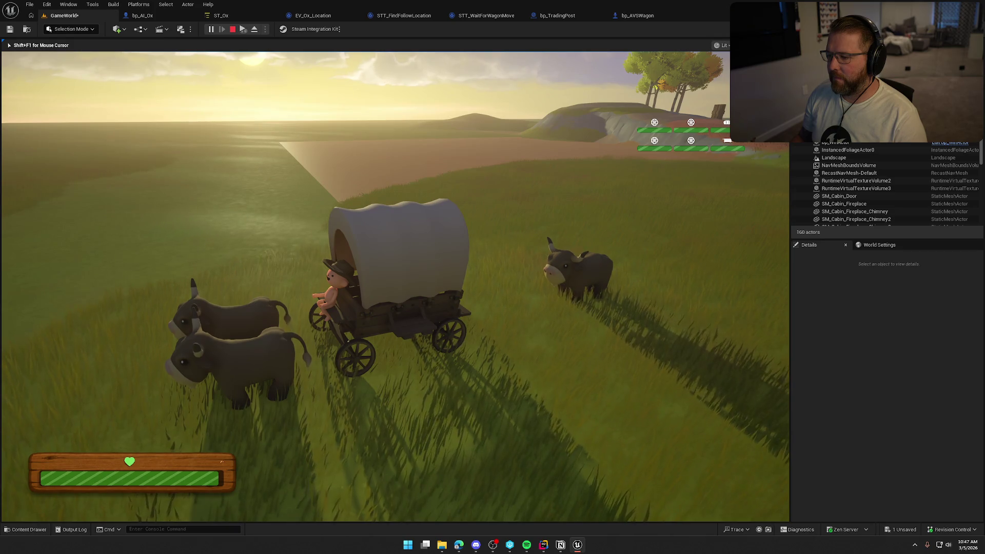
key(Escape)
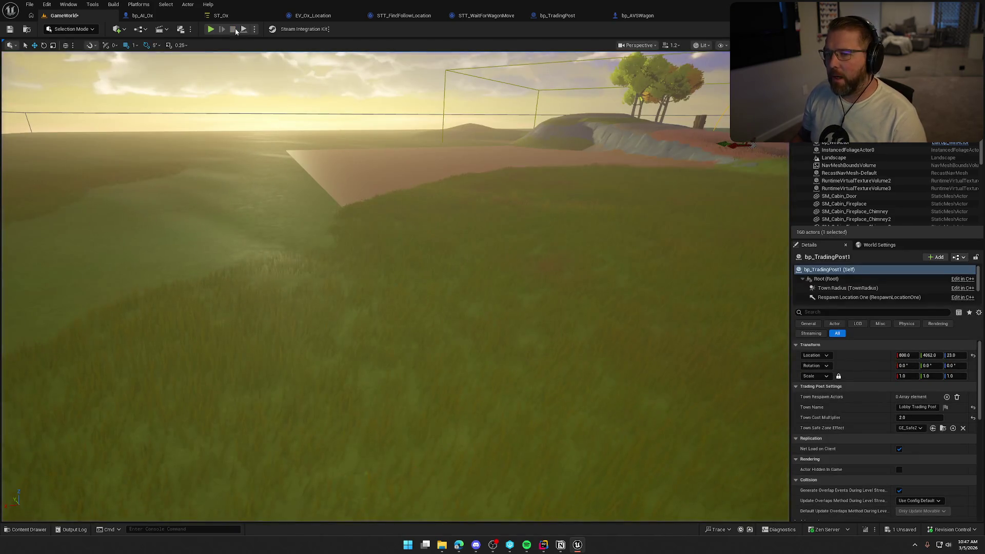
- Inspect STT_FindFollowLocation's Wagon location, Project Point to Navigation, SET and debug-sphere nodes, then return to ST_Ox
click(246, 16)
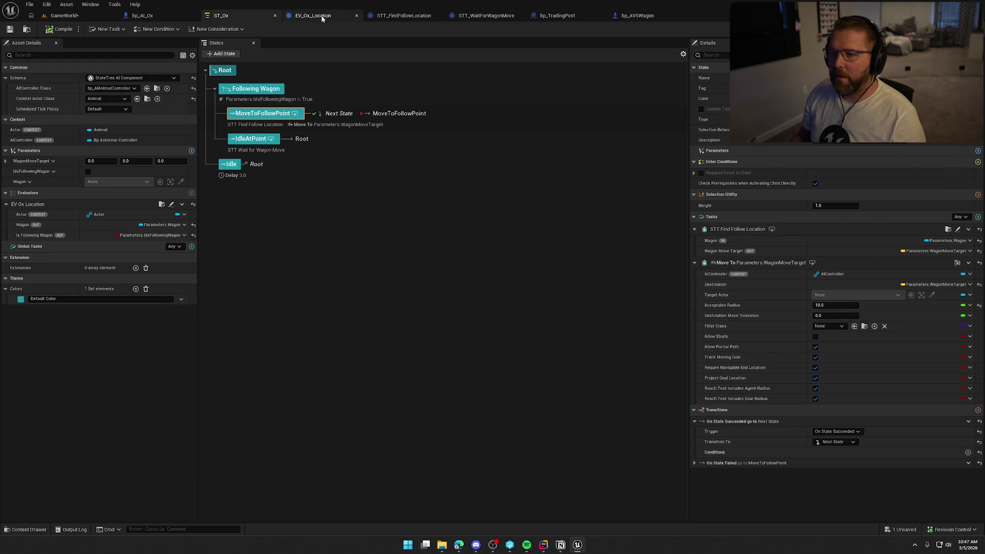
click(403, 15)
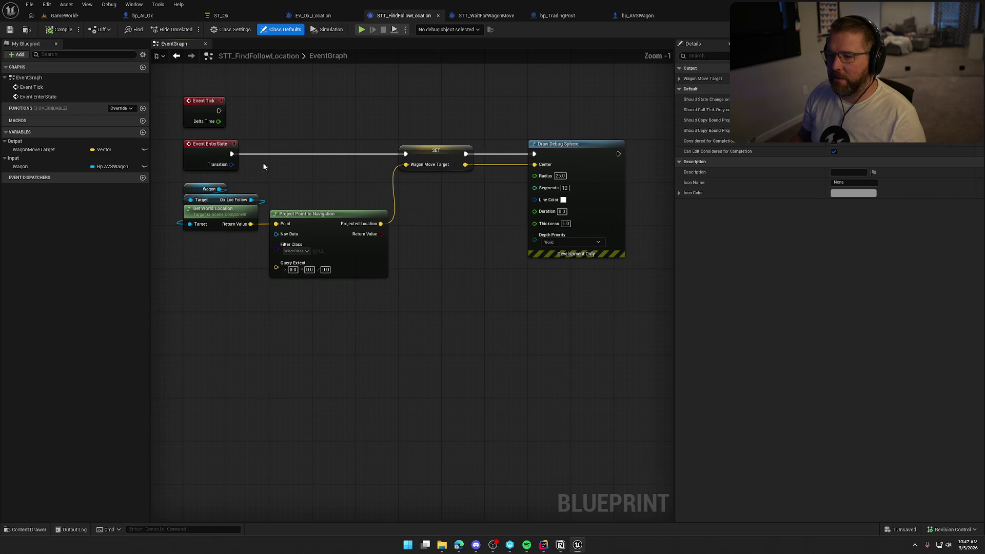
drag(265, 258, 250, 200)
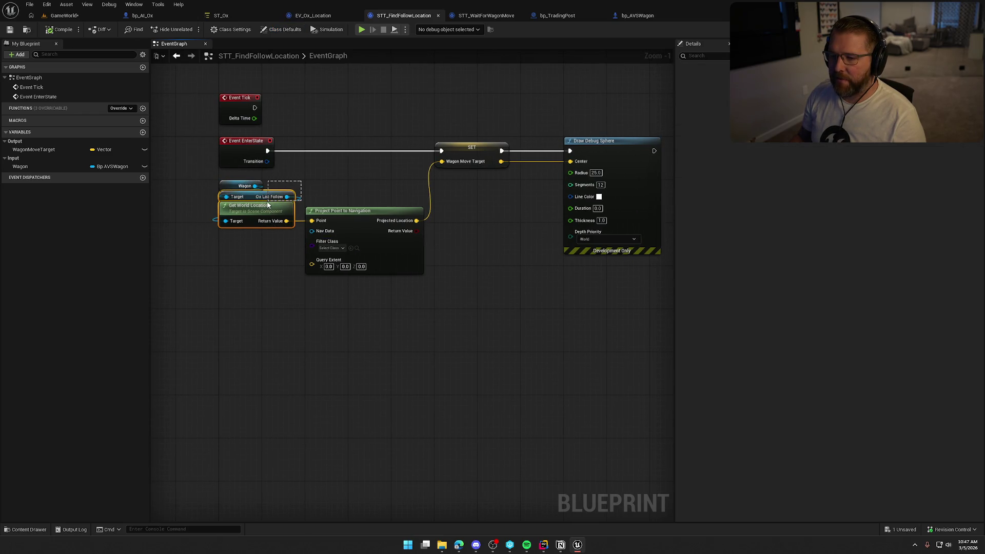
drag(348, 186, 431, 301)
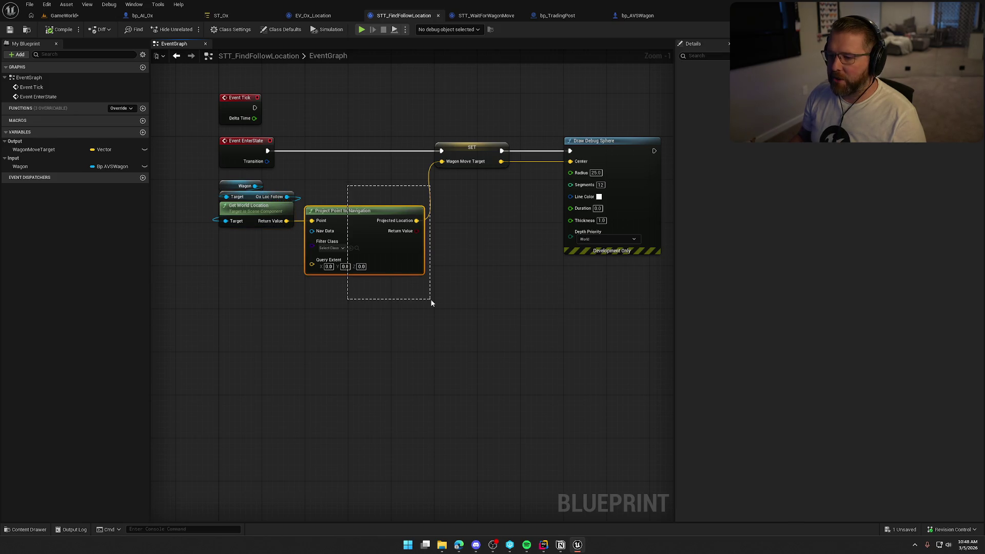
click(475, 272)
mouse_move(480, 261)
mouse_down()
mouse_move(338, 119)
mouse_move(515, 184)
mouse_move(427, 224)
mouse_move(441, 219)
mouse_move(413, 148)
mouse_move(478, 186)
mouse_up()
click(228, 16)
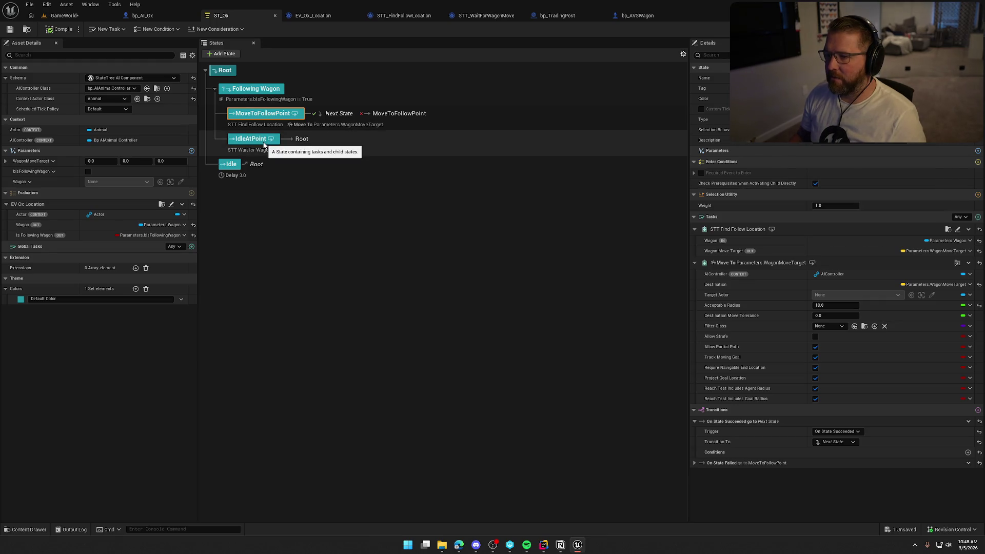
- Review the STT_WaitForWagonMove graph nodes, then view bp_AVSWagon and its Ox_Loc_Follow component
click(494, 17)
mouse_move(595, 284)
mouse_down()
mouse_move(388, 206)
mouse_move(241, 168)
mouse_up()
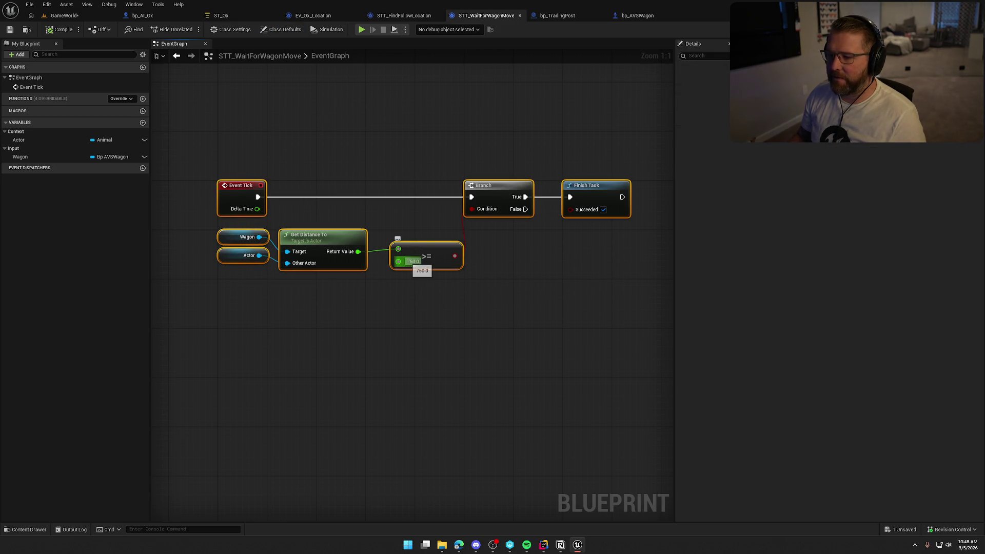
click(364, 105)
click(230, 17)
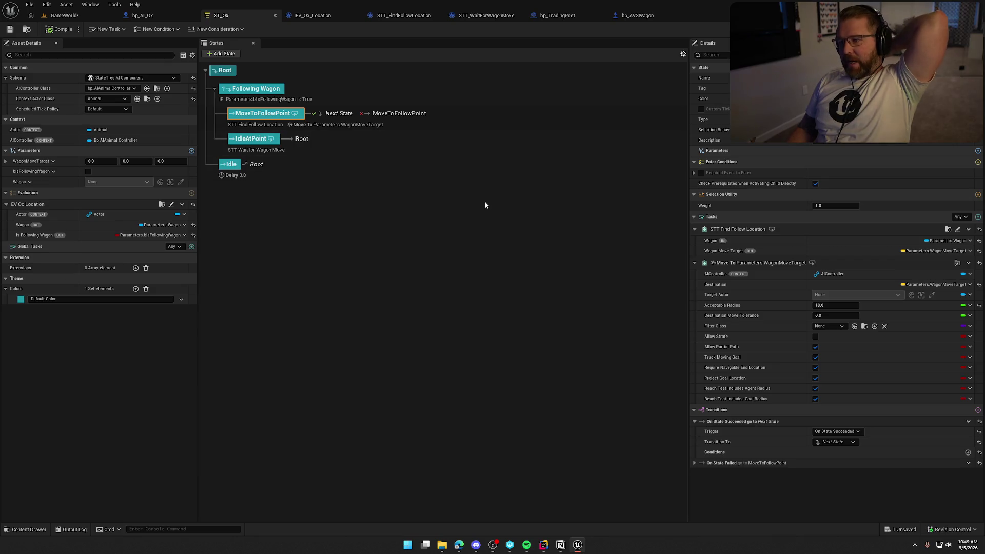
click(642, 20)
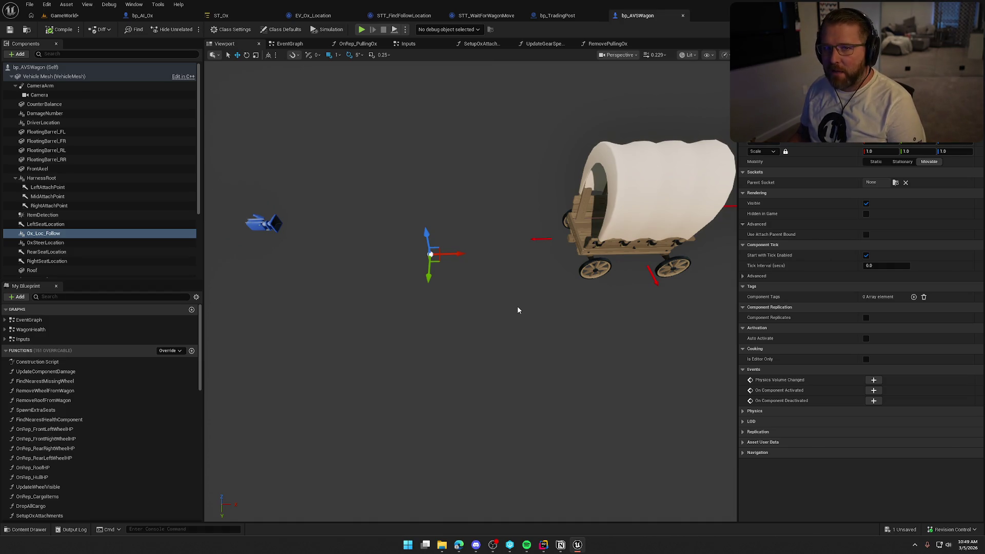
- Leave the bp_AVSWagon blueprint and bring the ST_Ox StateTree editor back into view
click(243, 14)
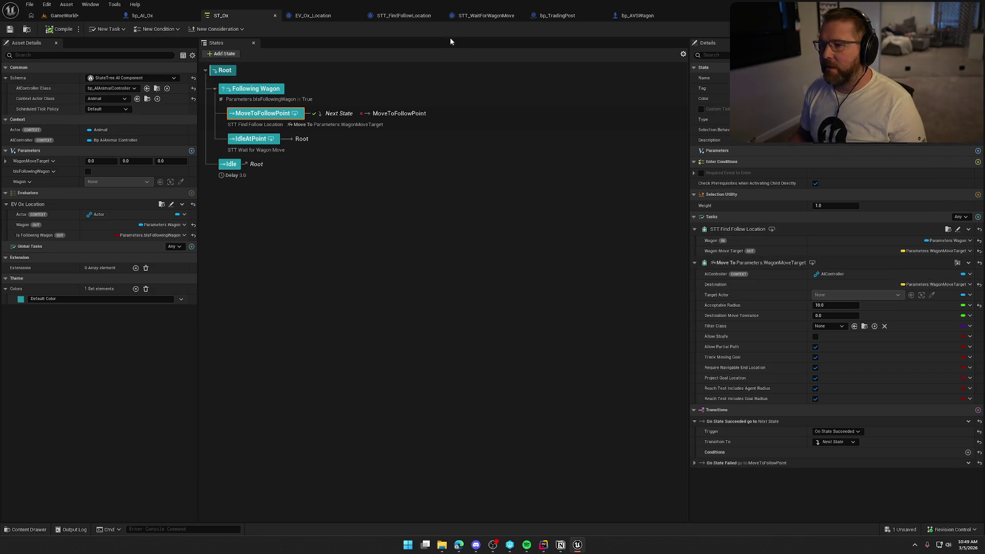
click(402, 16)
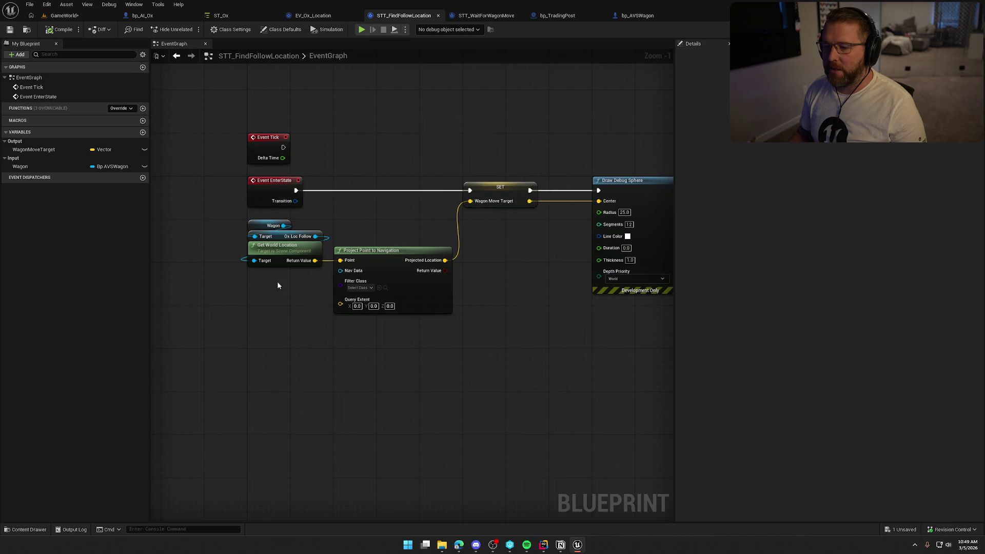
mouse_move(245, 220)
mouse_down()
mouse_move(315, 280)
mouse_move(310, 296)
mouse_up()
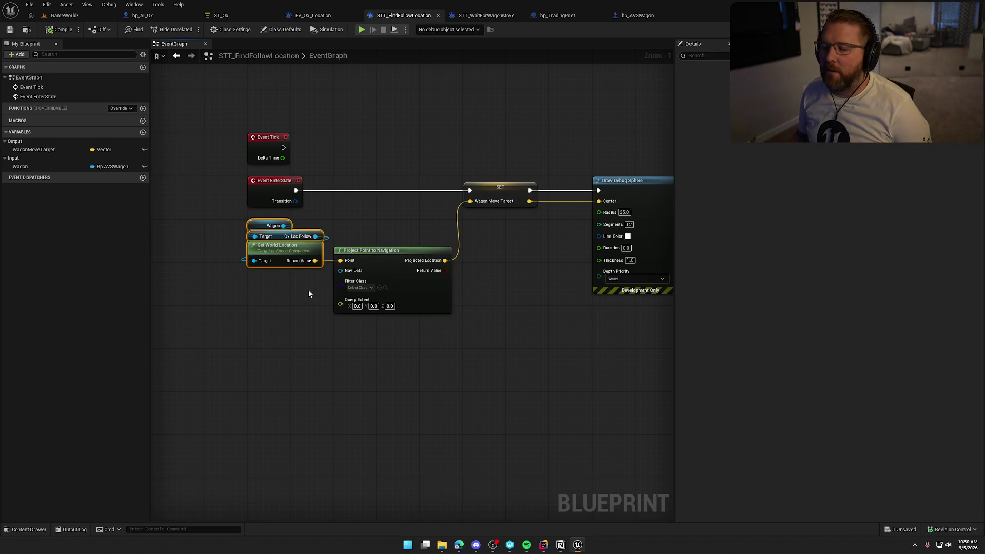
click(222, 220)
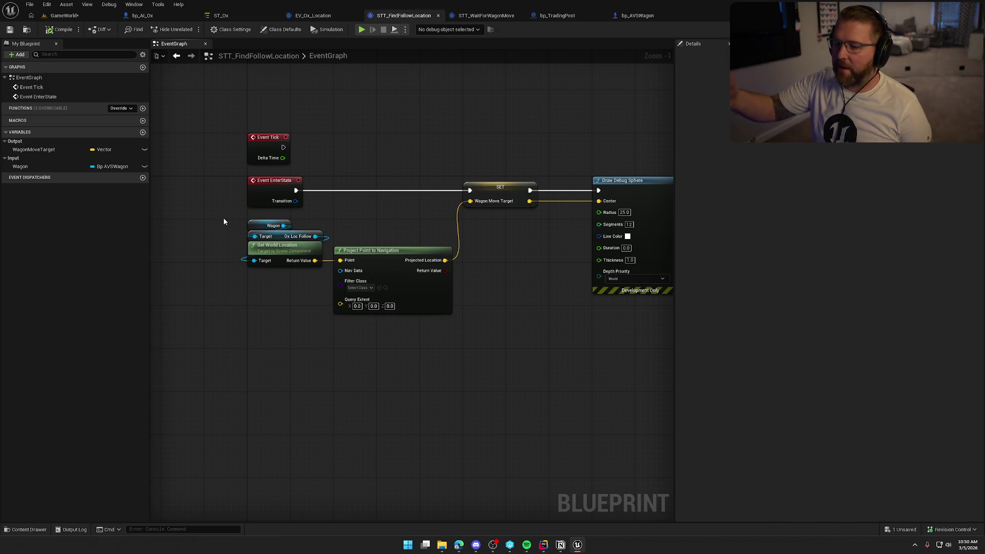
drag(290, 291, 221, 220)
click(262, 320)
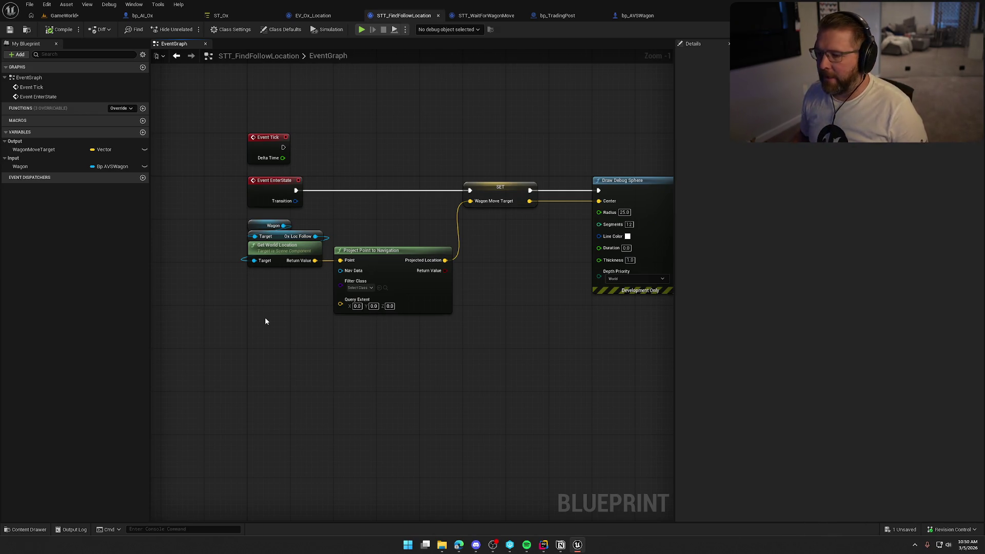
drag(404, 339, 344, 329)
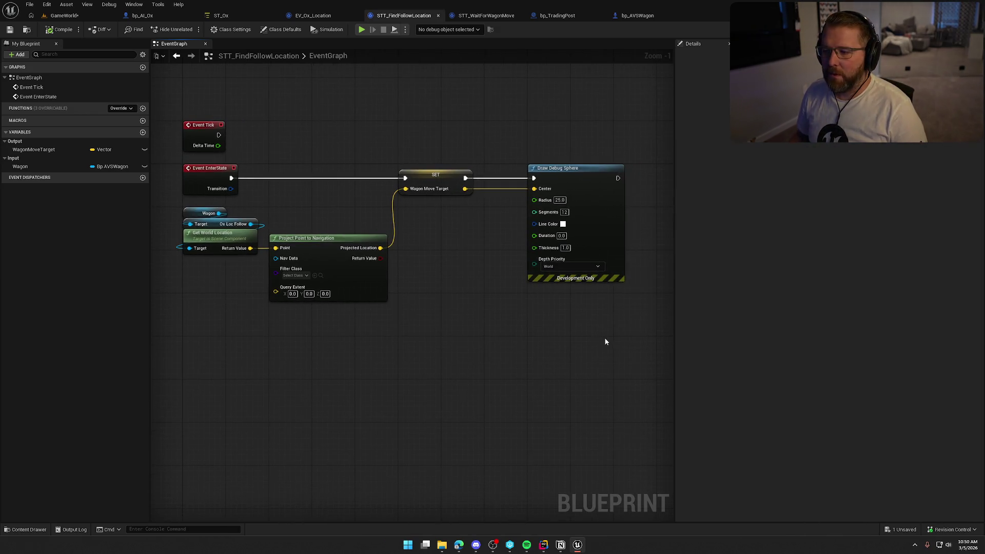
mouse_move(290, 121)
mouse_down()
mouse_move(334, 126)
mouse_move(311, 140)
mouse_up()
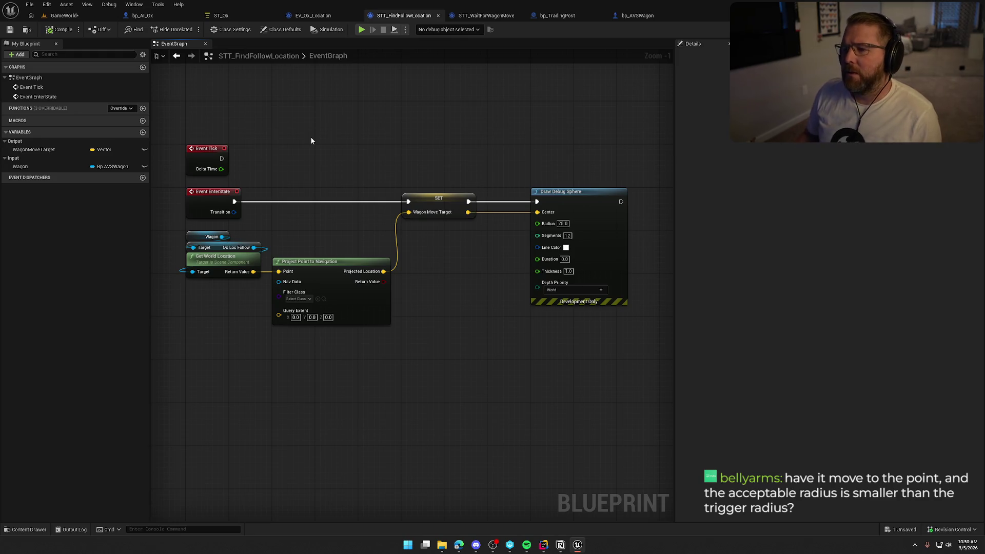
click(229, 17)
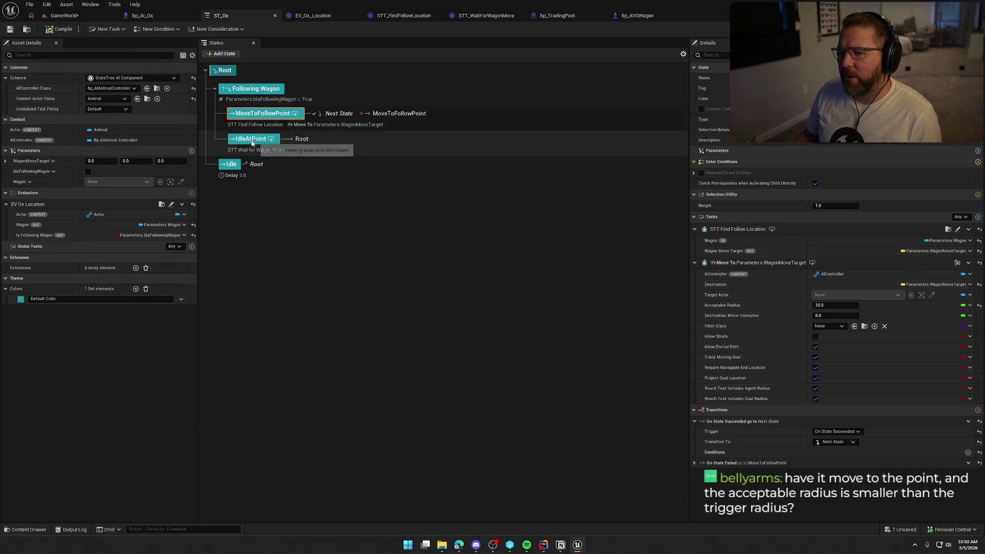
- Inspect the IdleAtPoint and MoveToFollowPoint states and expand the Move To task's properties
click(252, 141)
click(251, 113)
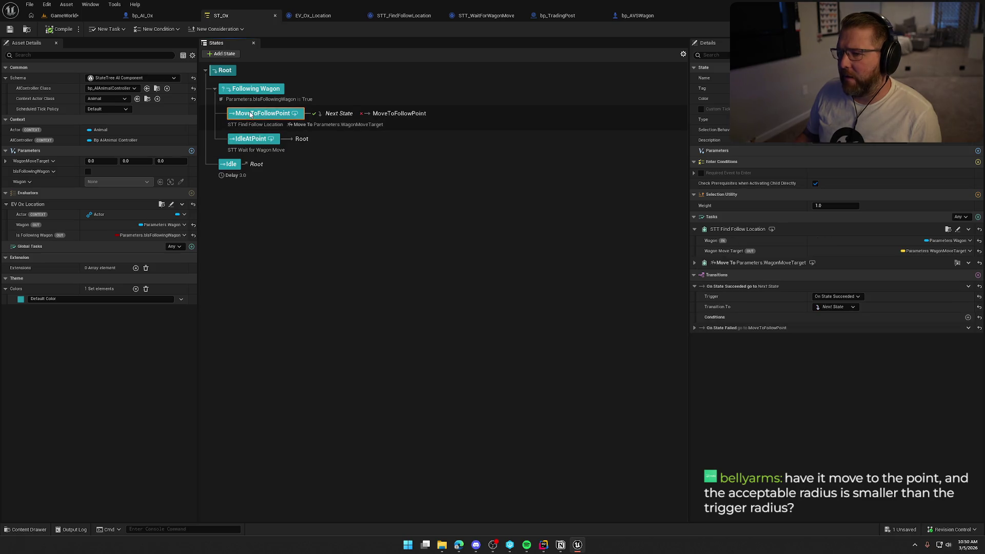
click(695, 263)
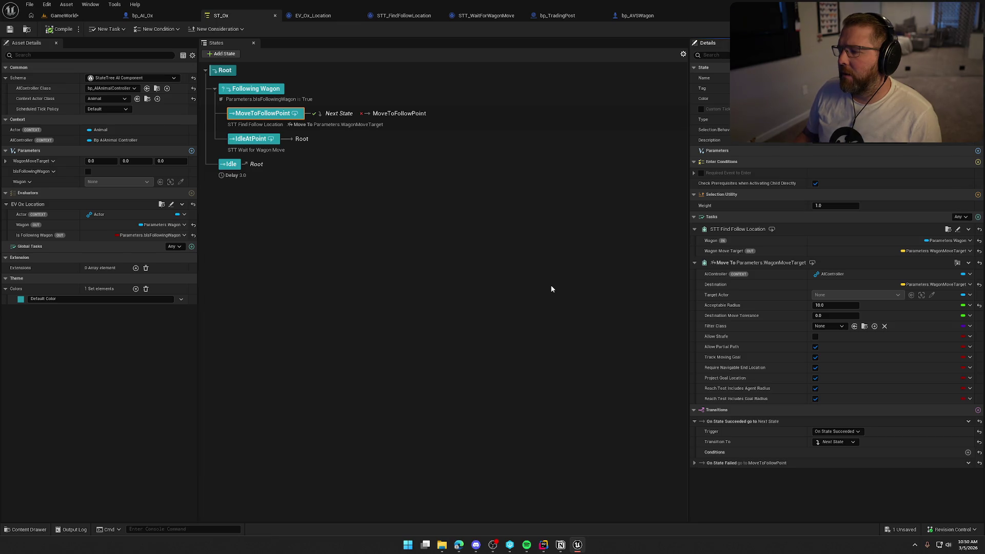
mouse_move(713, 306)
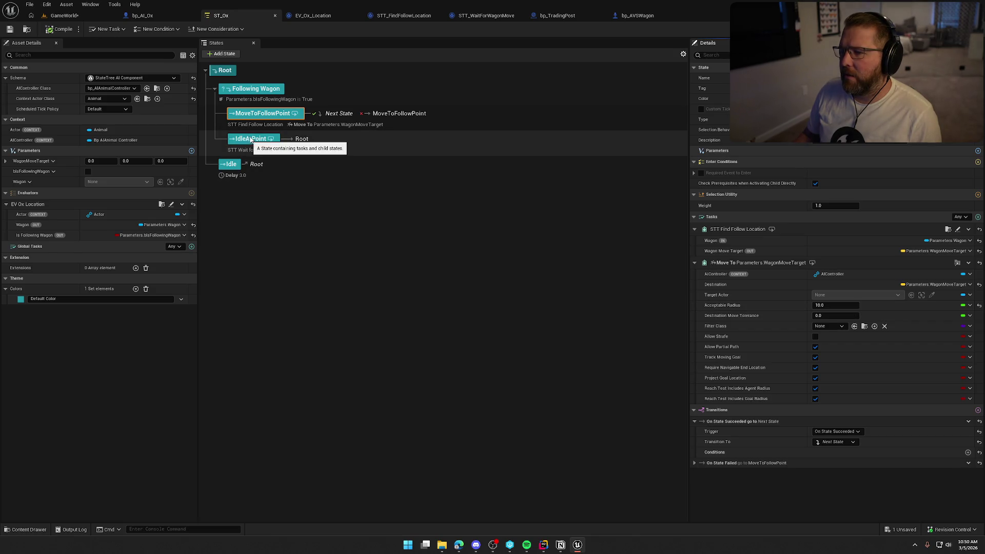
- Review STT_WaitForWagonMove's distance-check nodes, then select the 10.0 Acceptable Radius value in ST_Ox
click(469, 18)
drag(479, 301, 206, 153)
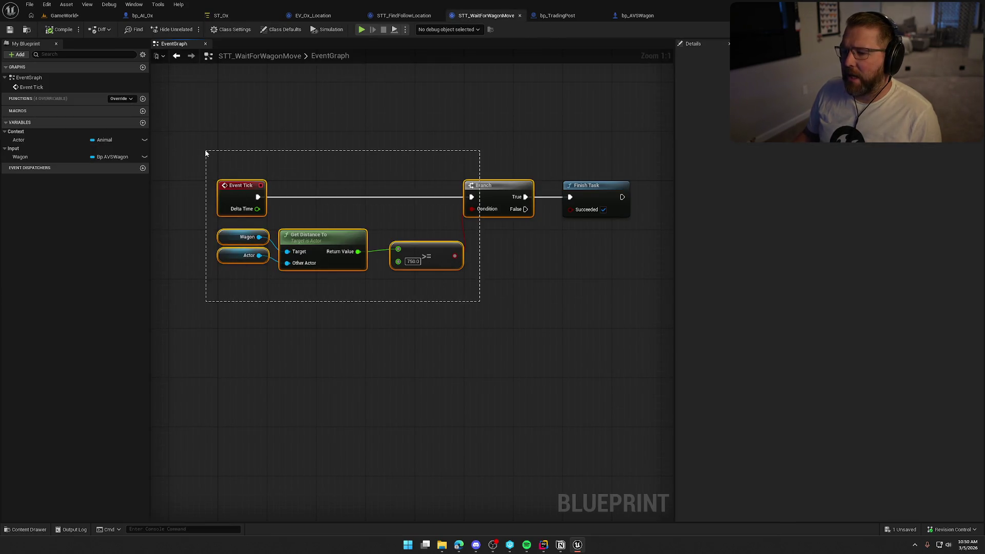
drag(462, 318, 388, 237)
drag(398, 300, 214, 229)
click(336, 143)
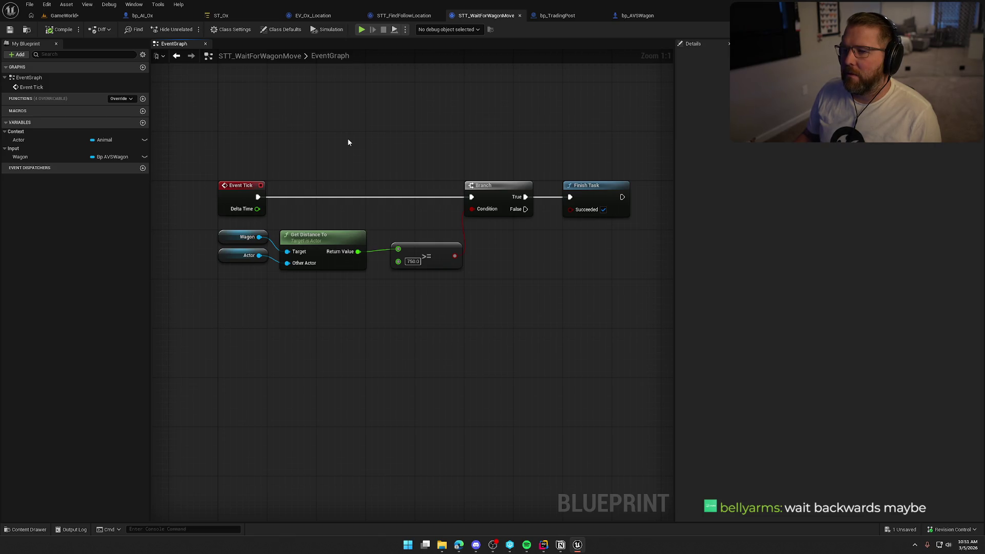
click(235, 15)
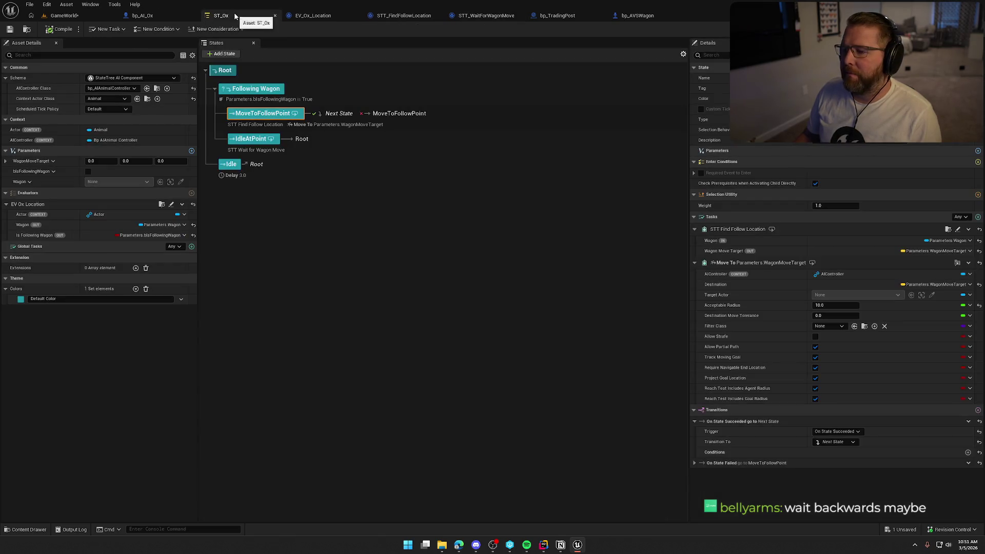
click(835, 305)
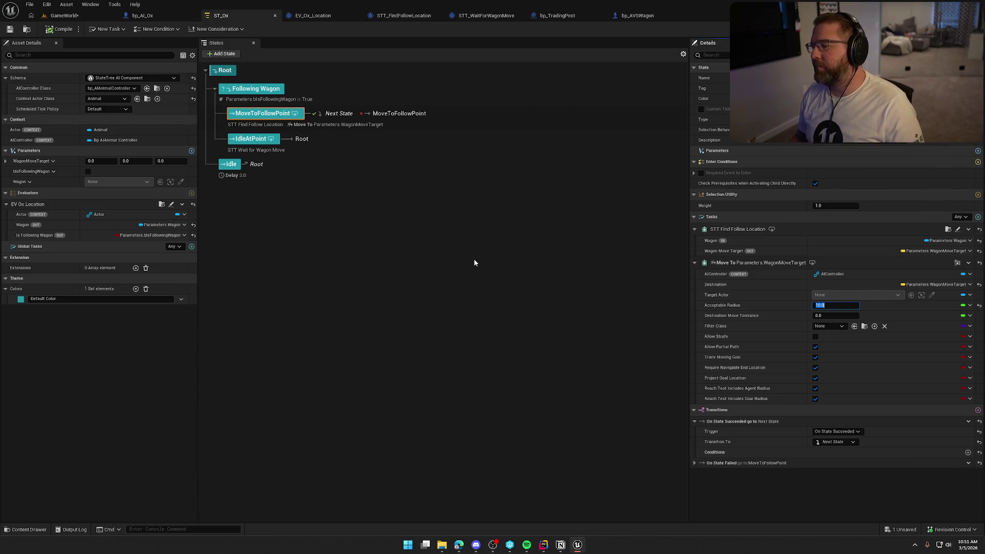
- Commit Move To's Acceptable Radius of 800.0, save ST_Ox, and go back to the GameWorld level
text(5)
key(Return)
click(10, 29)
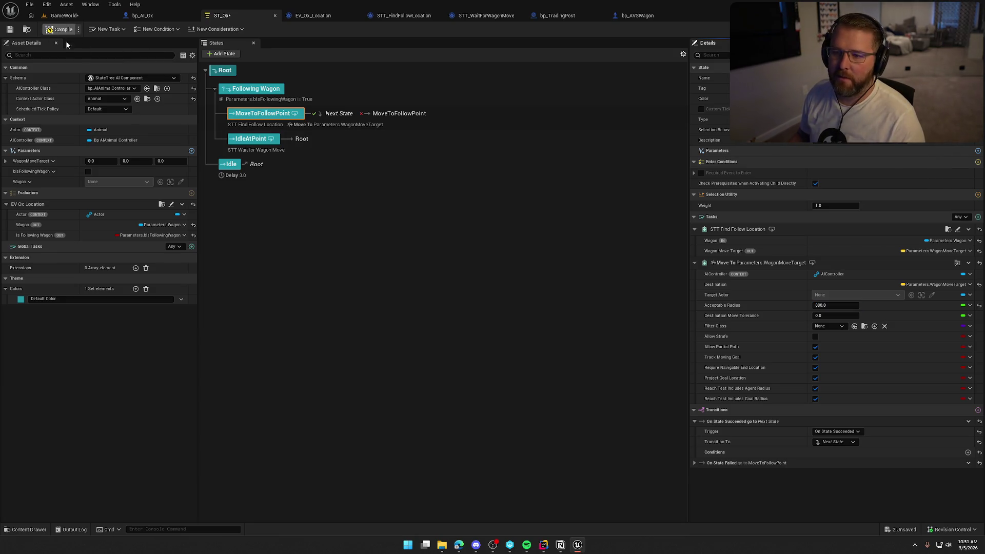
click(76, 18)
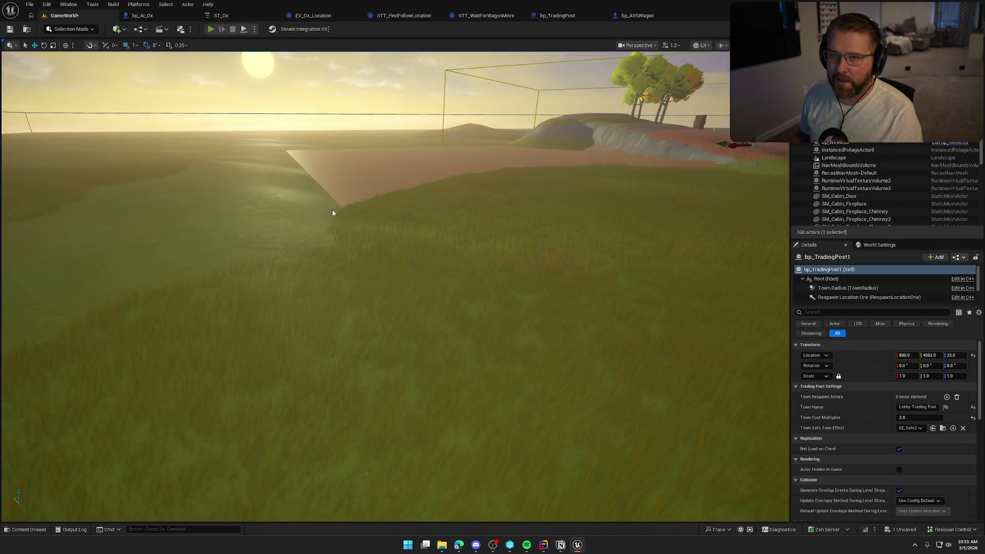
- Start a play-test and run the player around the oxen and the wagon by the river
key(alt+p)
key(w)
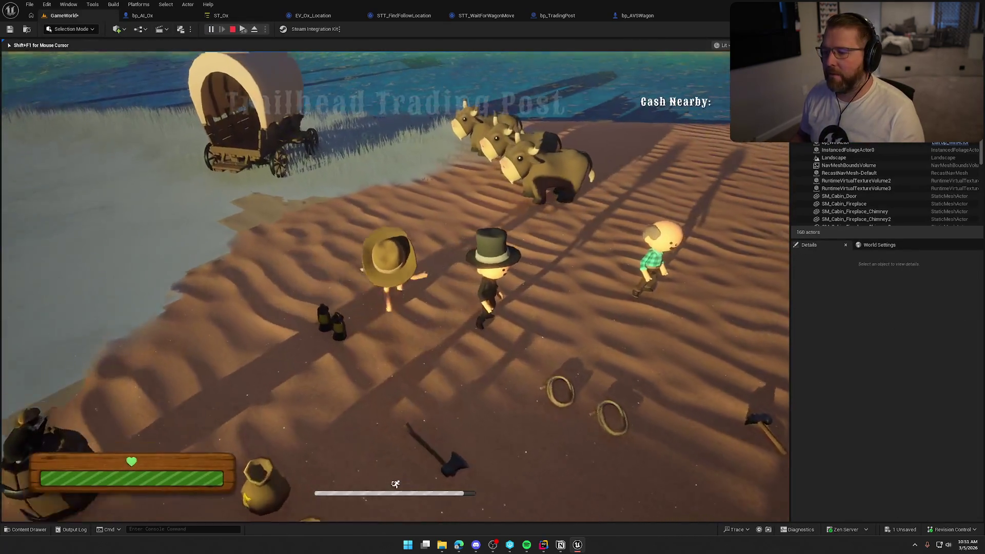
key(w)
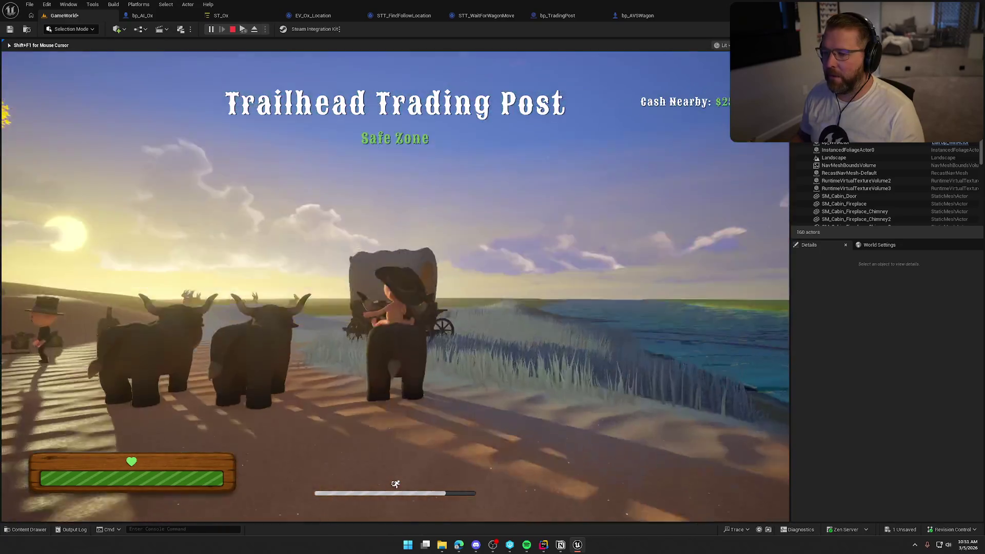
key(w)
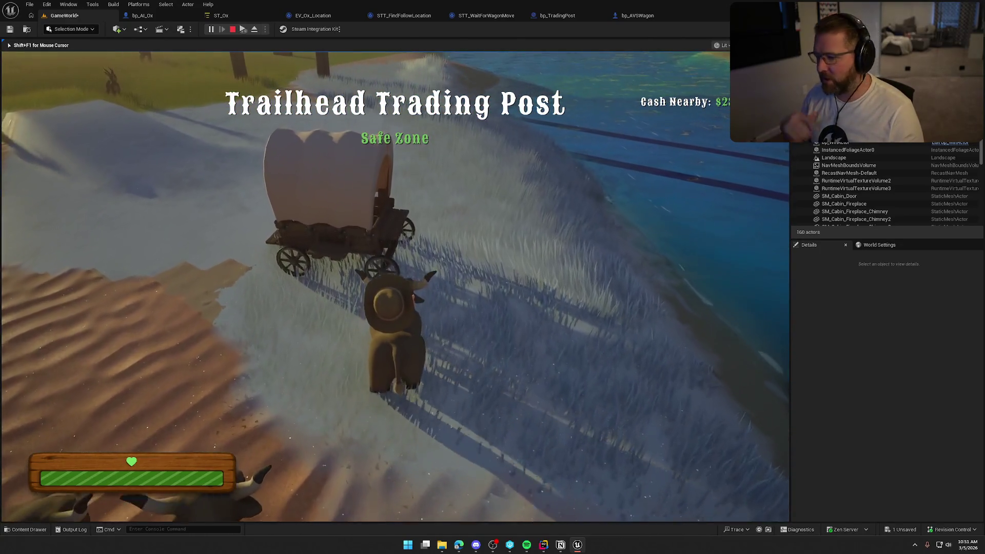
key(w)
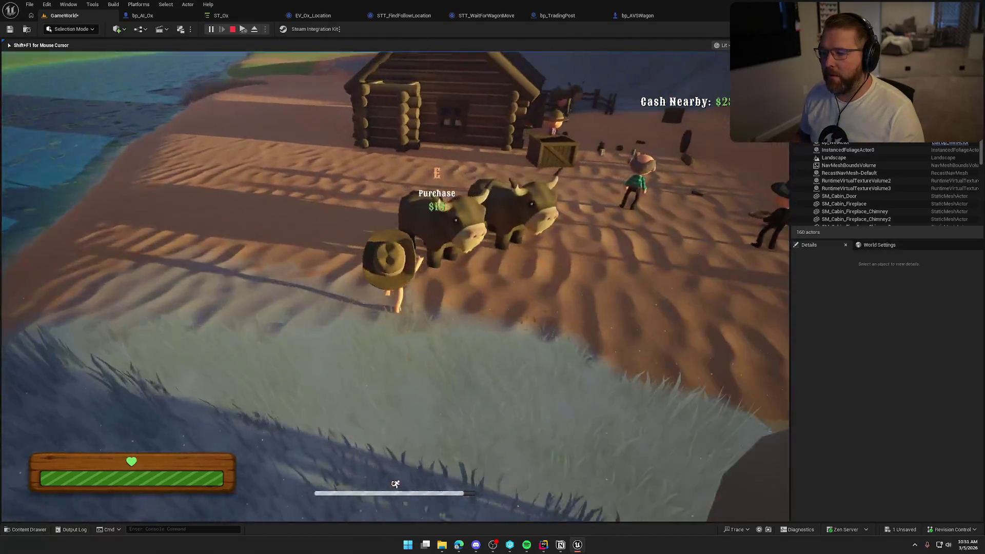
key(w)
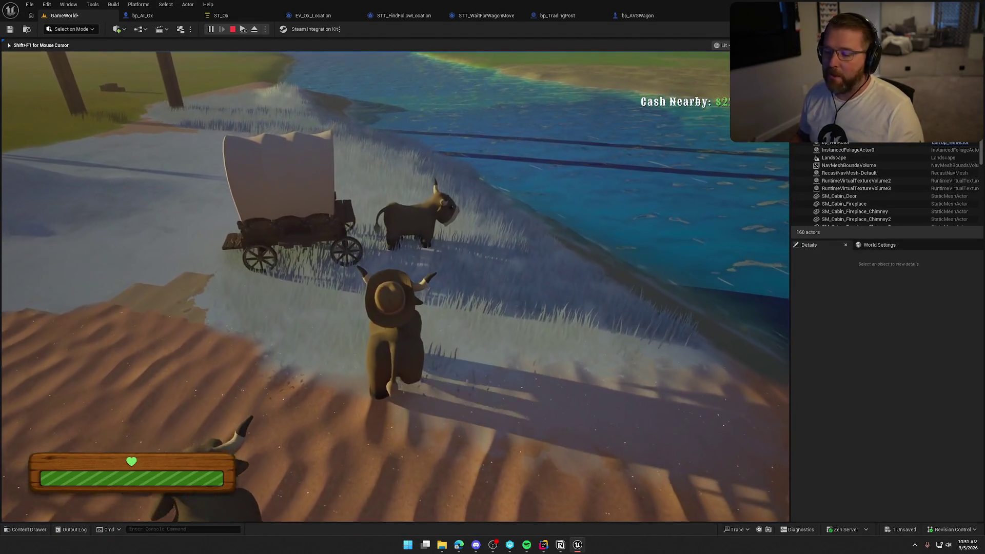
key(w)
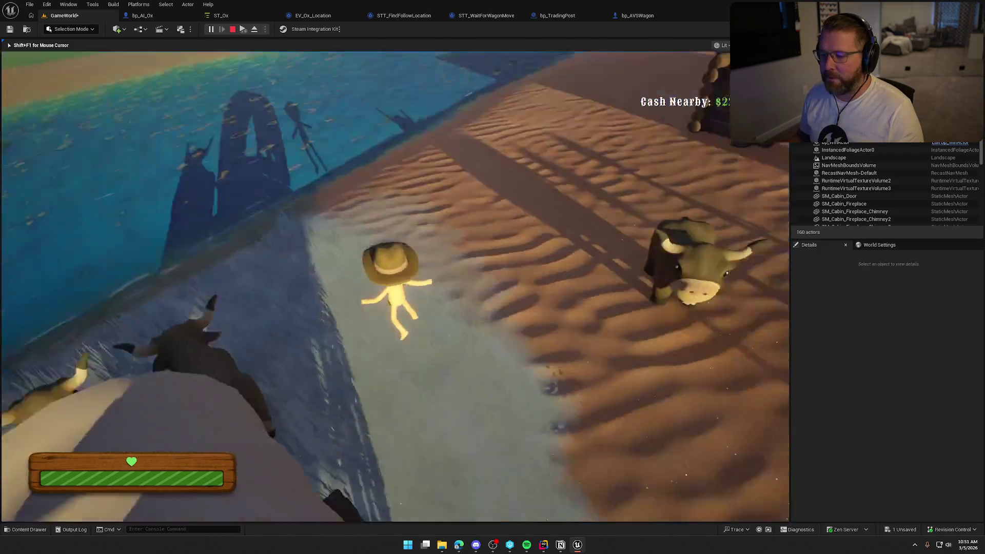
key(shift)
- Walk up beside the wagon, mount the ox, then get off again
key(e)
key(w)
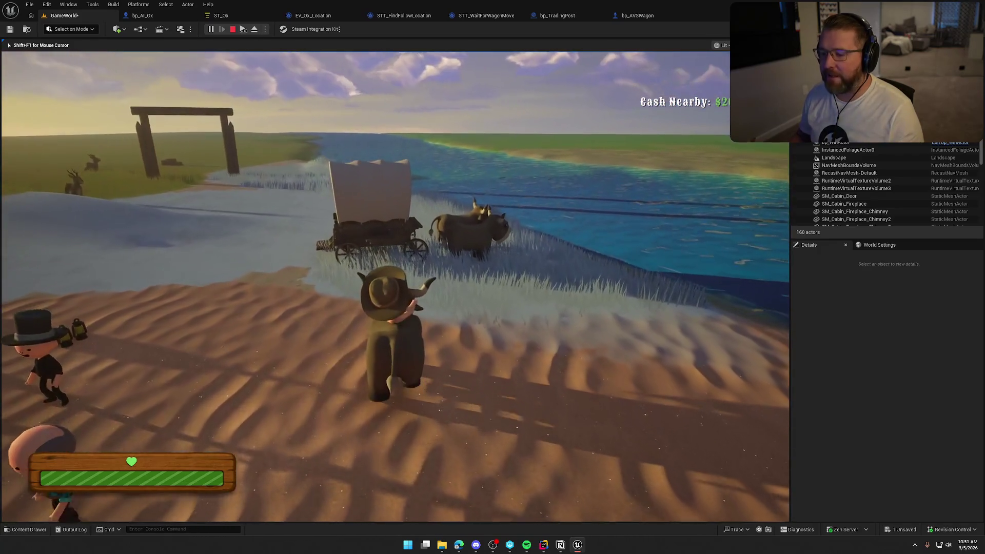
key(w)
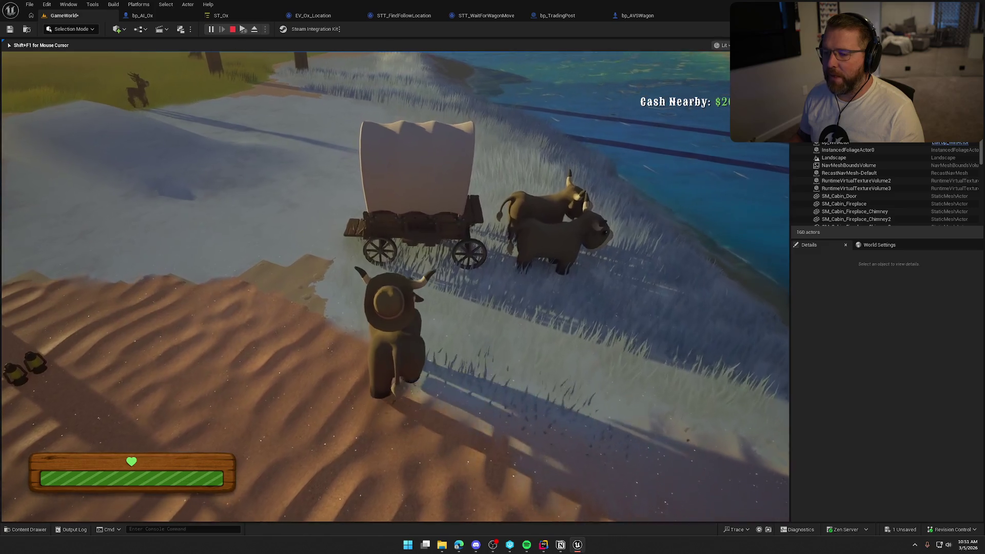
key(w)
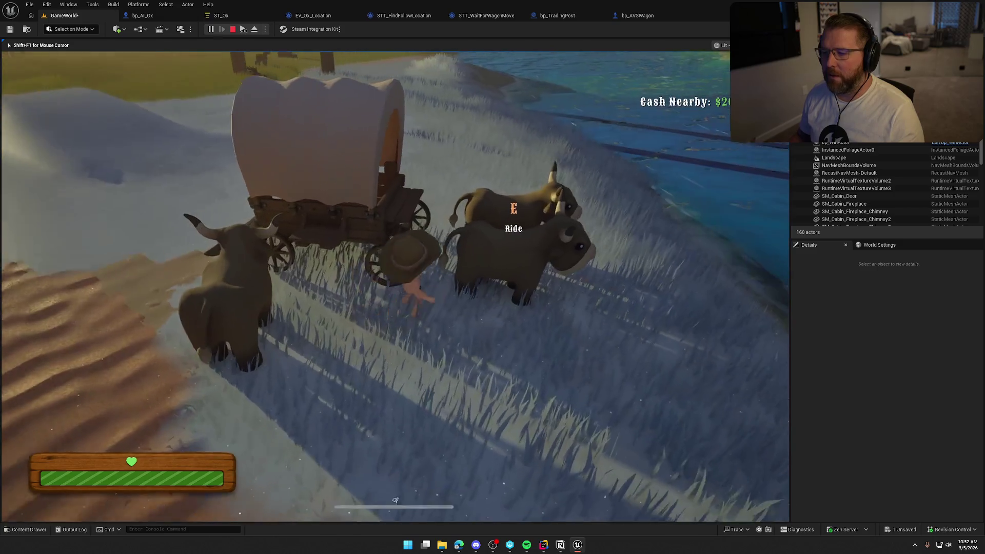
key(e)
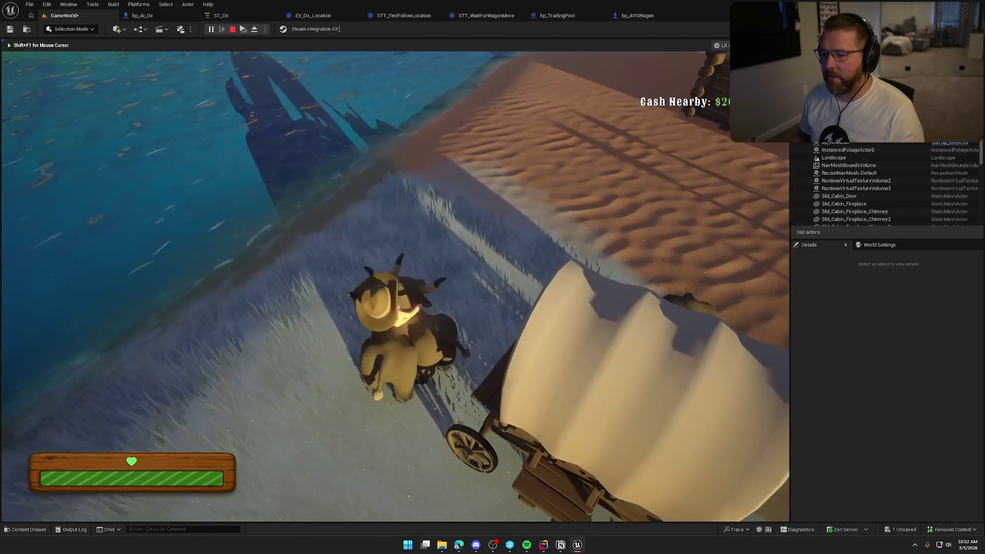
key(e)
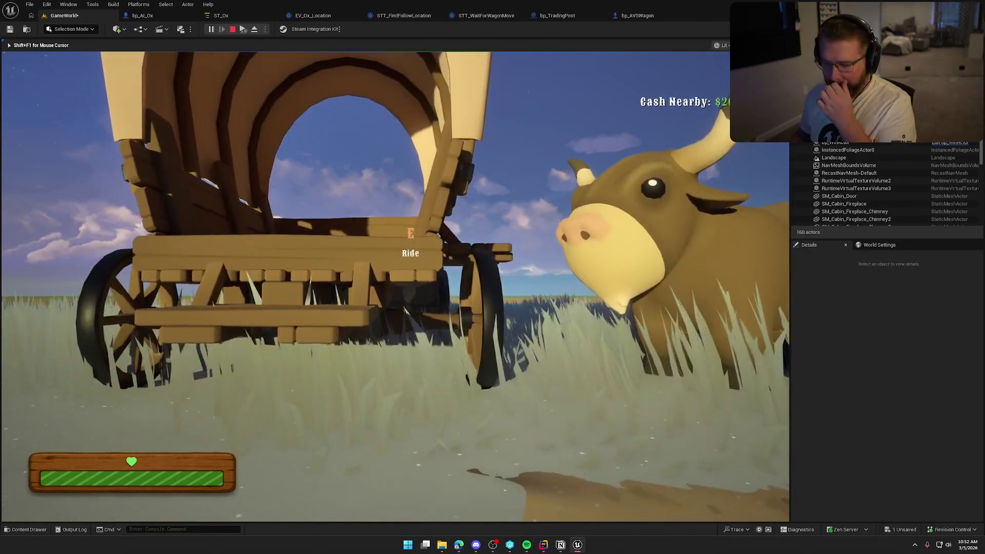
- Climb into the wagon to drive it with the oxen following, then end the play-test
key(e)
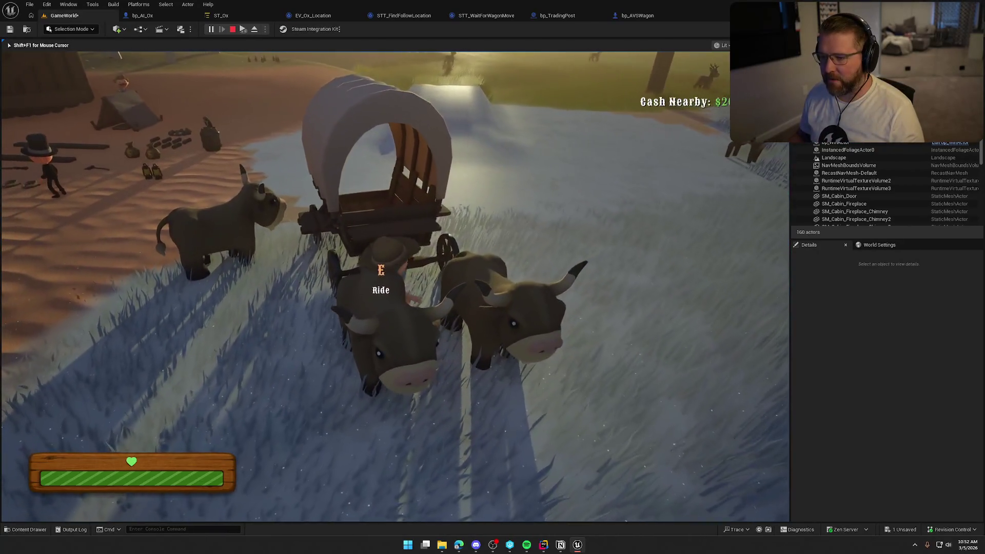
key(e)
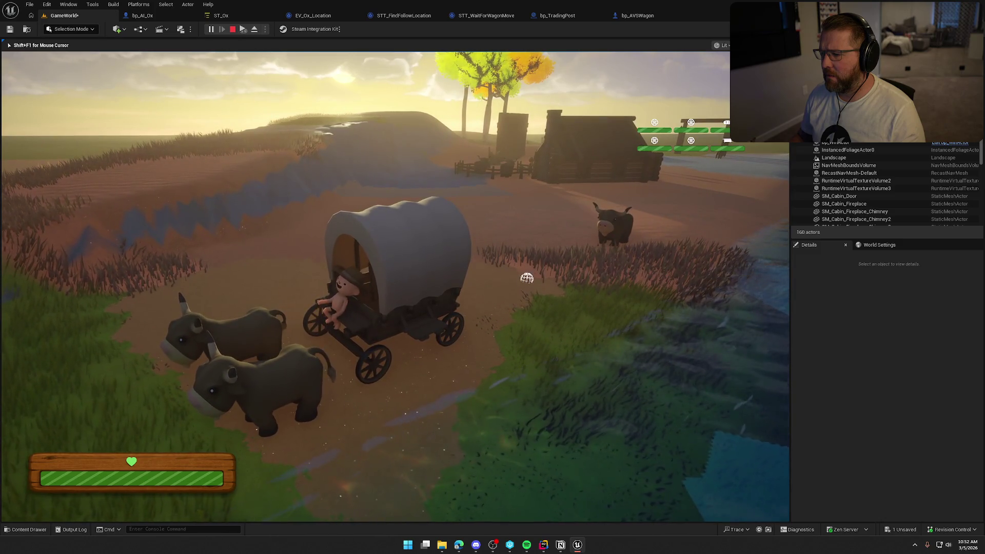
key(Escape)
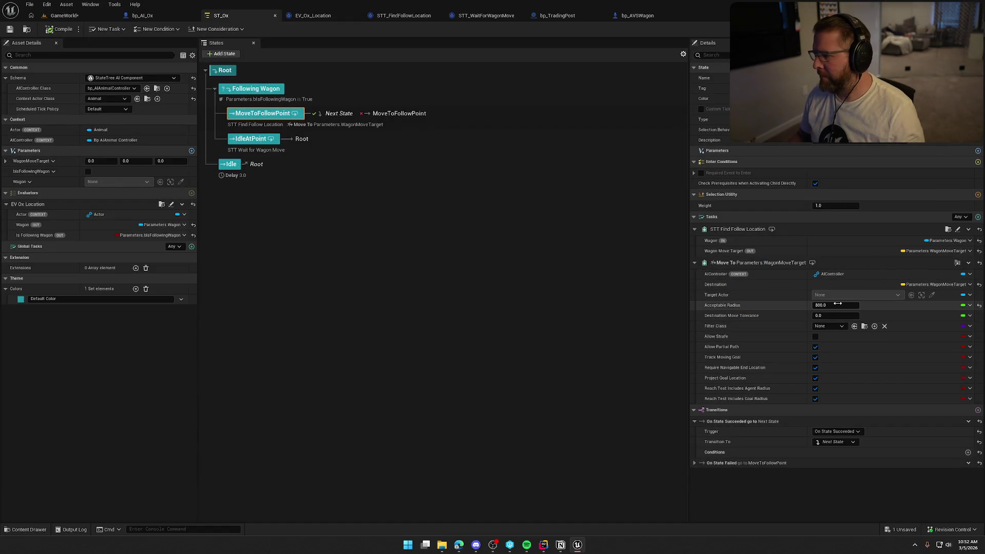
- Set Move To's Acceptable Radius and Destination Move Tolerance both to 50.0
click(837, 305)
text(10)
key(Return)
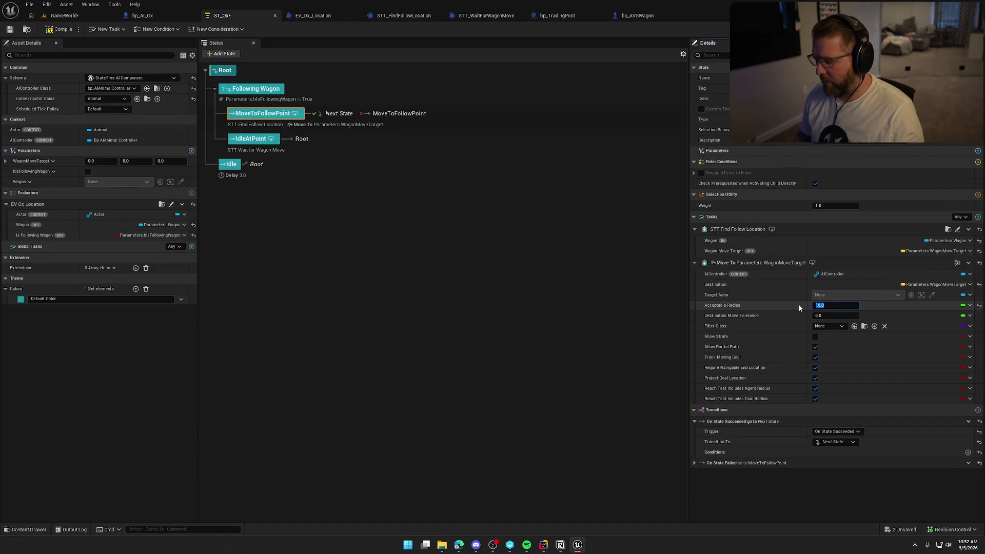
text(50)
key(Return)
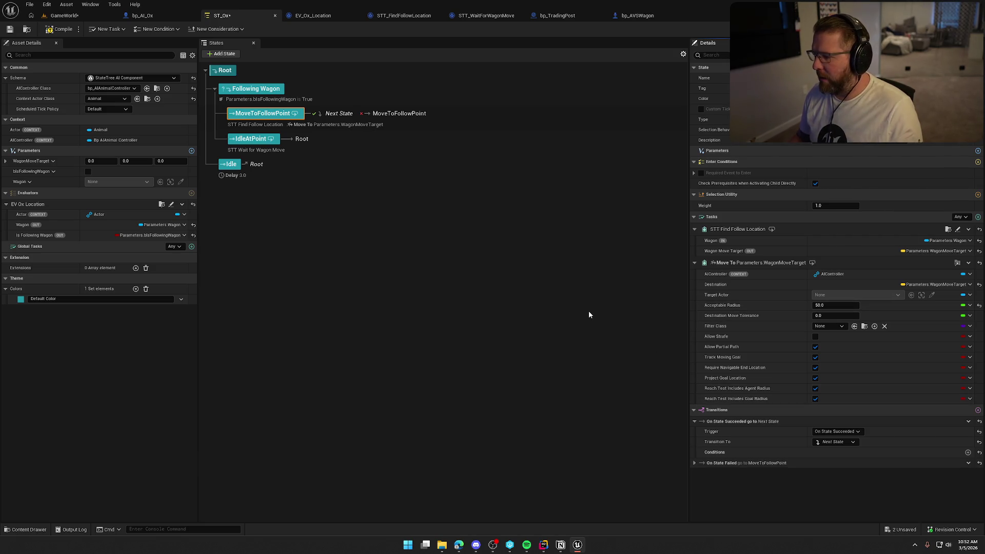
mouse_move(746, 318)
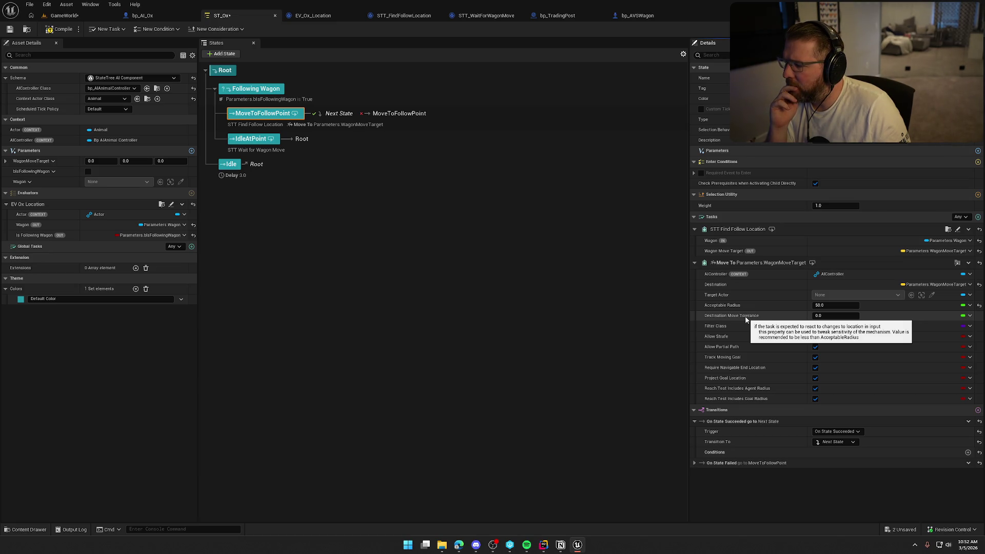
click(822, 317)
text(50)
key(Return)
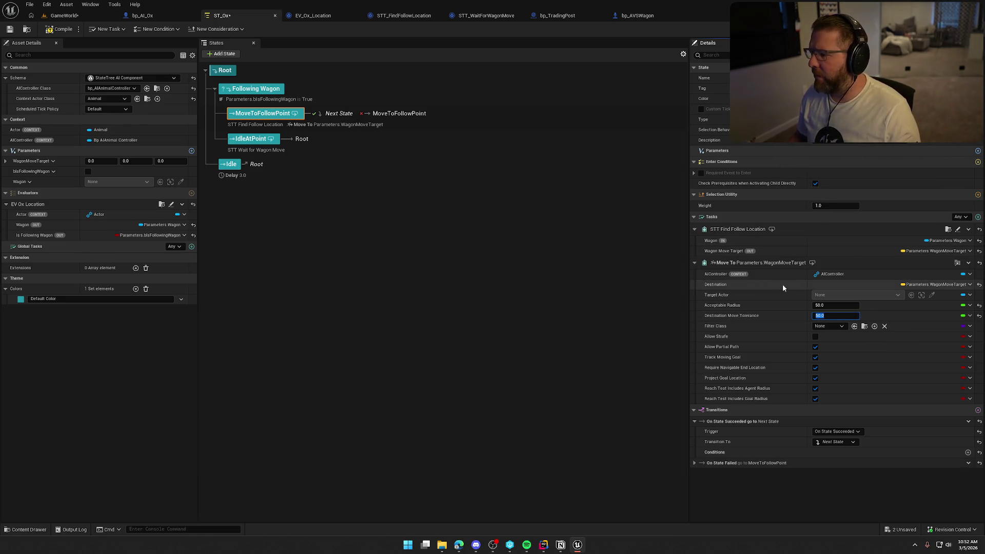
- In STT_FindFollowLocation, detach the SET node from Event EnterState, then start a play-test
click(400, 17)
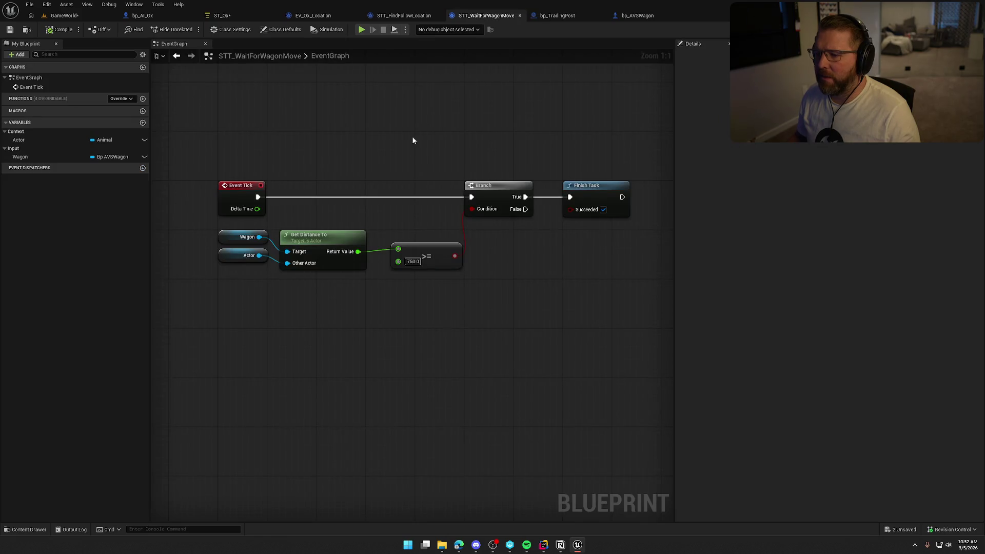
scroll(414, 154, up, 1)
drag(553, 253, 458, 140)
mouse_move(520, 314)
mouse_down()
mouse_move(241, 176)
mouse_move(216, 151)
mouse_move(464, 177)
mouse_up()
click(454, 141)
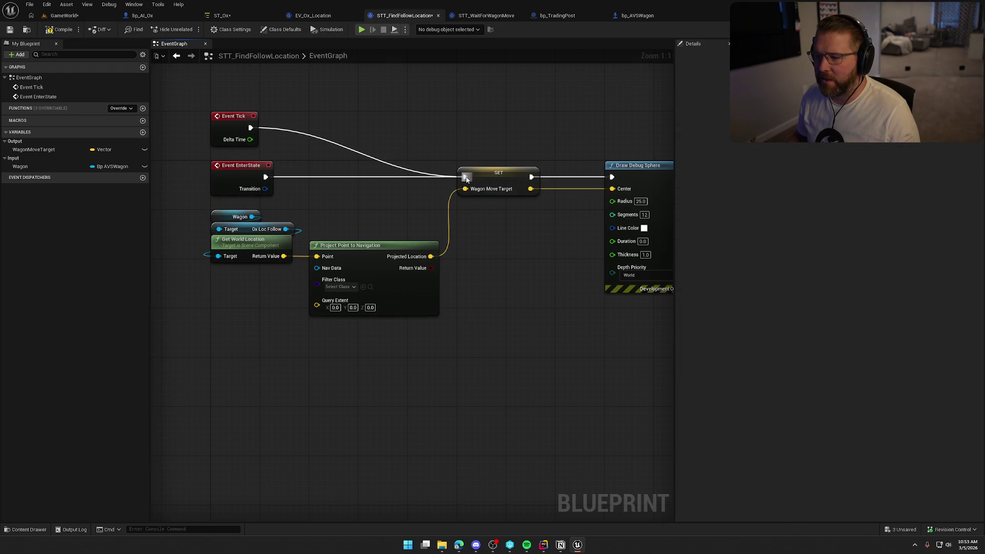
alt+click(287, 177)
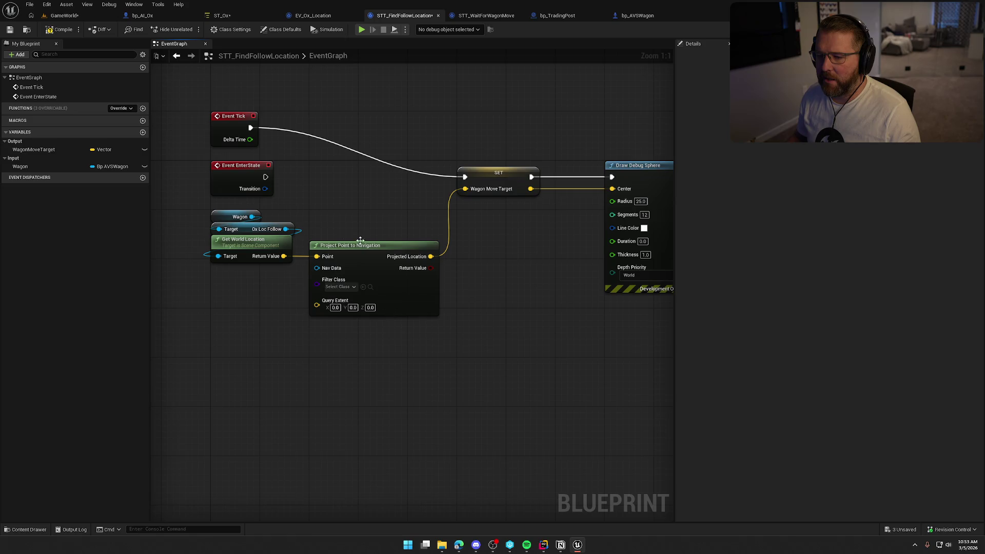
click(66, 16)
click(216, 32)
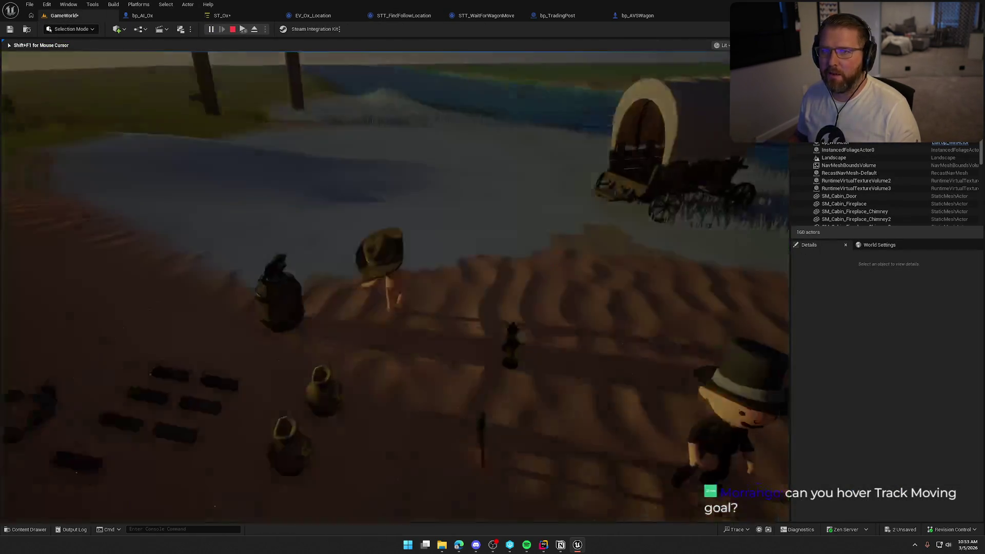
- Stop the play-test and compile the updated ST_Ox state tree
key(Escape)
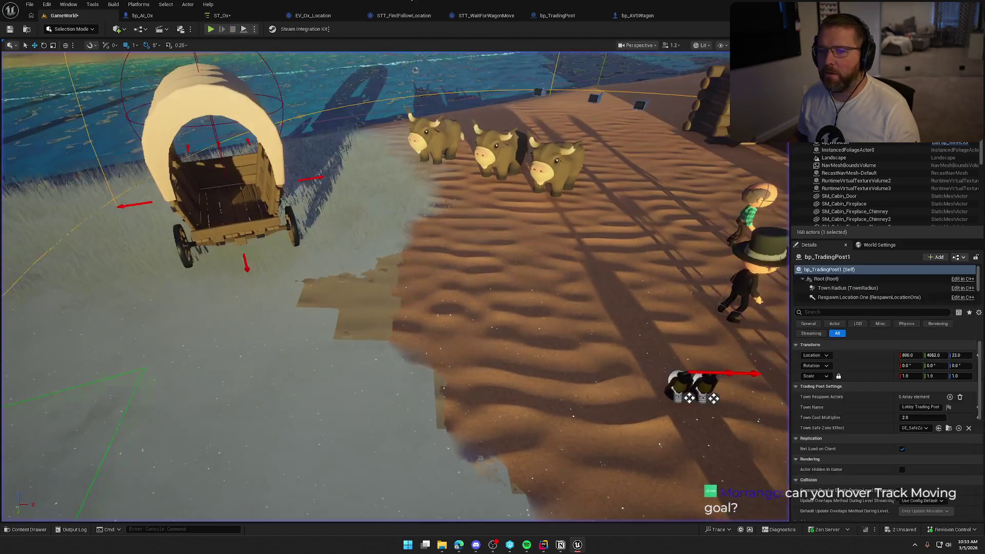
click(224, 16)
mouse_move(723, 360)
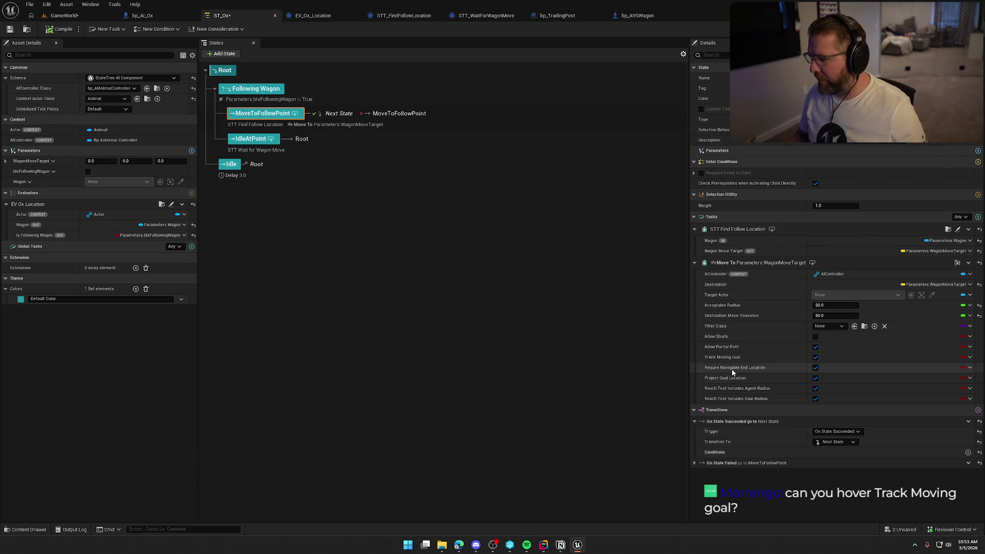
click(64, 15)
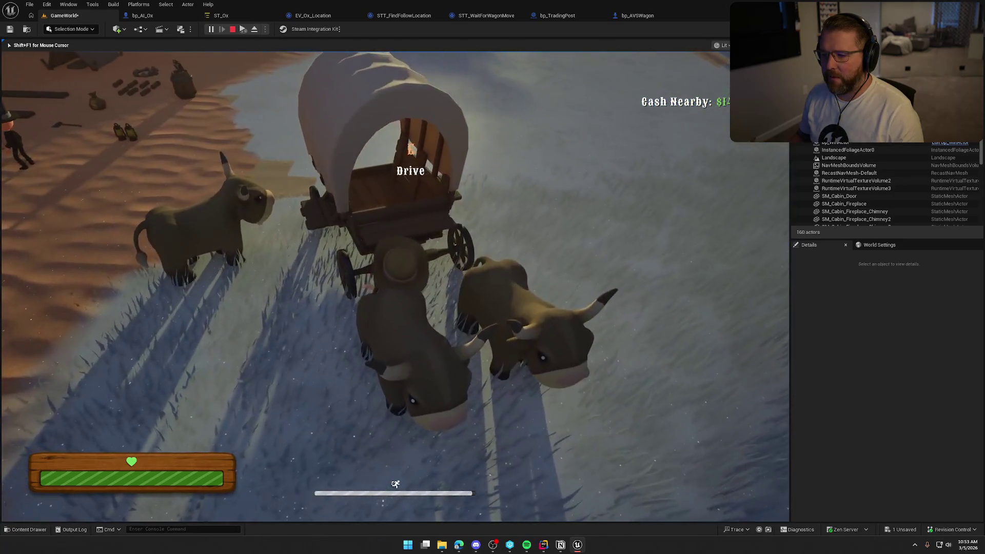
- Drive the wagon in the play-test, end it, and return to ST_Ox
key(e)
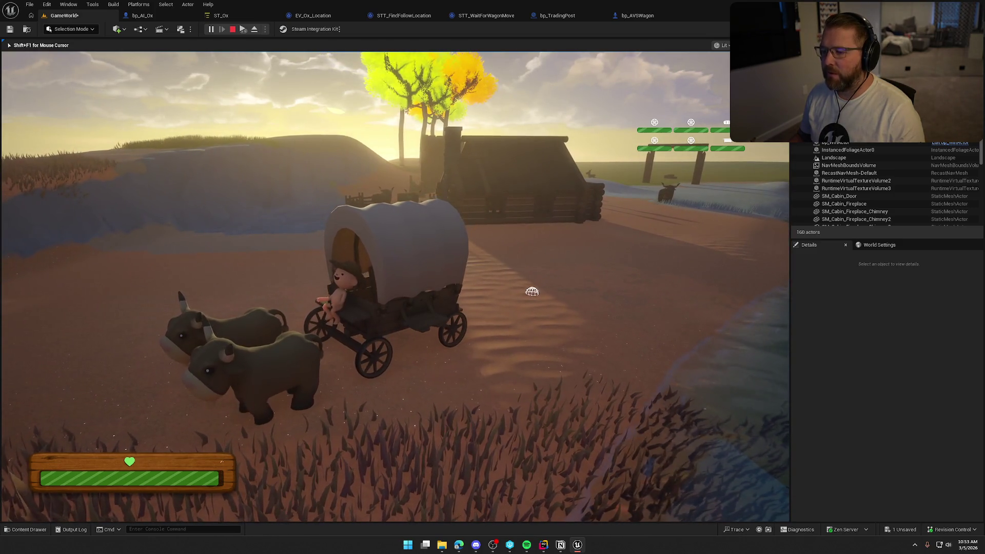
key(Escape)
click(221, 16)
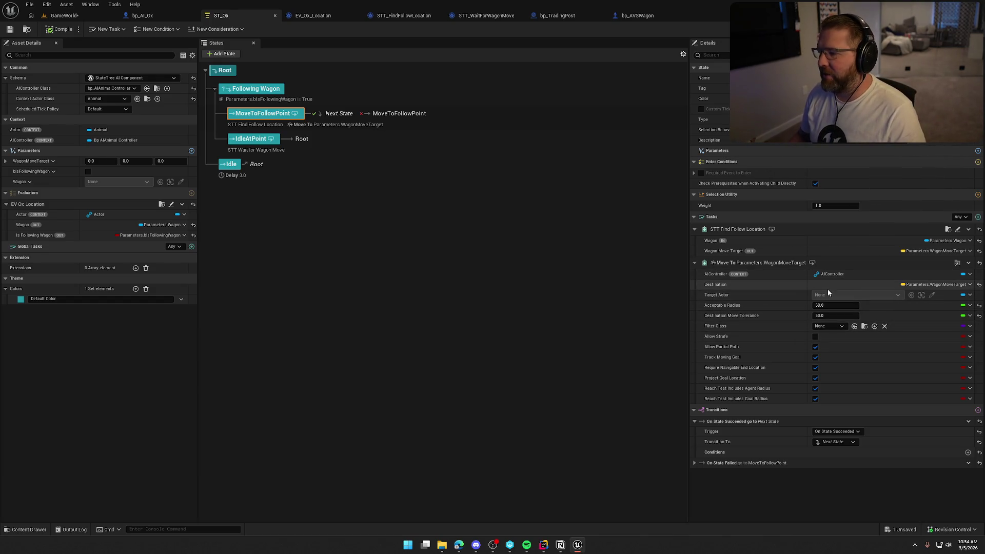
mouse_move(742, 318)
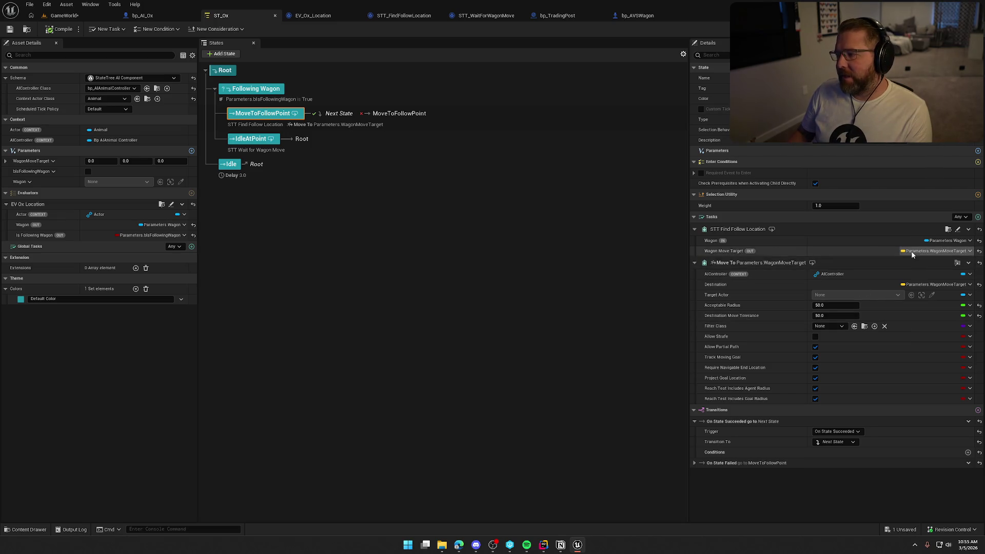
- In STT_FindFollowLocation, wire Event EnterState to the SET node and delete Event Tick
click(404, 18)
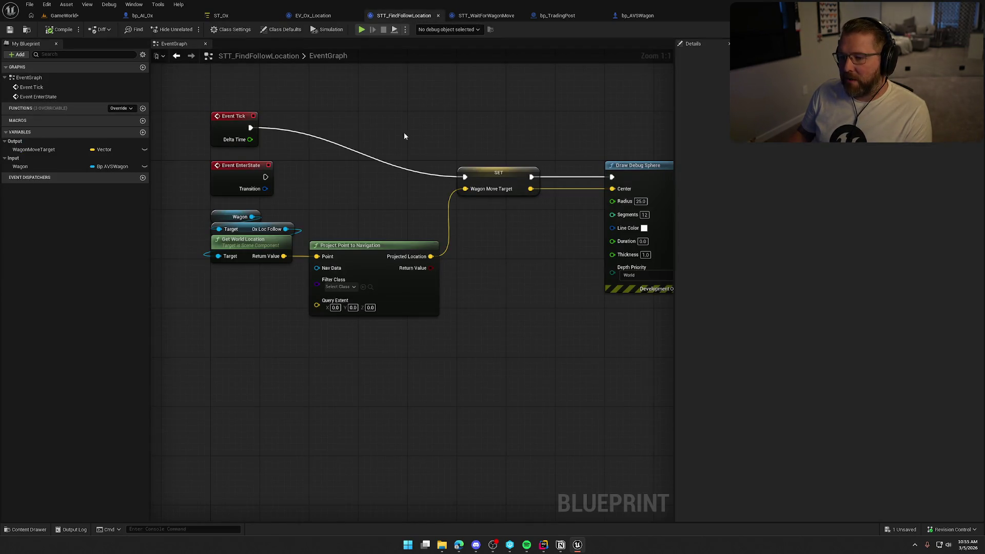
drag(265, 177, 464, 177)
click(233, 116)
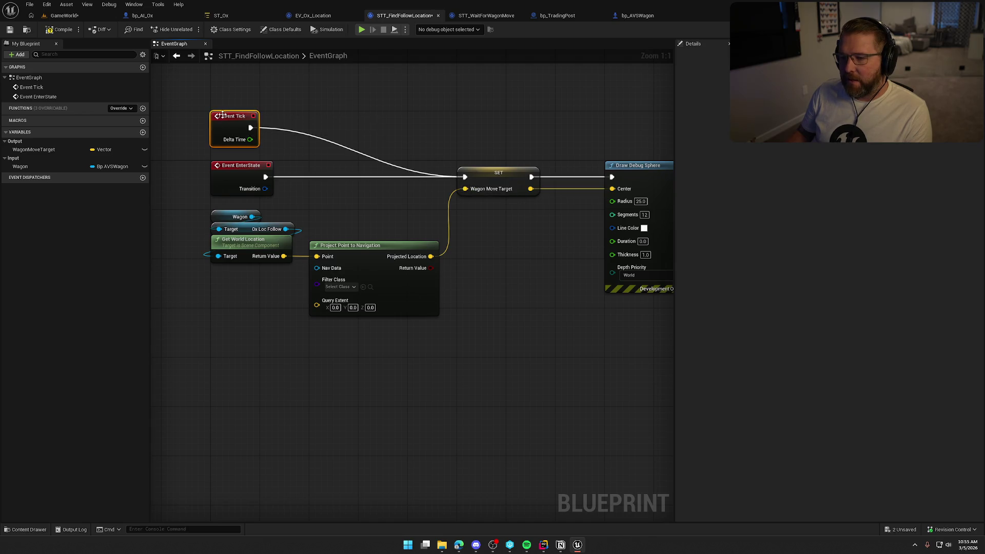
key(Delete)
- Reframe the event graph so the remaining nodes are centred, then go back to ST_Ox
mouse_move(295, 168)
mouse_down()
mouse_move(294, 262)
mouse_move(306, 267)
mouse_move(275, 205)
mouse_move(374, 154)
mouse_move(342, 255)
mouse_up()
key(Escape)
drag(322, 211, 386, 315)
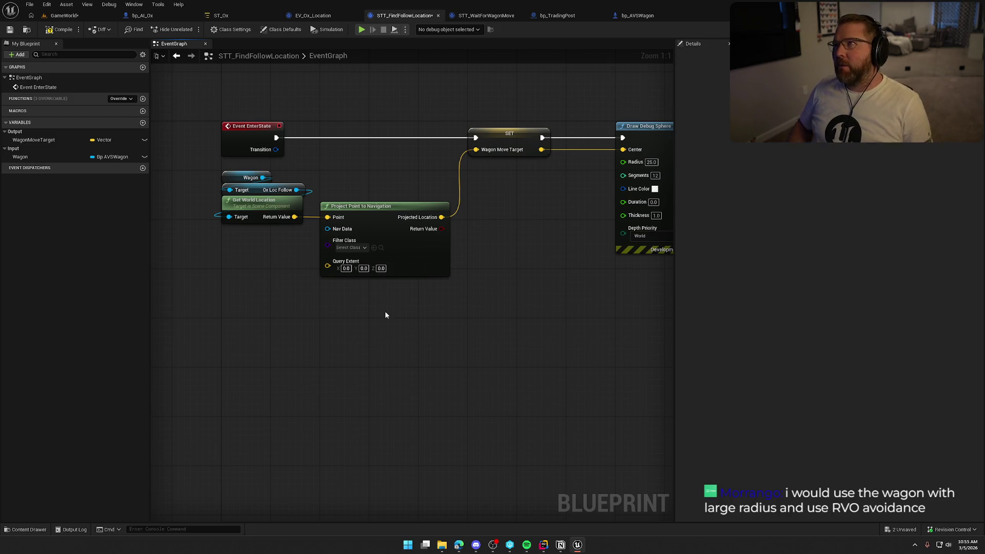
mouse_move(386, 315)
mouse_down()
mouse_move(359, 323)
mouse_move(404, 343)
mouse_move(389, 323)
mouse_up()
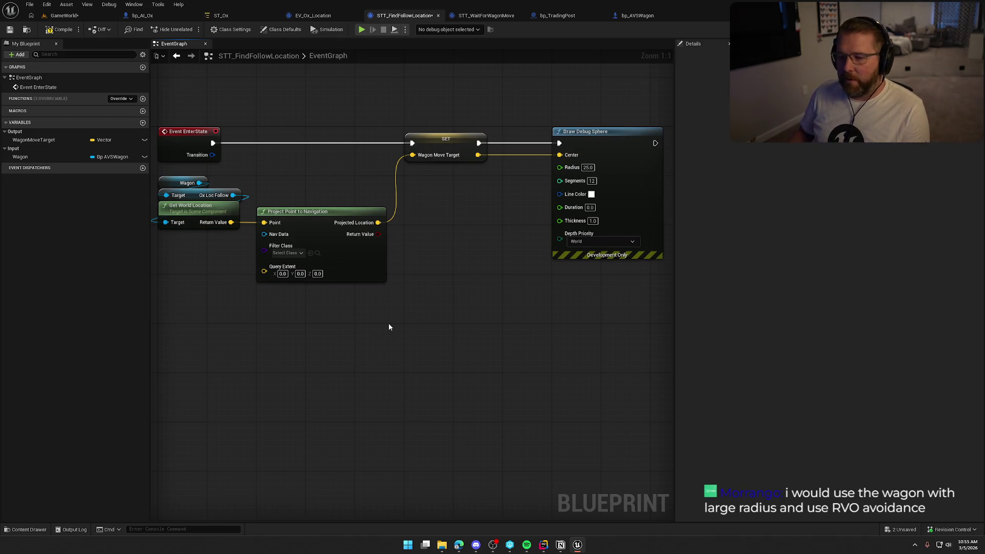
drag(405, 321, 419, 324)
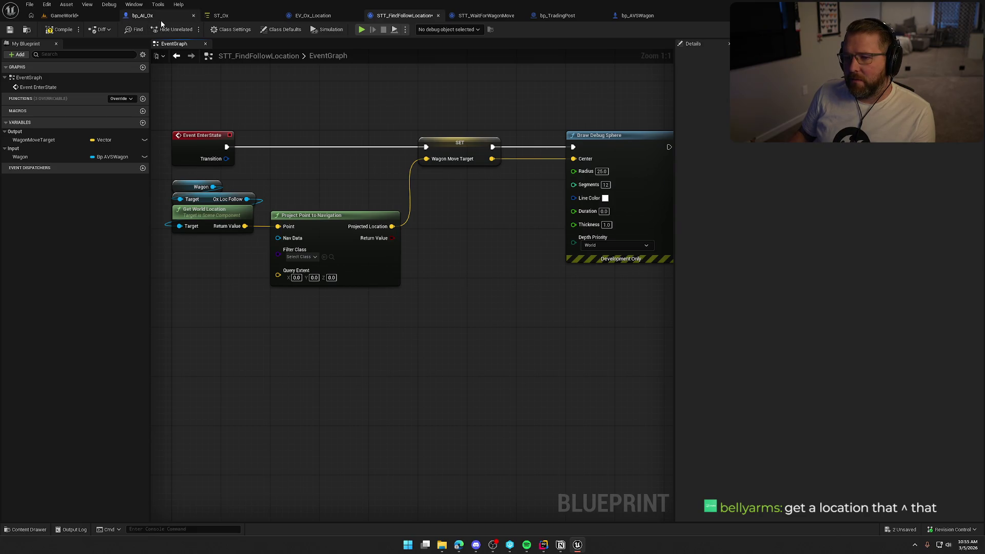
click(218, 15)
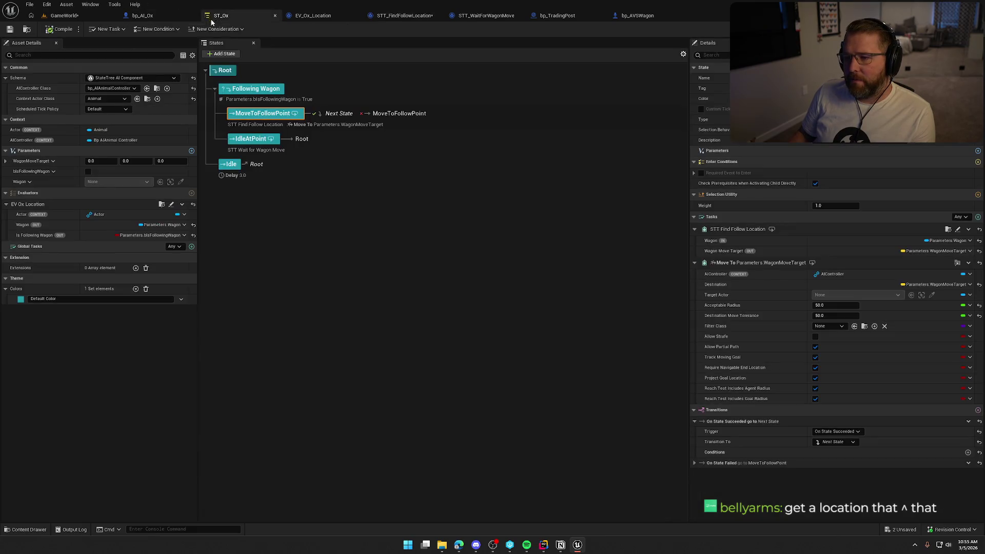
- Bind the Move To task's Target Actor to the Wagon parameter
click(927, 286)
key(Escape)
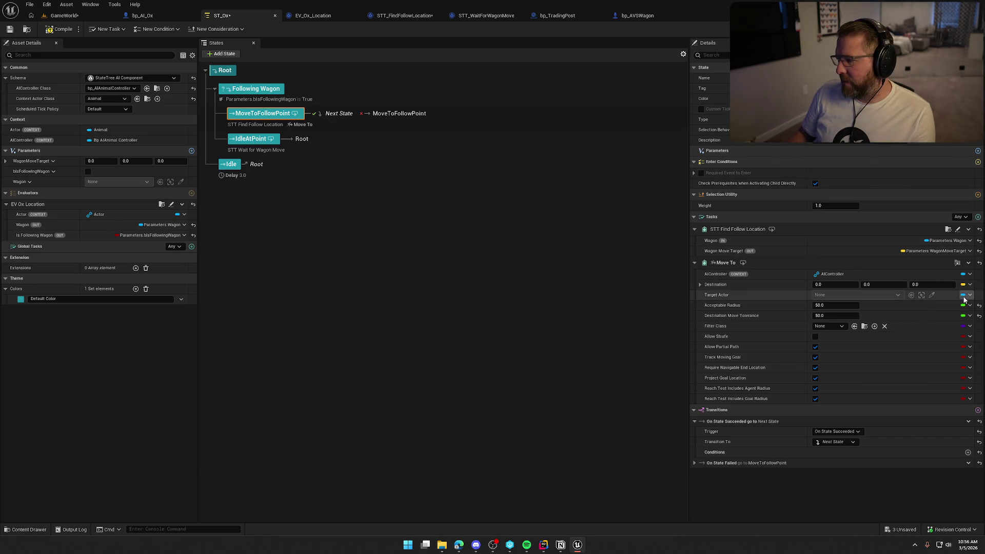
click(965, 296)
click(850, 338)
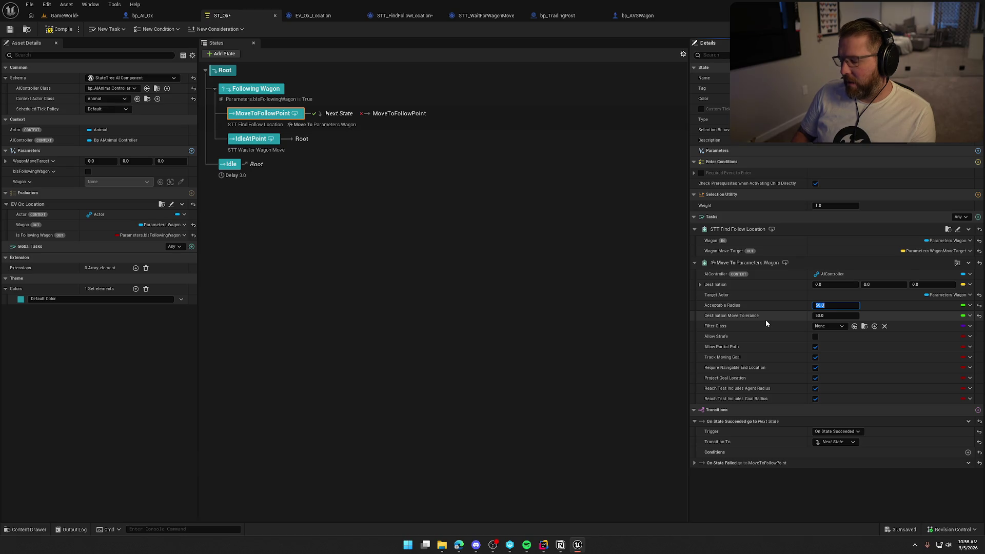
- Set Move To's Acceptable Radius to 700.0 and return to the GameWorld level
text(700)
key(Return)
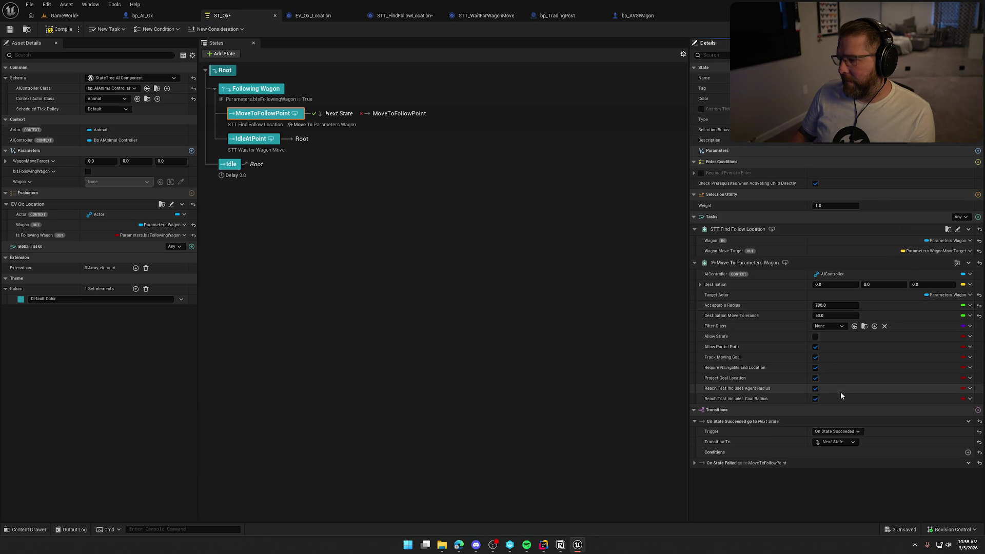
click(71, 17)
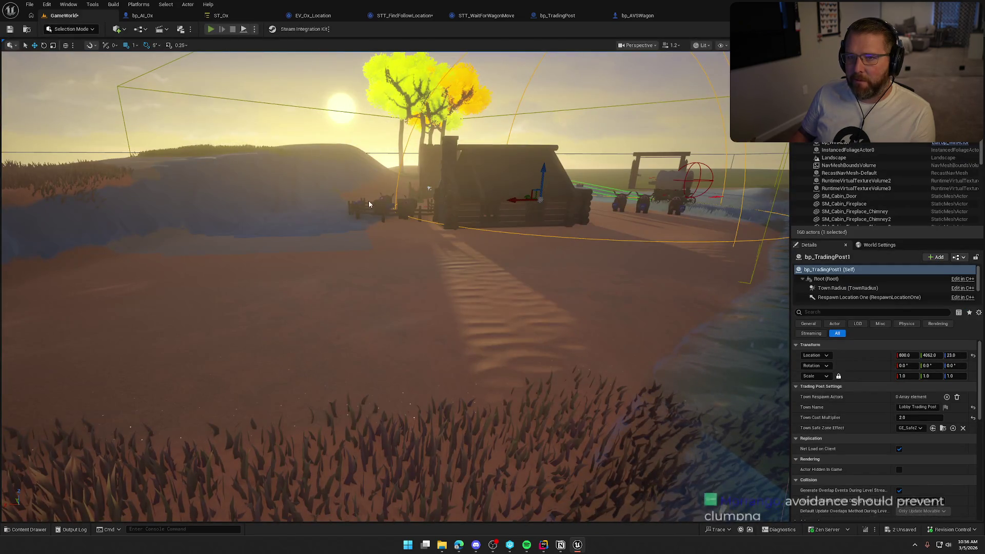
- Start a play-test and run the character past the wagon and over toward the oxen
key(alt+p)
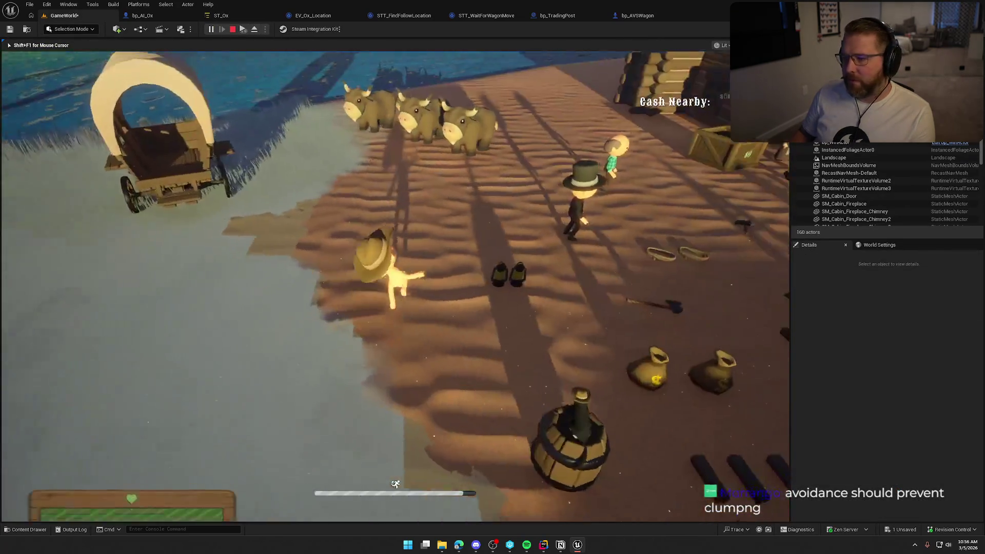
key(w)
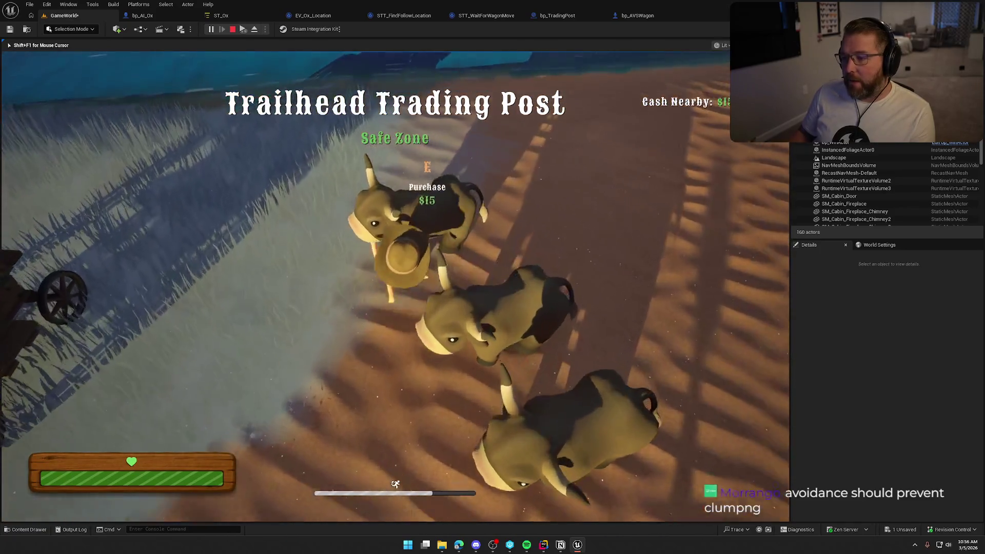
key(w)
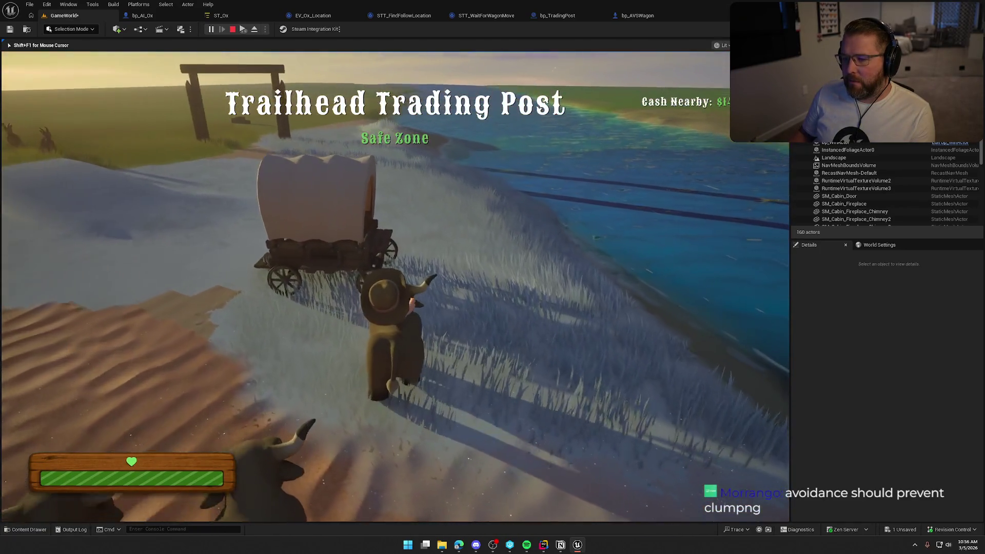
key(w)
key(shift)
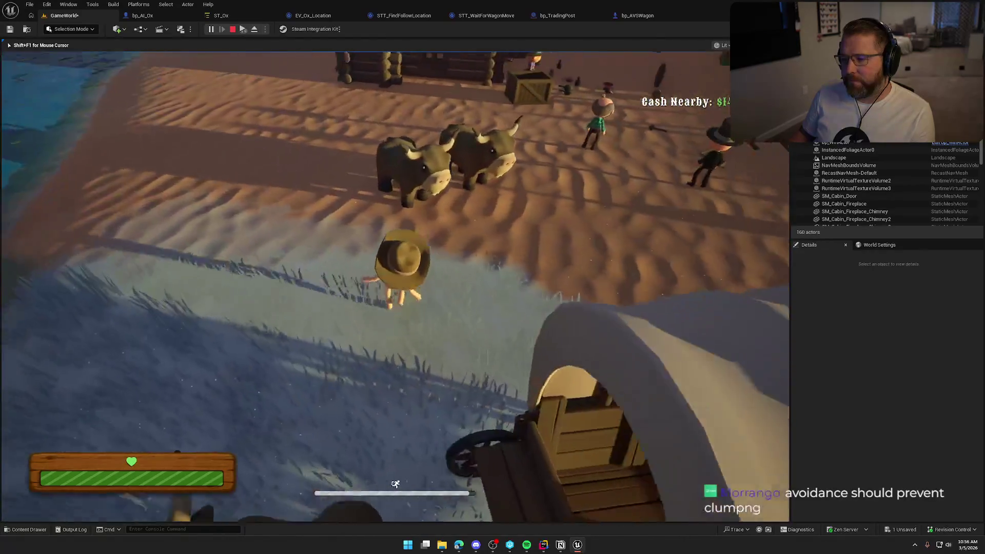
key(w)
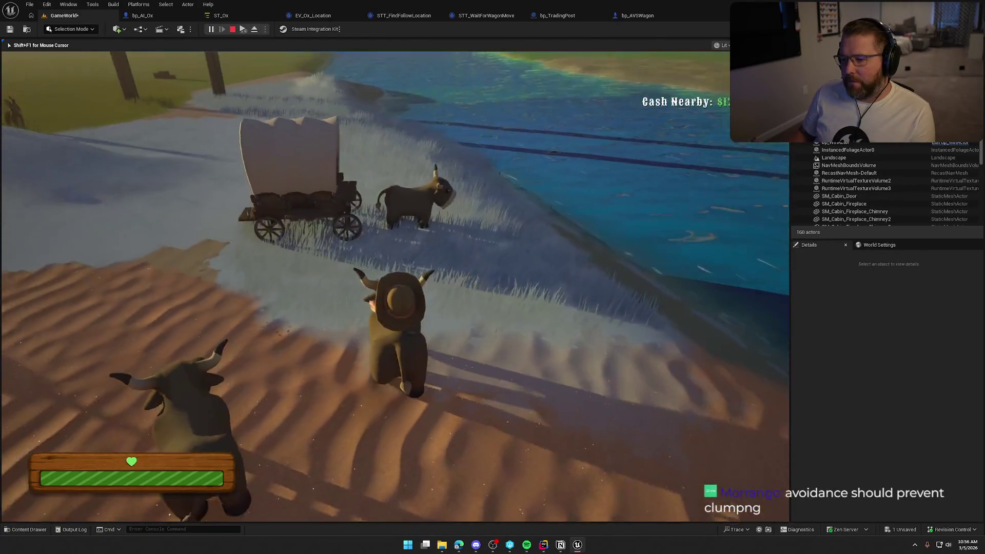
key(w)
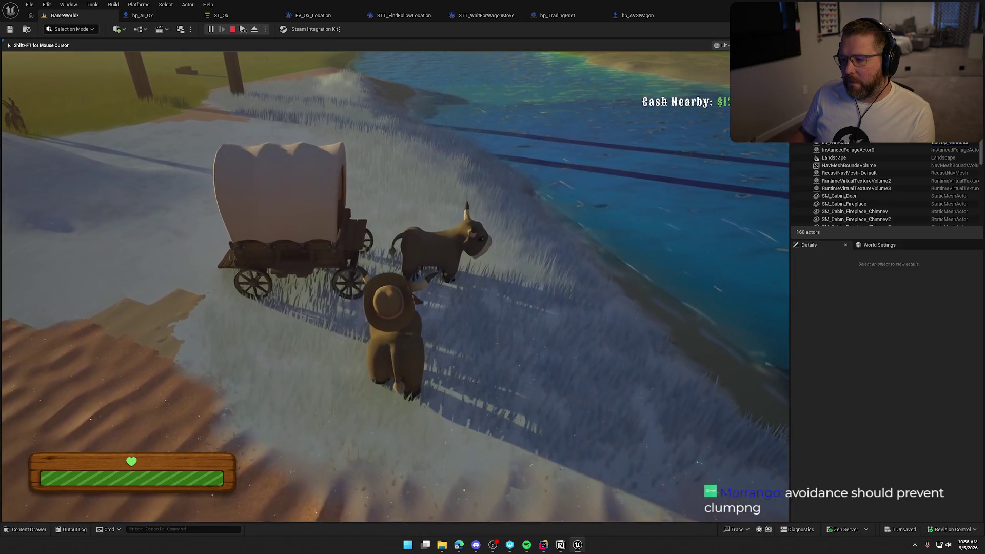
key(w)
key(shift)
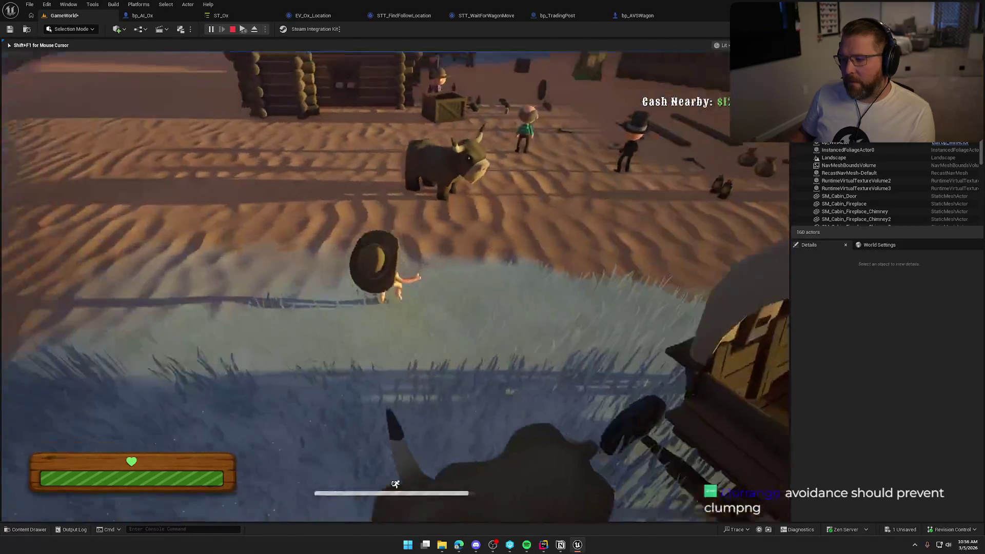
- Mount the ox and ride it up behind the wagon
key(e)
key(w)
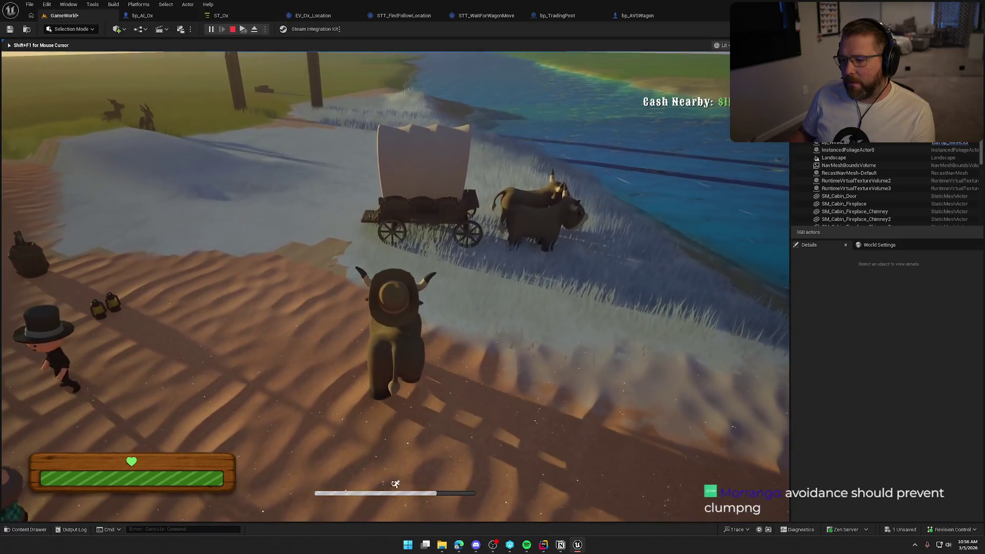
key(w)
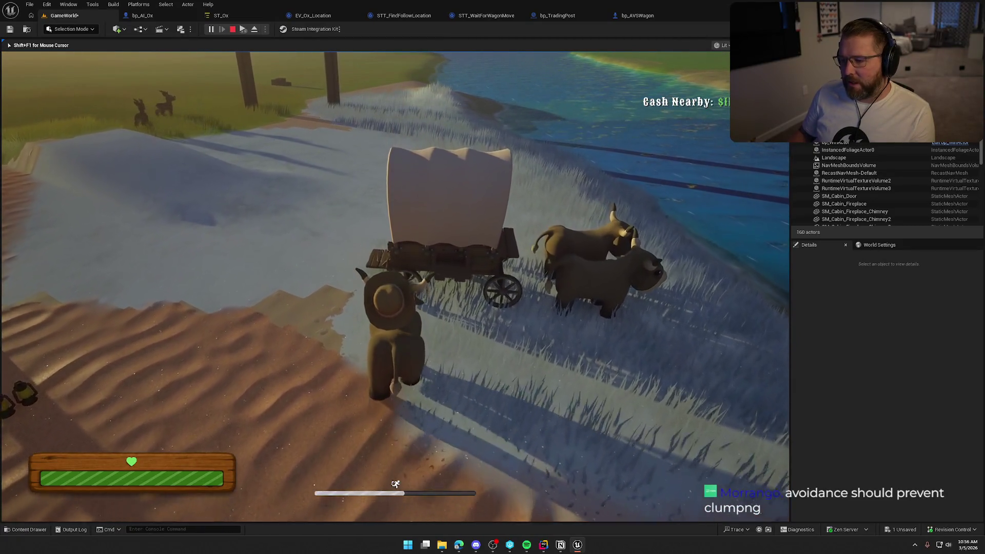
key(w)
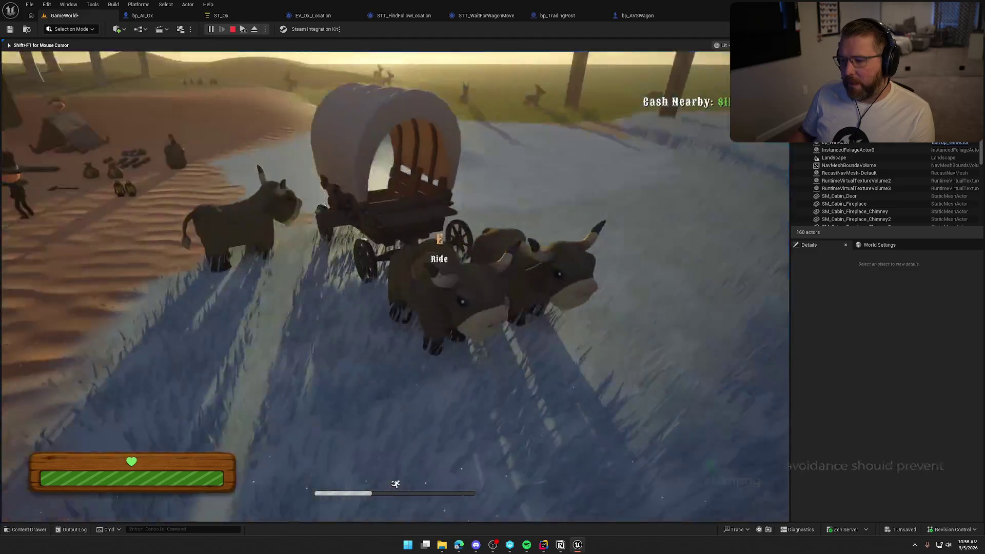
- Board the wagon and turn it around toward the river and hills
key(e)
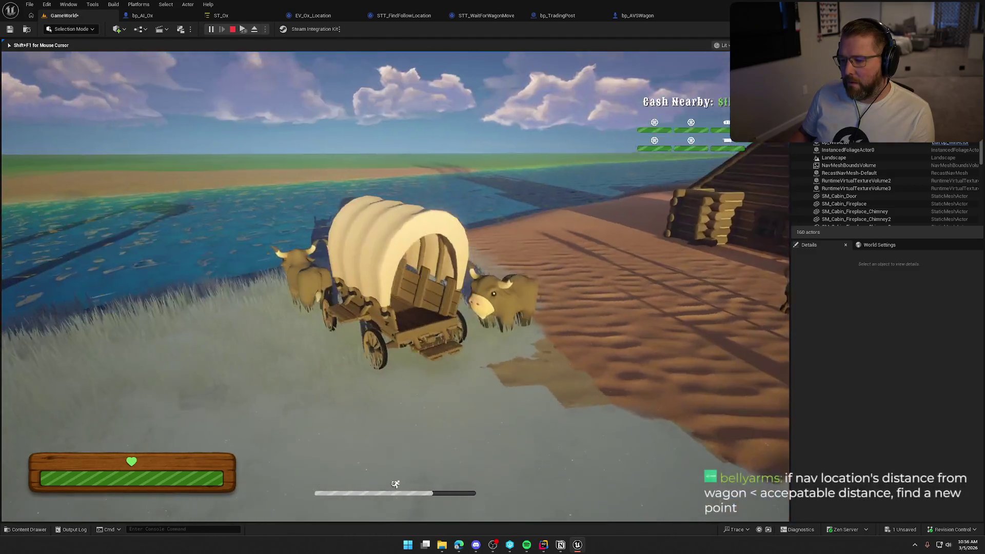
key(a)
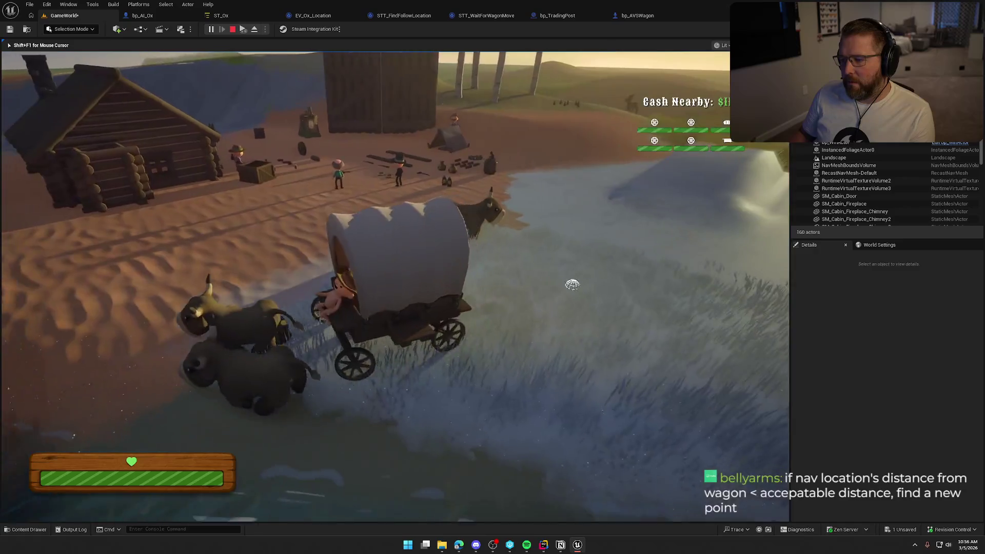
key(a)
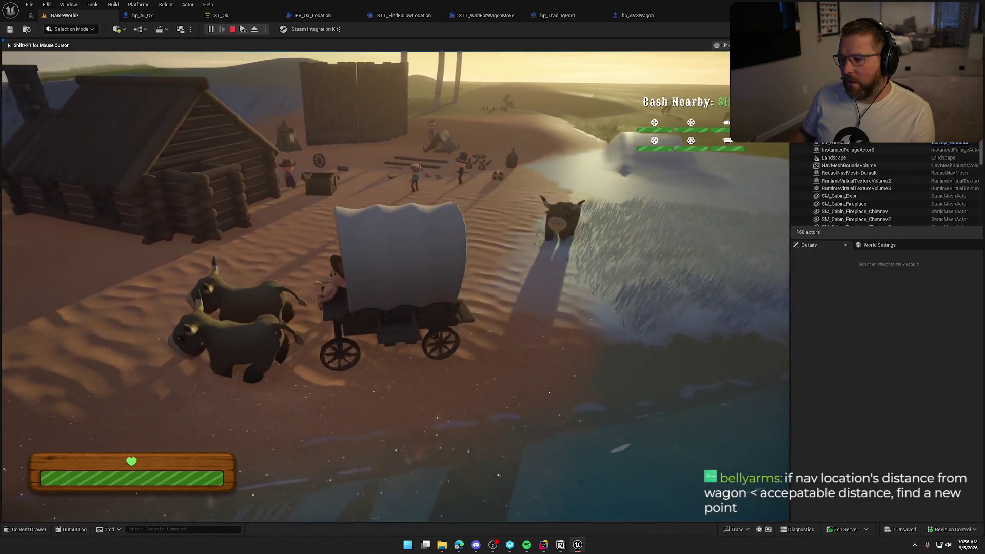
key(a)
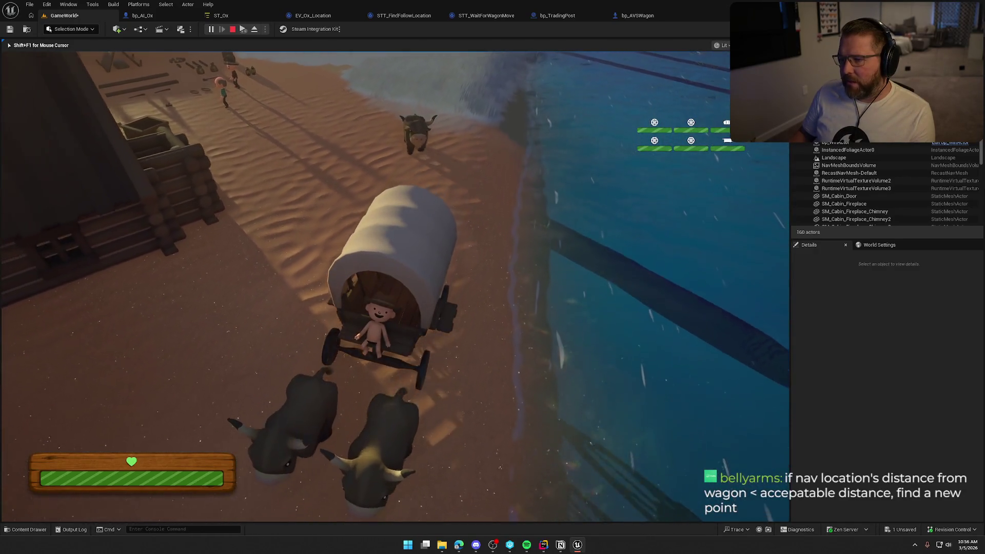
key(a)
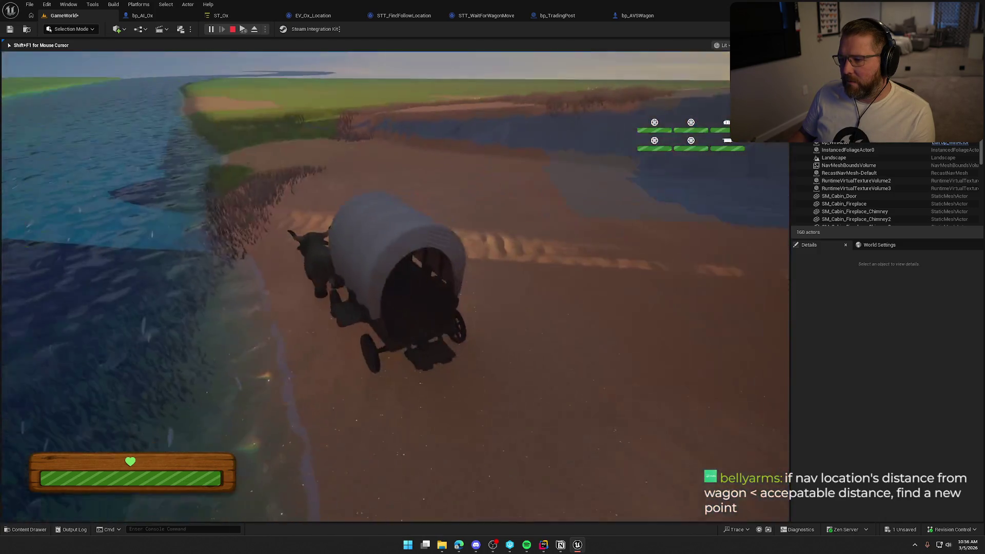
key(a)
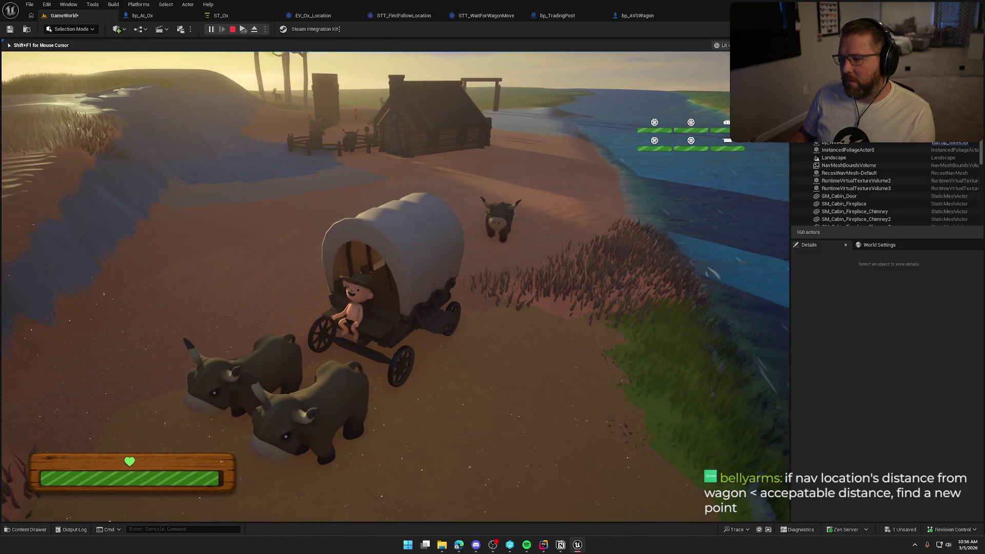
key(a)
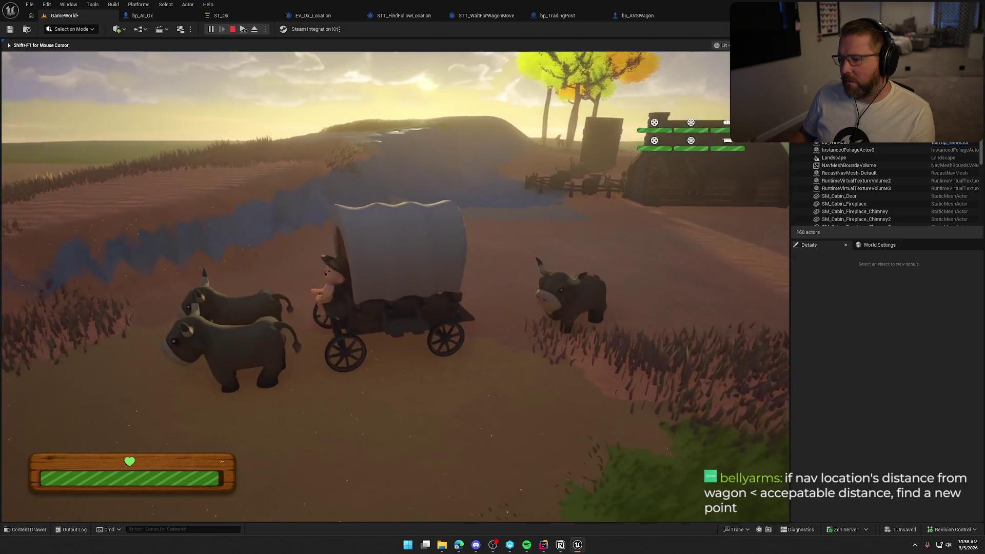
- Drive the wagon across the grass, steering left and right, to check the oxen follow
key(w)
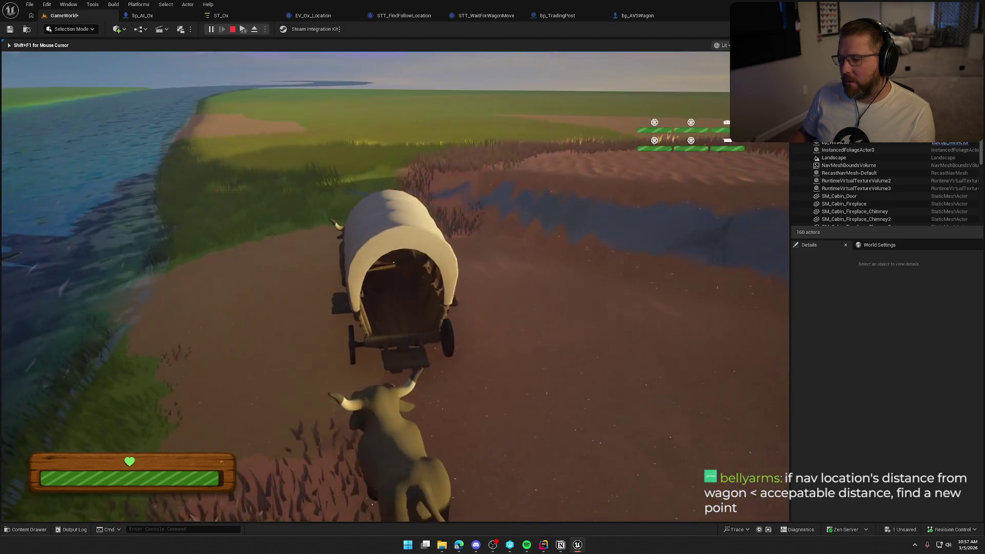
key(a)
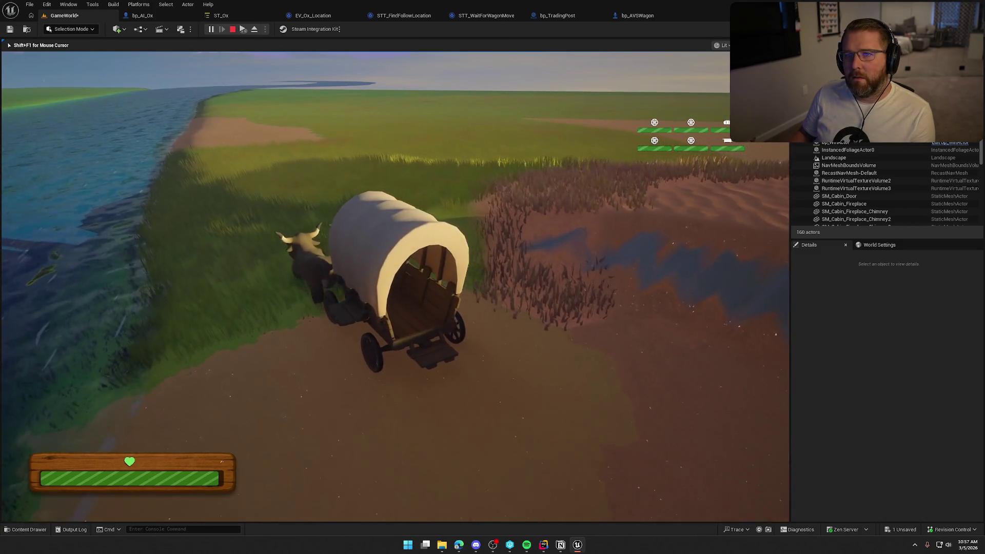
key(w)
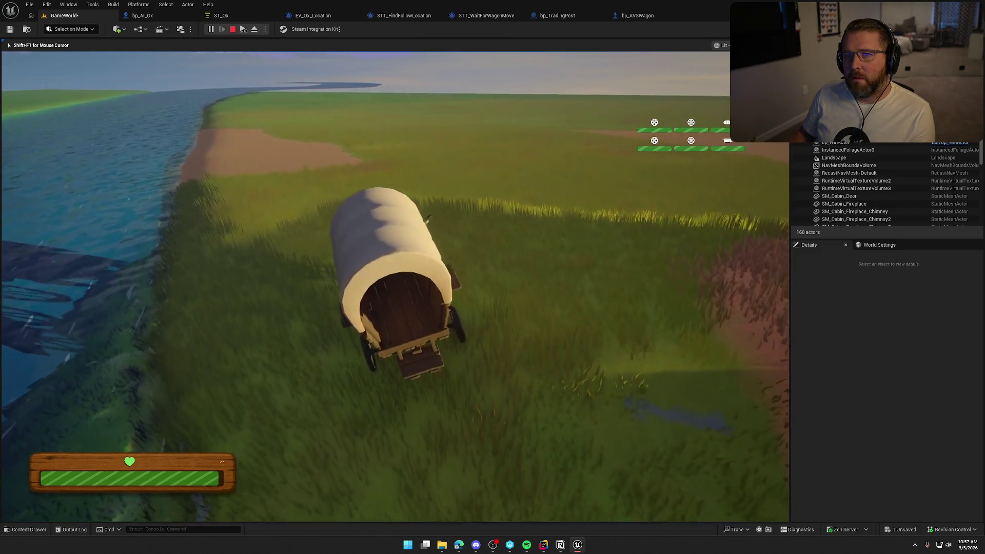
key(d)
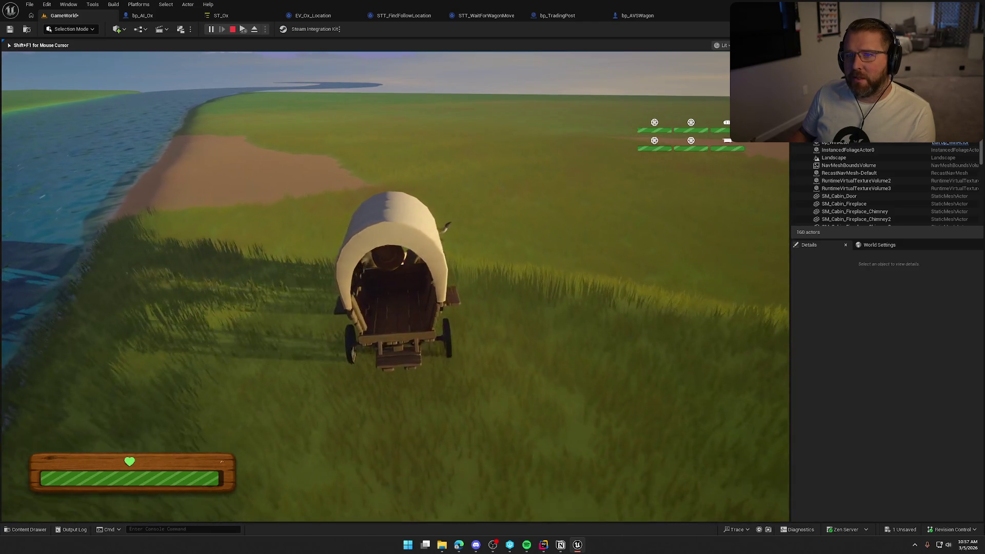
key(a)
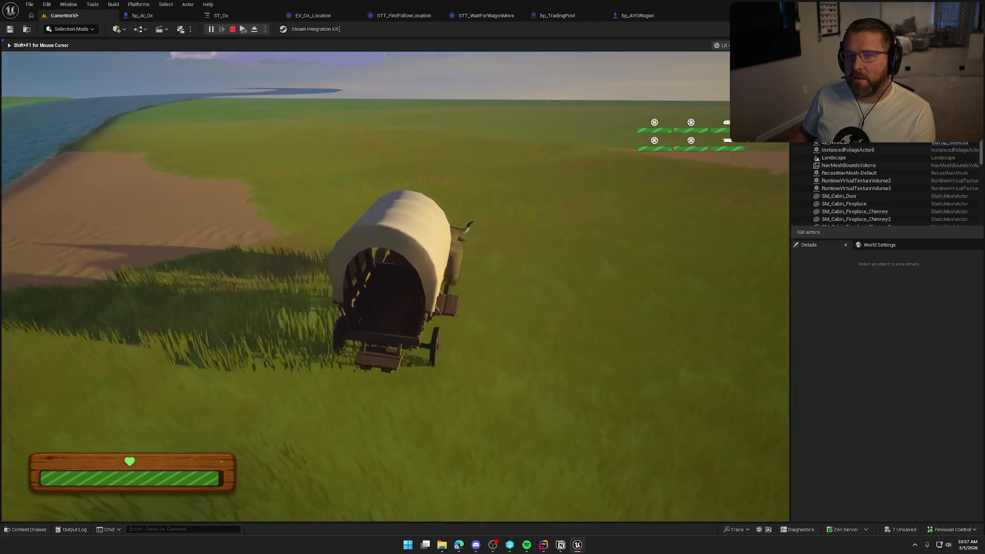
key(a)
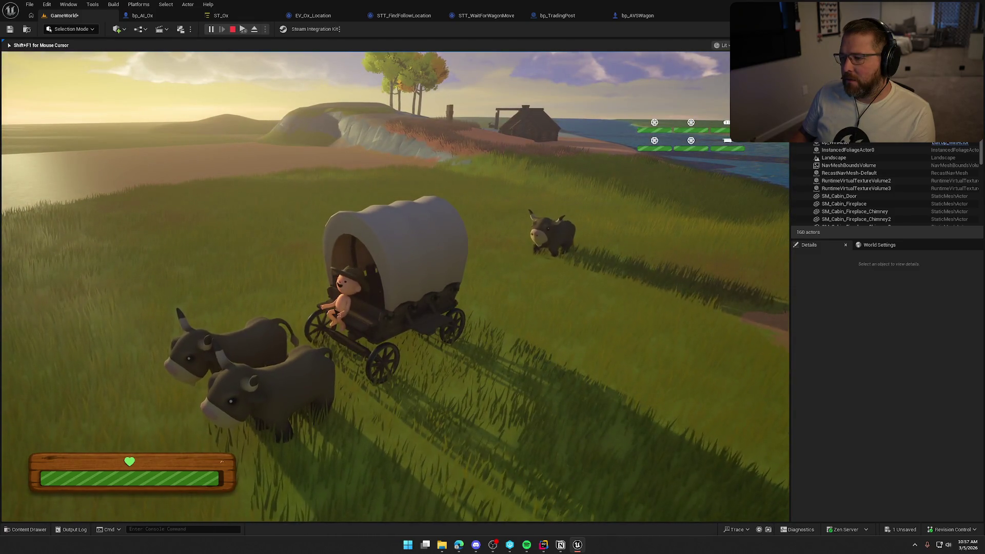
key(a)
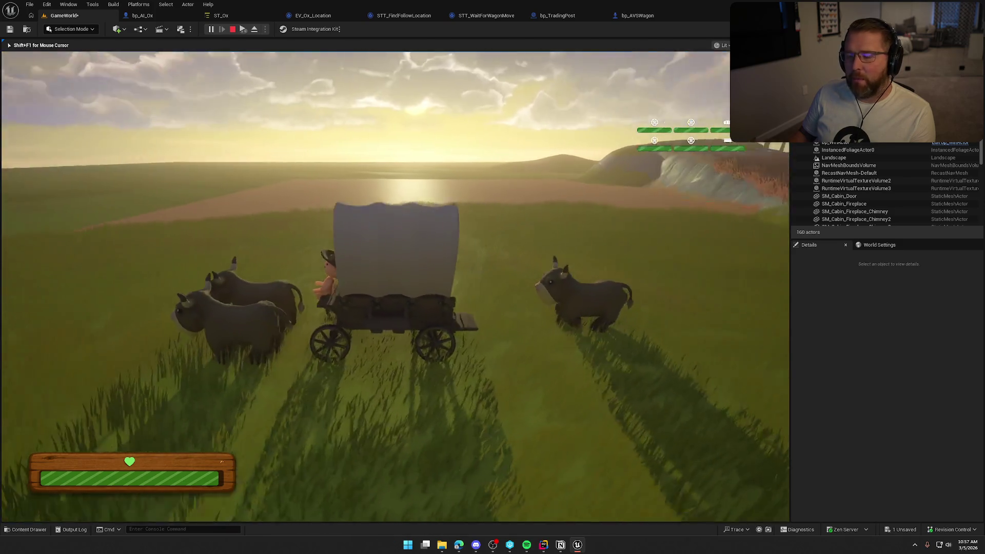
key(a)
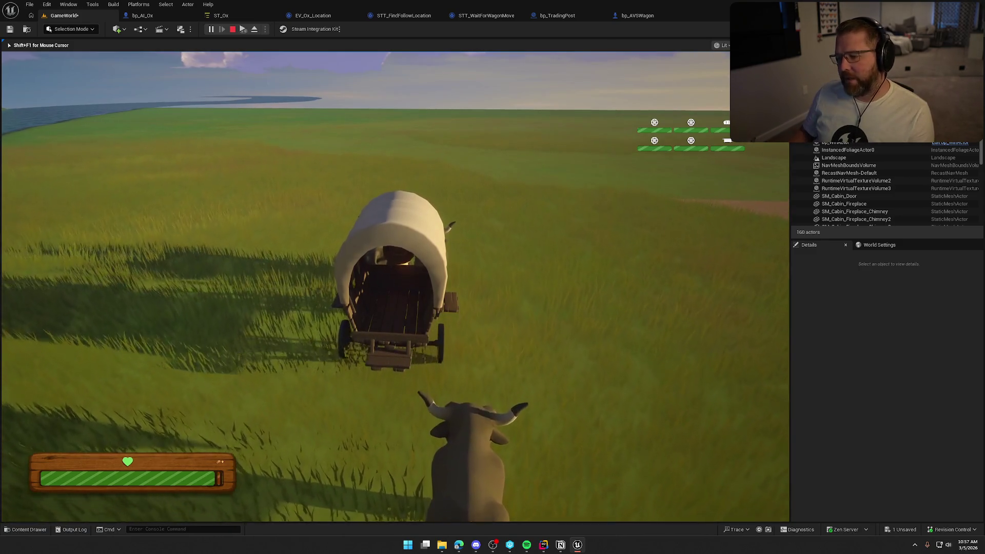
key(d)
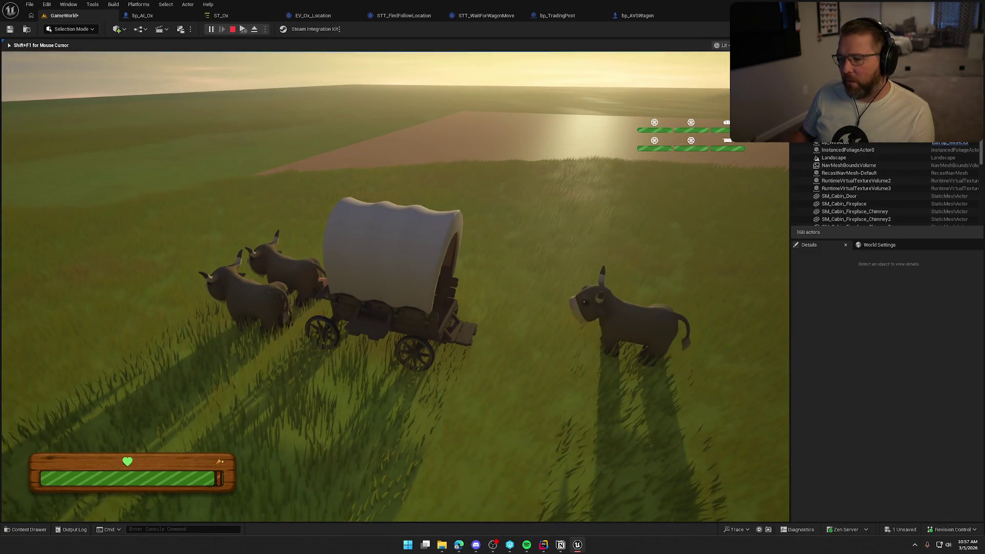
key(d)
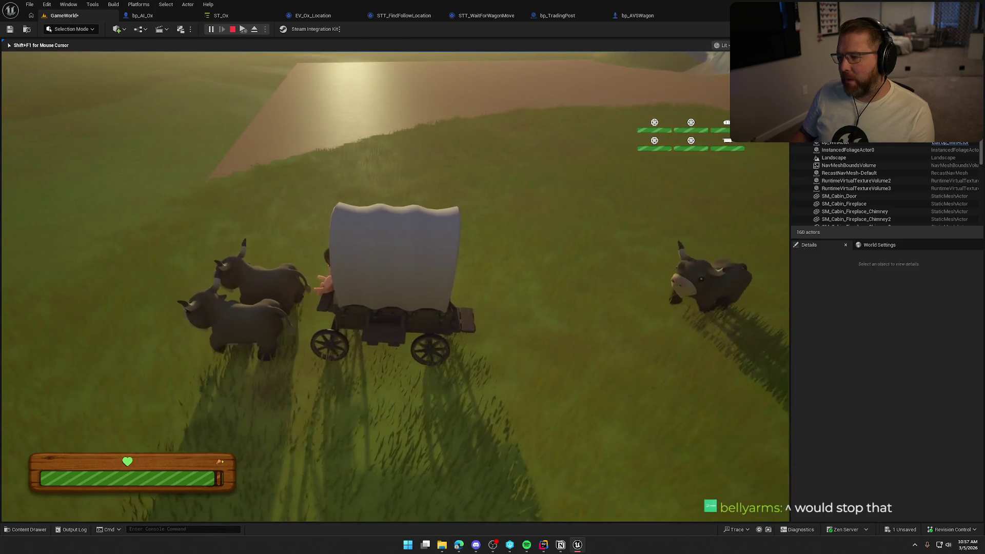
key(a)
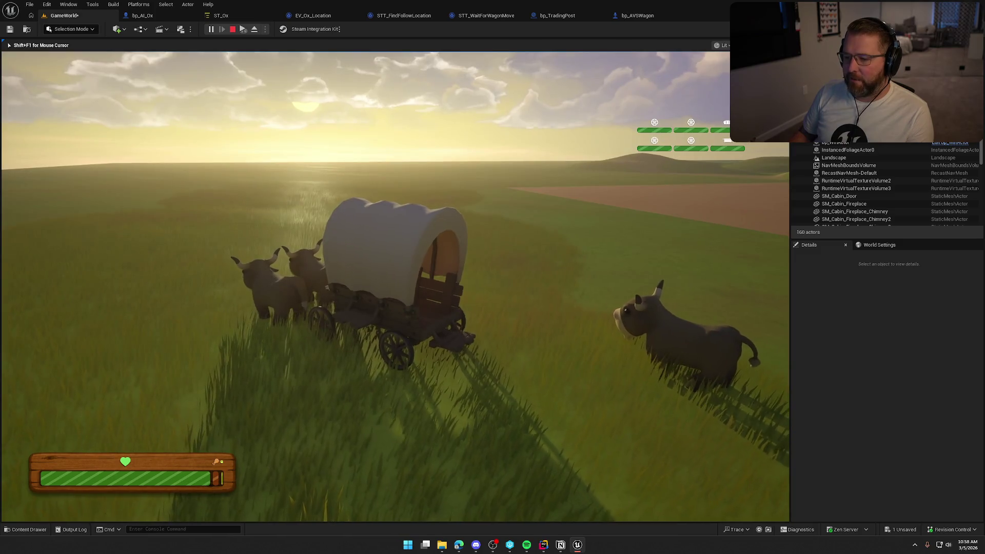
- Leave the wagon, run the cowboy around the field, reboard, and stop the play-test
key(shift+w)
key(w)
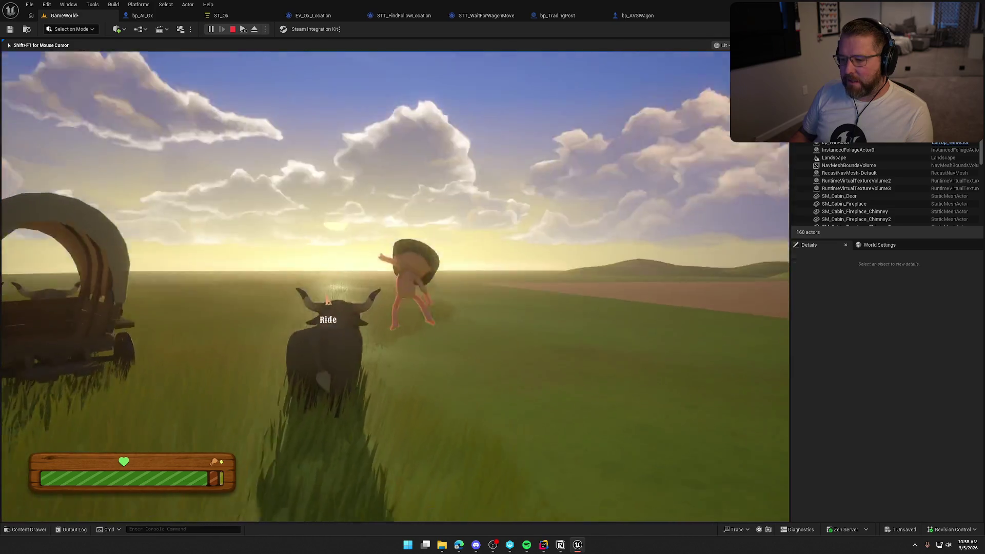
key(shift+w)
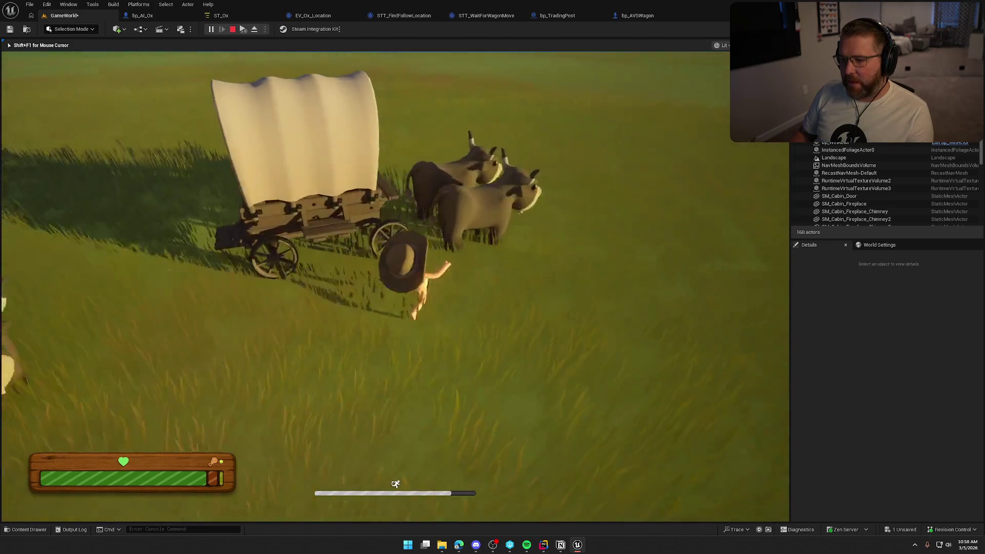
key(e)
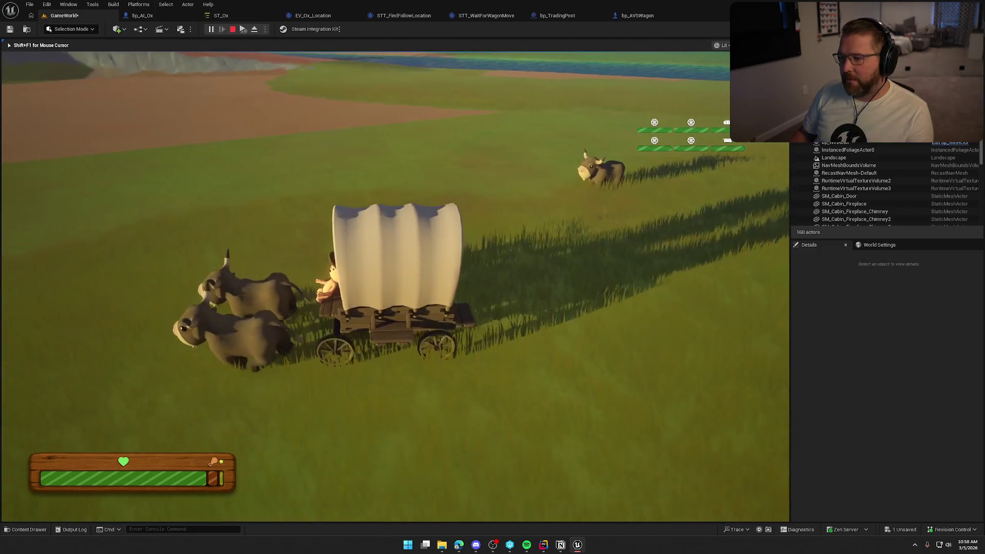
key(Escape)
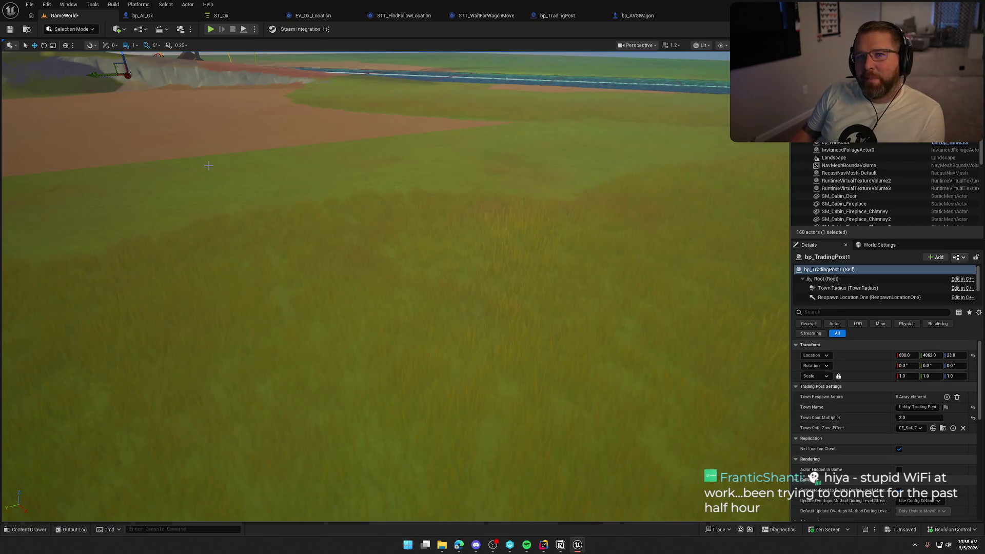
- Orbit bp_AVSWagon's preview to inspect the Ox_Loc_Follow point, then go back to ST_Ox
click(224, 19)
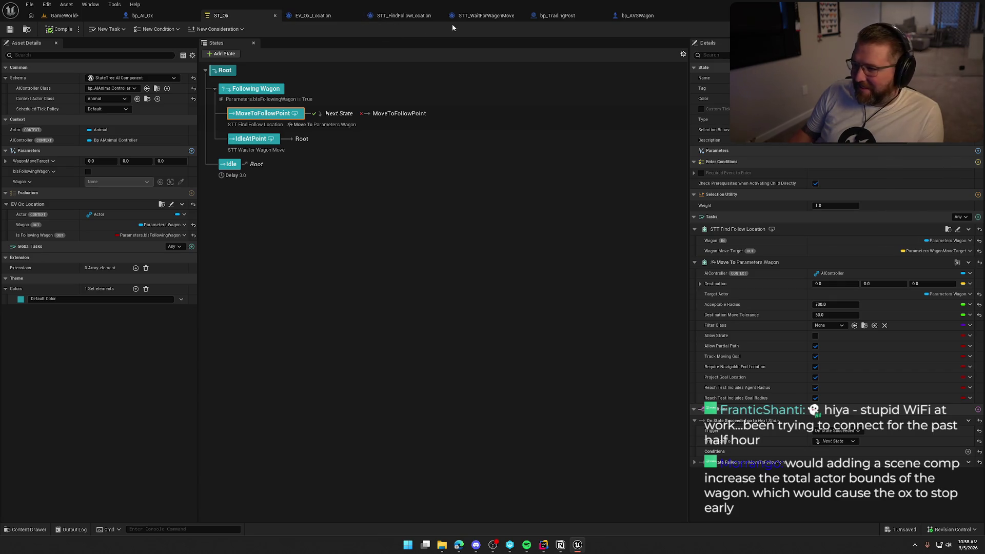
click(639, 16)
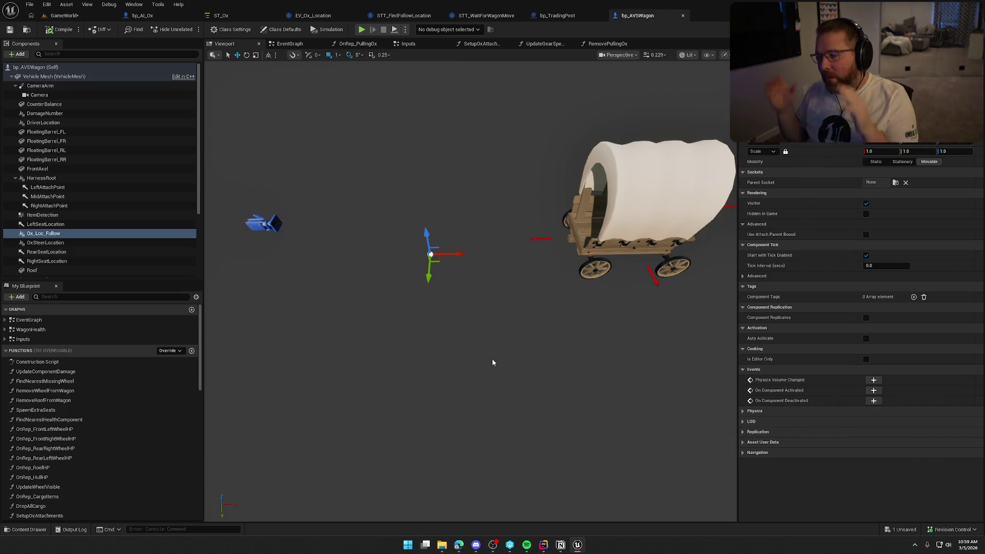
mouse_move(534, 365)
mouse_down()
mouse_move(518, 384)
mouse_move(492, 291)
mouse_up()
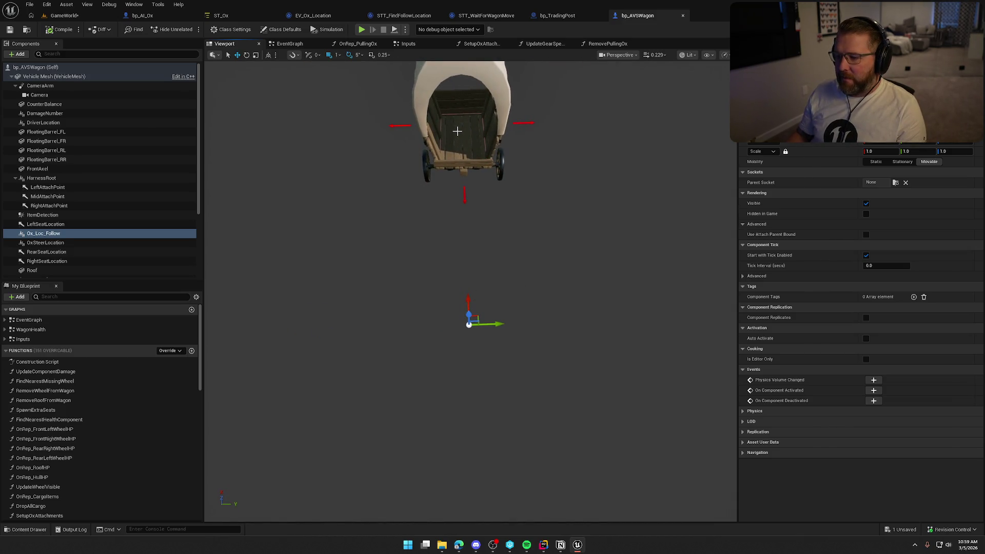
mouse_move(519, 345)
mouse_down()
mouse_move(516, 366)
mouse_move(459, 316)
mouse_up()
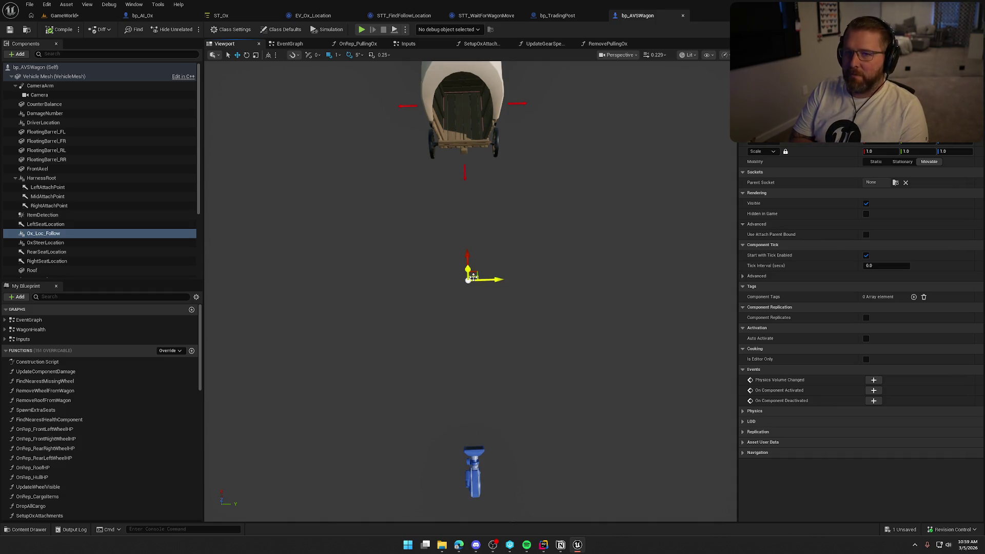
mouse_move(473, 277)
mouse_down()
mouse_move(523, 262)
mouse_move(488, 328)
mouse_move(503, 298)
mouse_up()
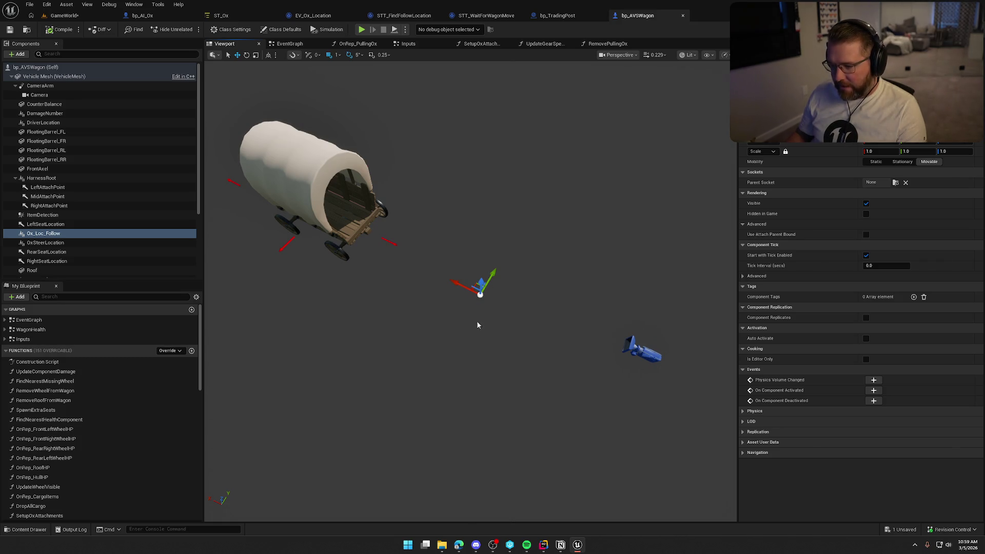
drag(505, 318, 505, 322)
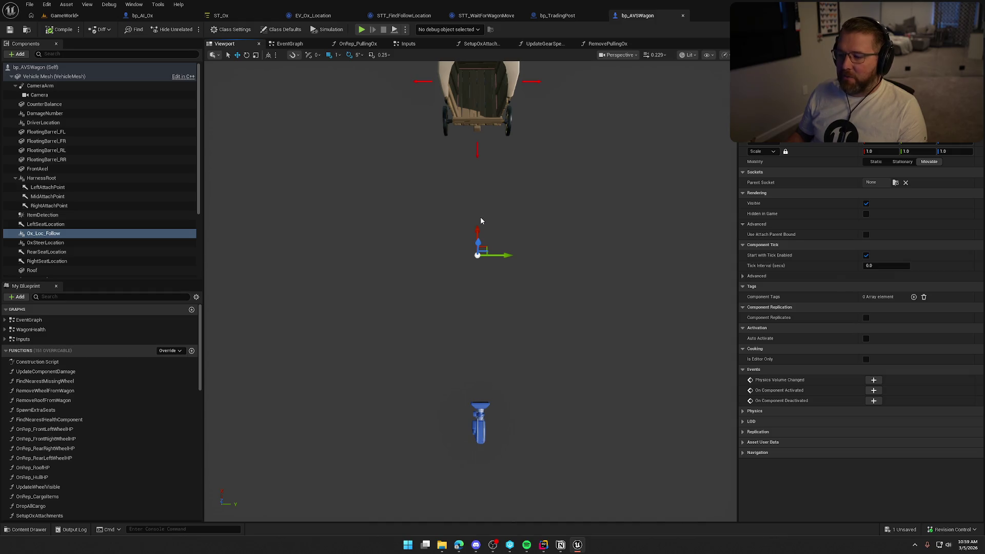
drag(479, 236, 477, 254)
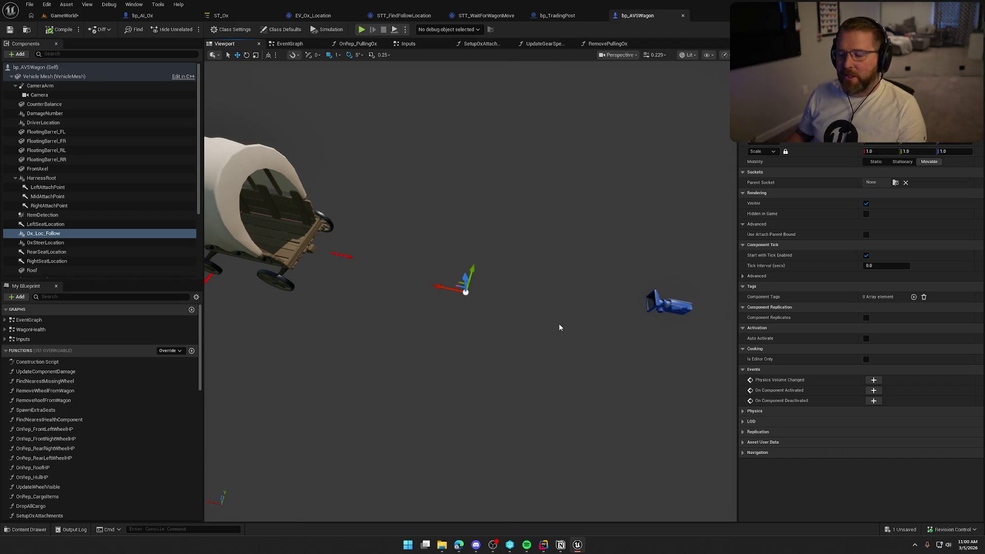
drag(558, 325, 611, 177)
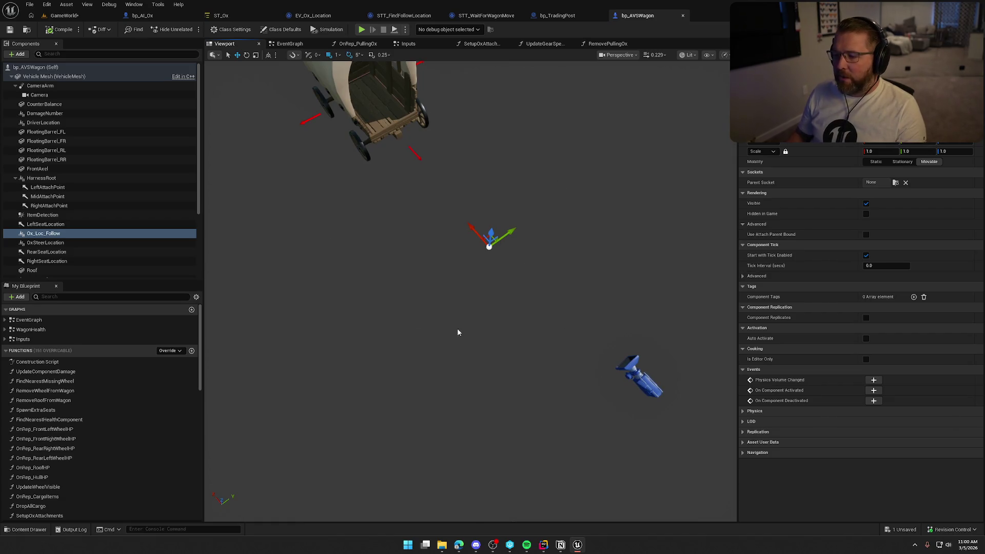
mouse_move(443, 282)
mouse_down()
mouse_move(406, 277)
mouse_move(443, 282)
mouse_up()
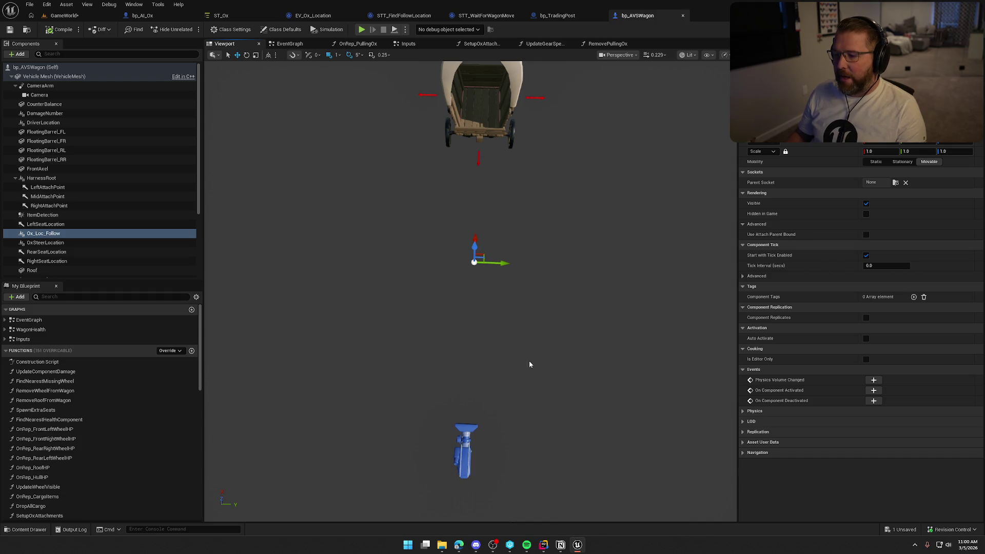
drag(472, 243, 369, 276)
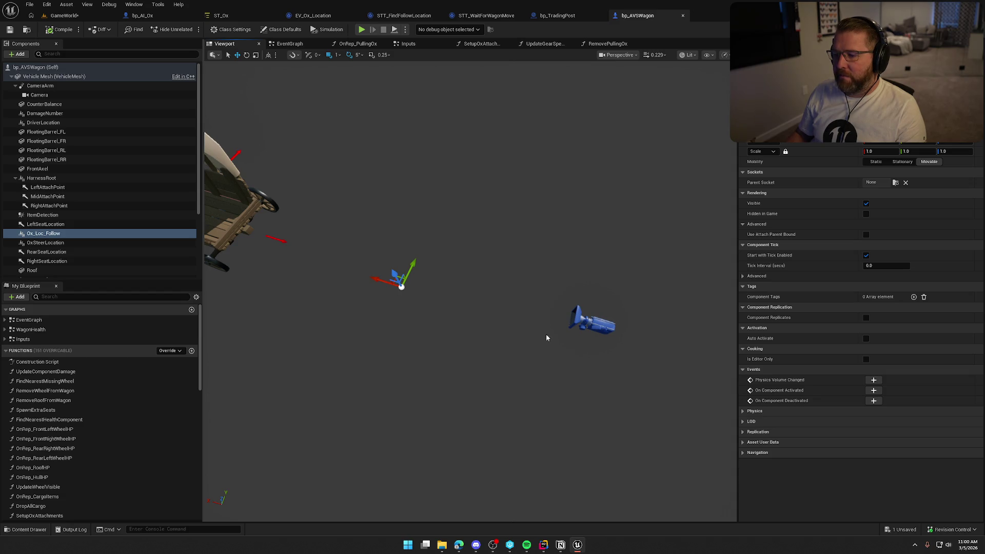
mouse_move(506, 394)
mouse_down()
mouse_move(540, 334)
mouse_move(513, 328)
mouse_move(528, 313)
mouse_move(542, 337)
mouse_up()
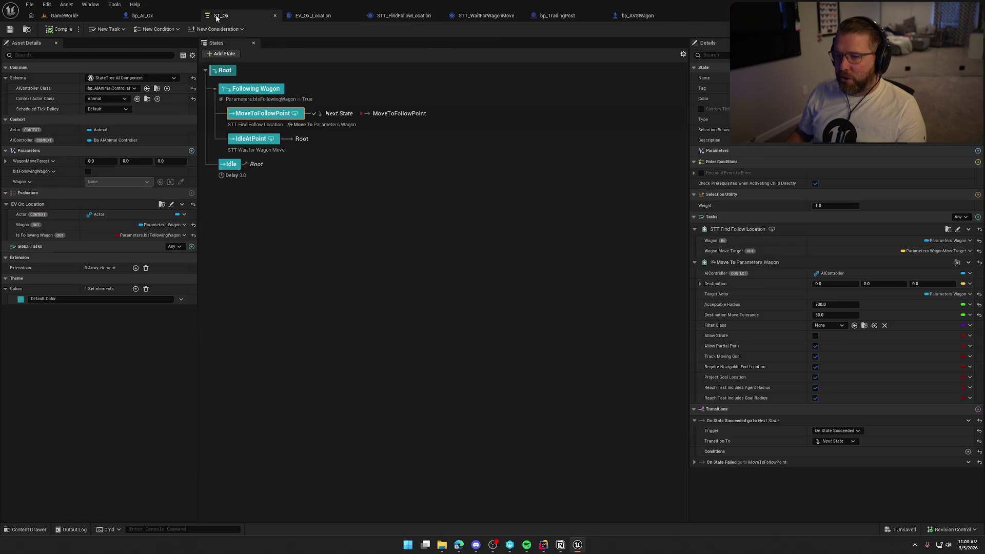
click(221, 16)
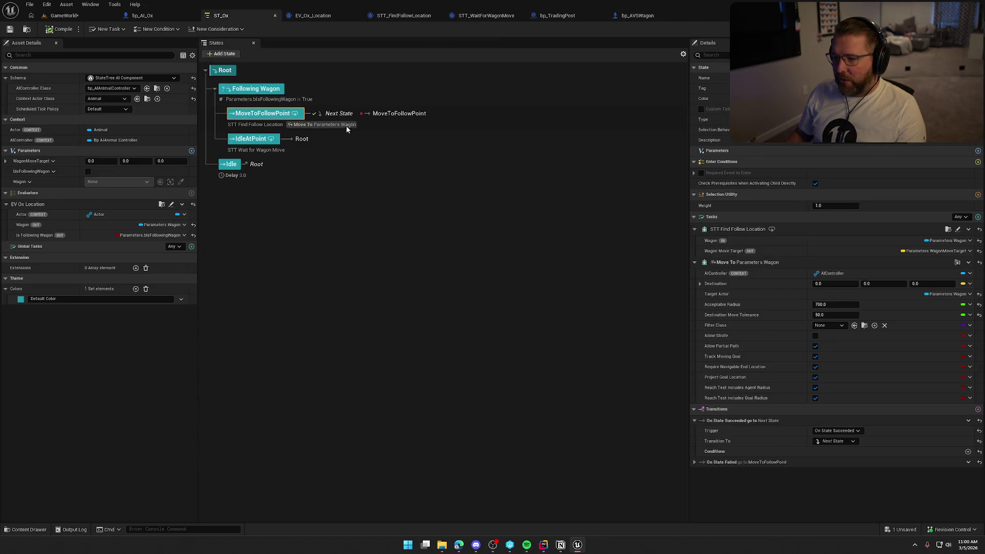
click(398, 16)
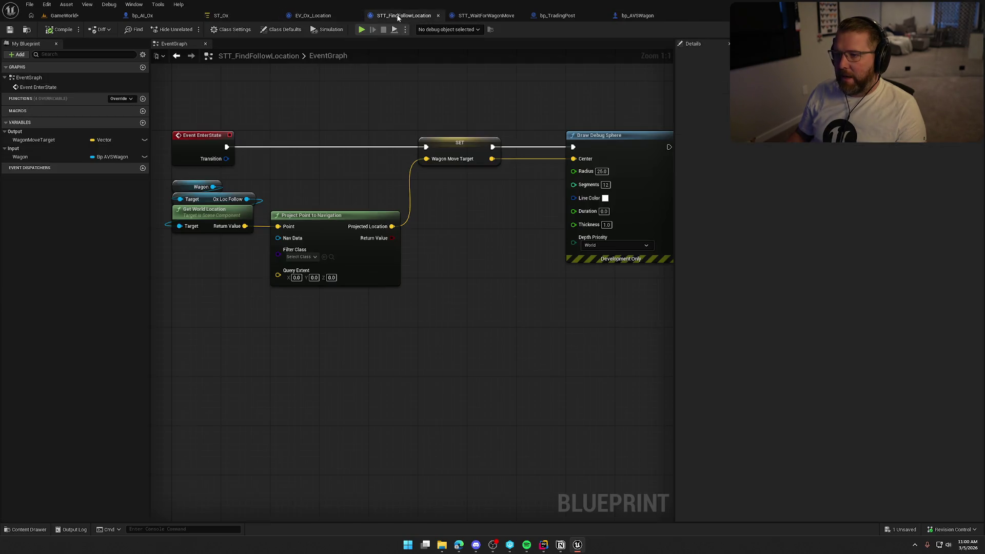
mouse_move(579, 301)
mouse_down()
mouse_move(215, 118)
mouse_move(549, 325)
mouse_move(546, 310)
mouse_move(200, 121)
mouse_up()
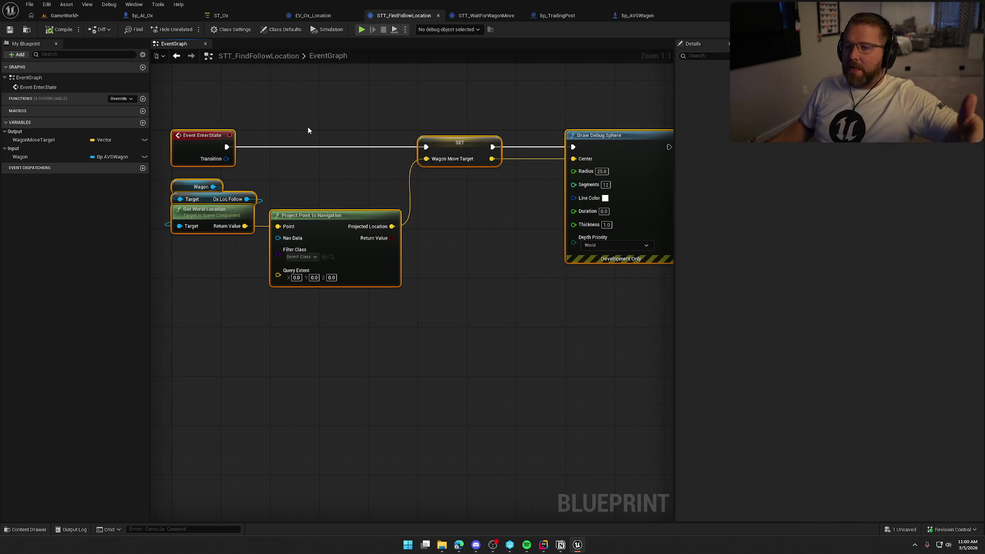
click(237, 19)
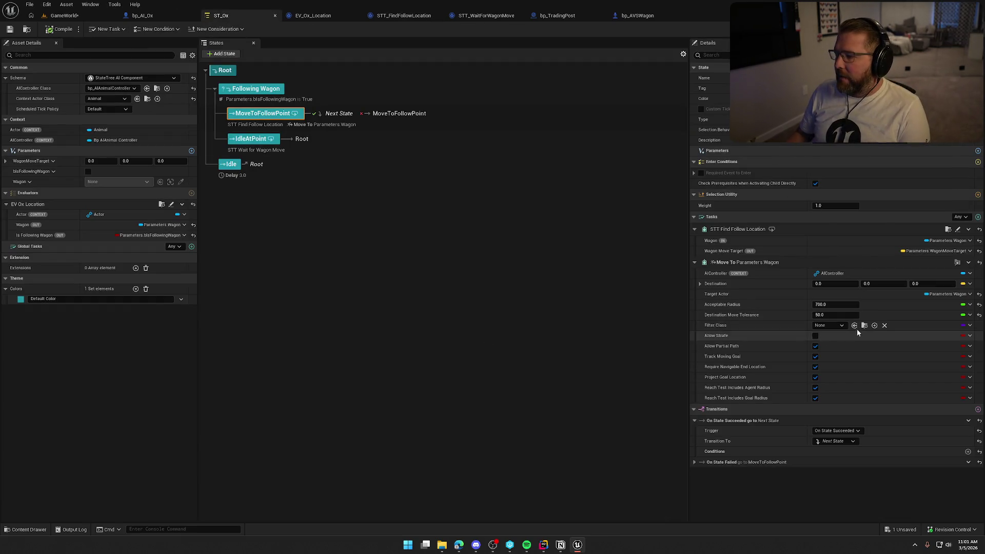
click(842, 305)
- Set the Move To task's Acceptable Radius to 50 and clear its Target Actor binding
text(50)
key(Return)
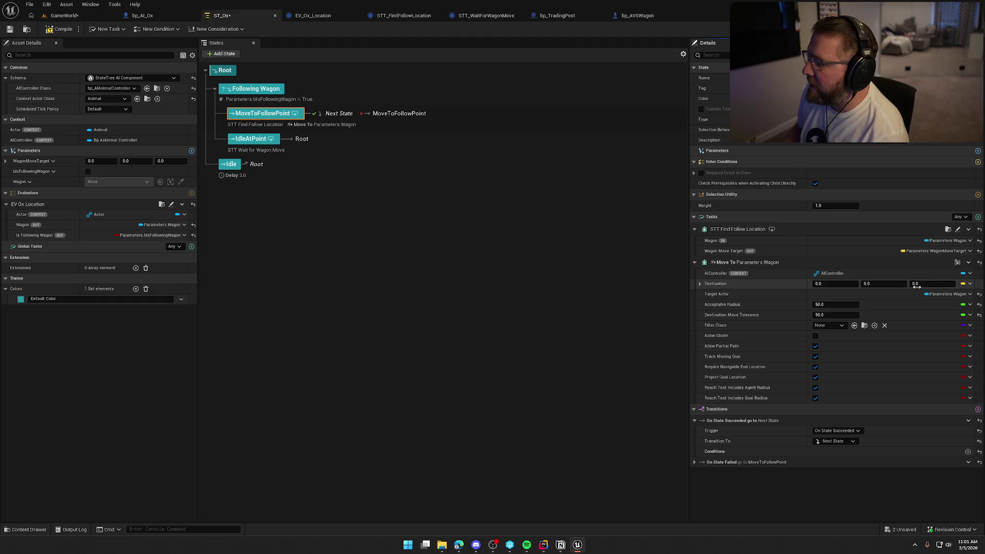
click(970, 294)
- Bind Move To's Destination to Parameters > WagonMoveTarget, then view the STT_FindFollowLocation graph
click(939, 306)
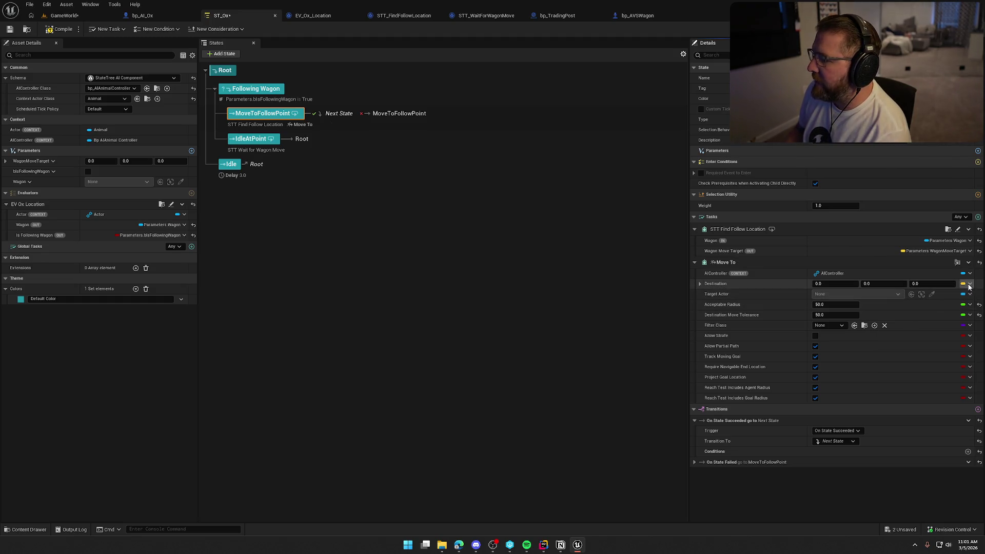
click(969, 294)
mouse_move(923, 313)
click(842, 326)
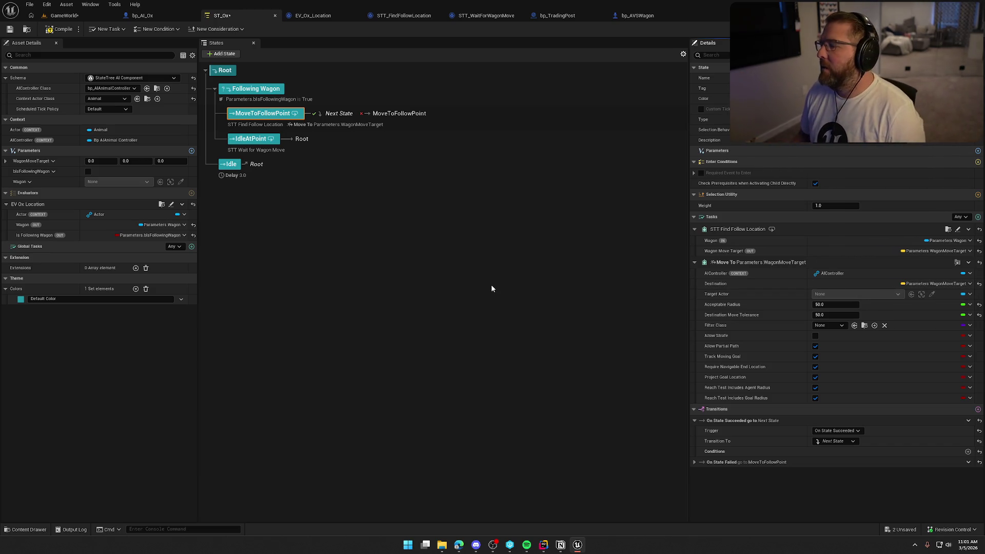
click(402, 20)
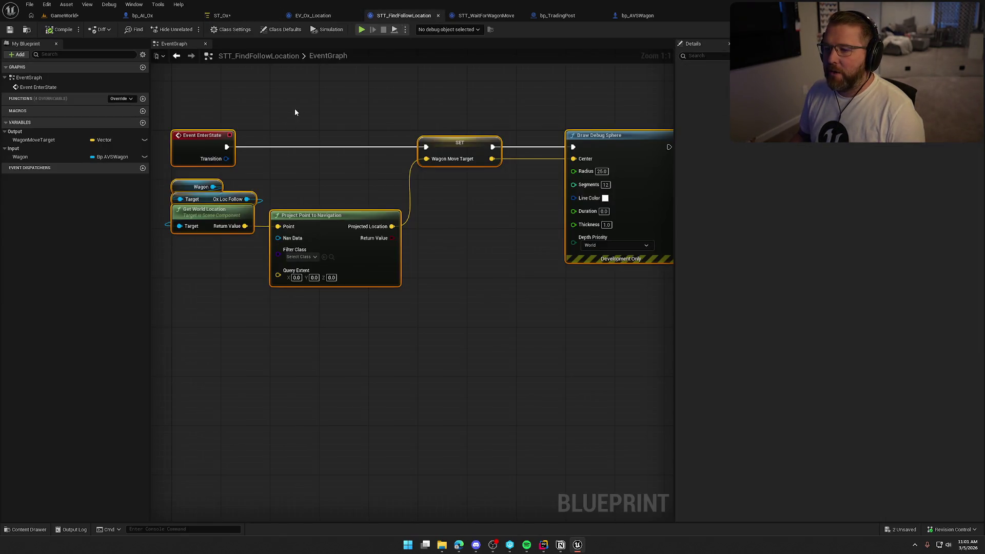
- Inspect the EnterState event and the node setting Wagon Move Target, then return to ST_Ox
mouse_move(219, 137)
mouse_down()
mouse_move(312, 195)
mouse_move(309, 186)
mouse_up()
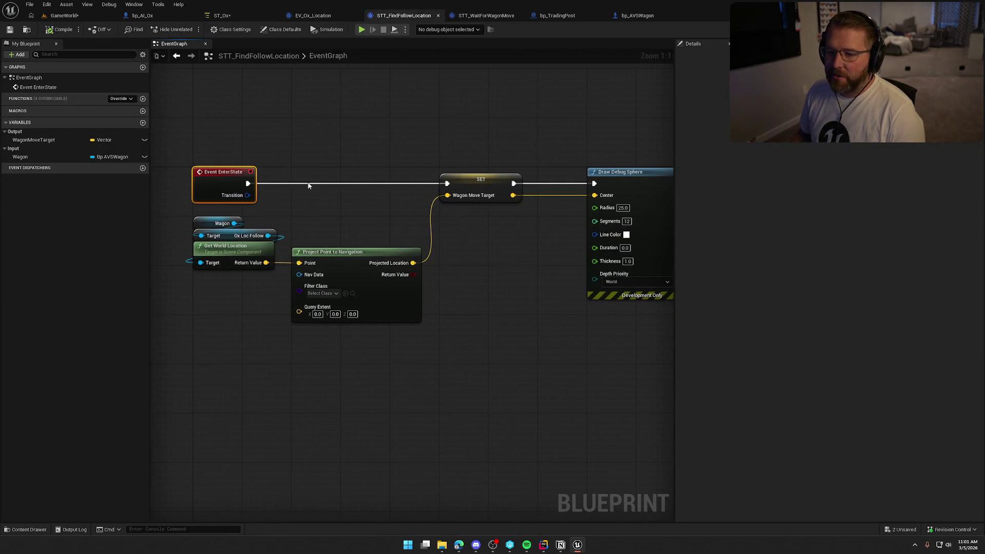
mouse_move(518, 232)
mouse_down()
mouse_move(473, 187)
mouse_move(425, 109)
mouse_move(415, 116)
mouse_up()
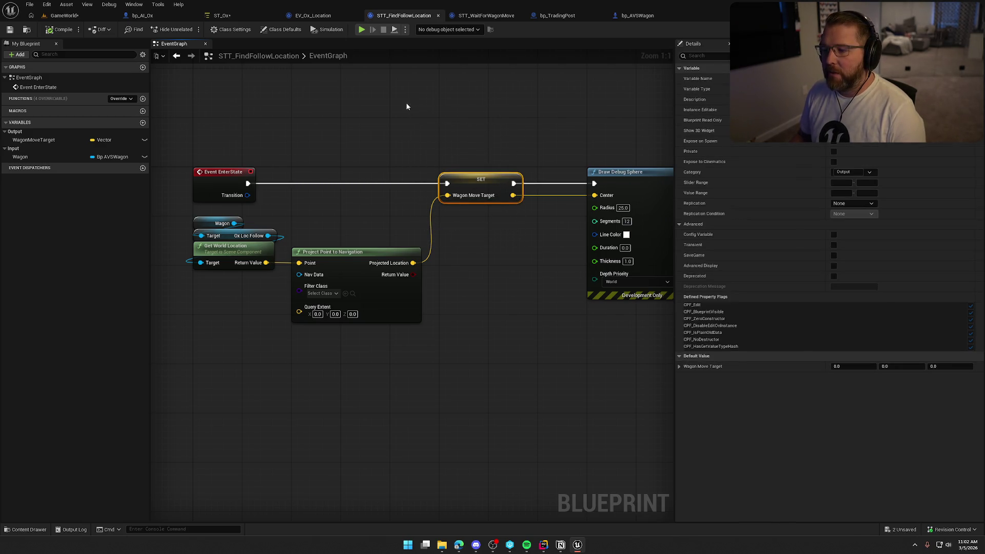
click(248, 20)
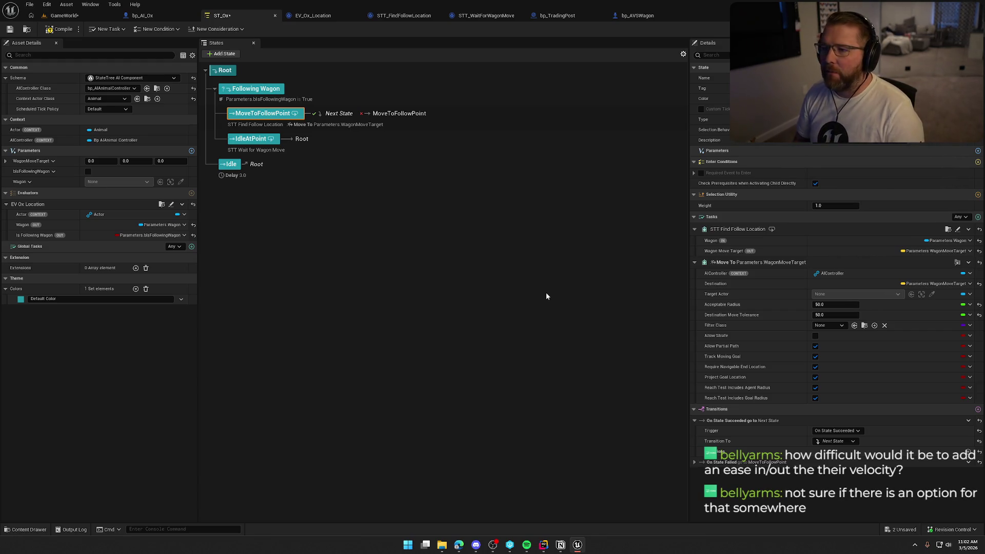
- Inspect the ox's Character Movement component in bp_AI_Ox, then come back to the ST_Ox tree
click(178, 19)
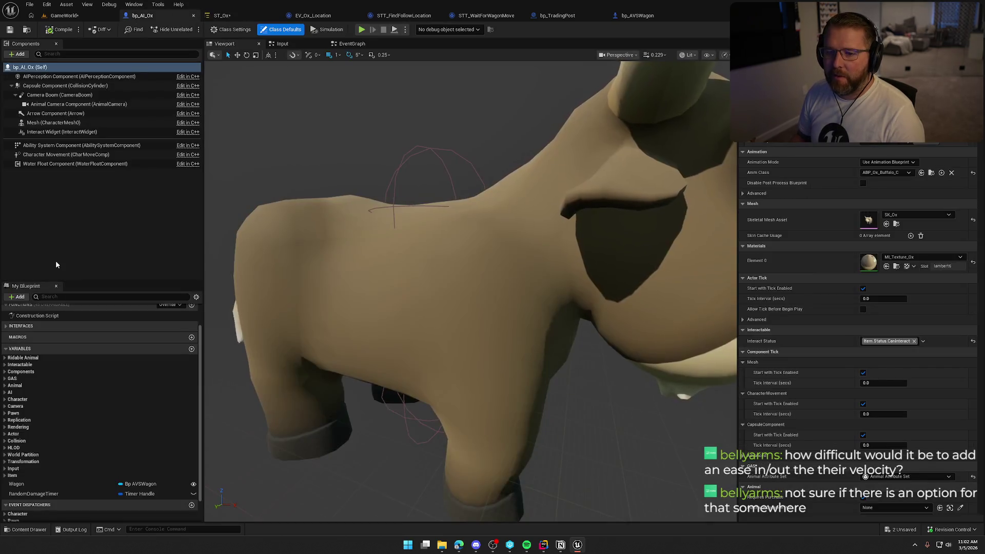
click(51, 156)
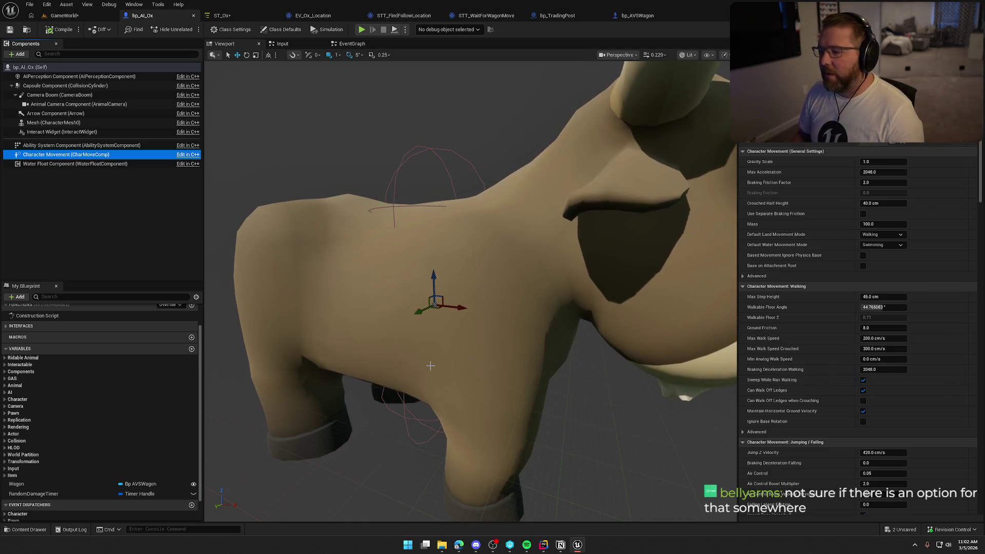
scroll(387, 418, down, 8)
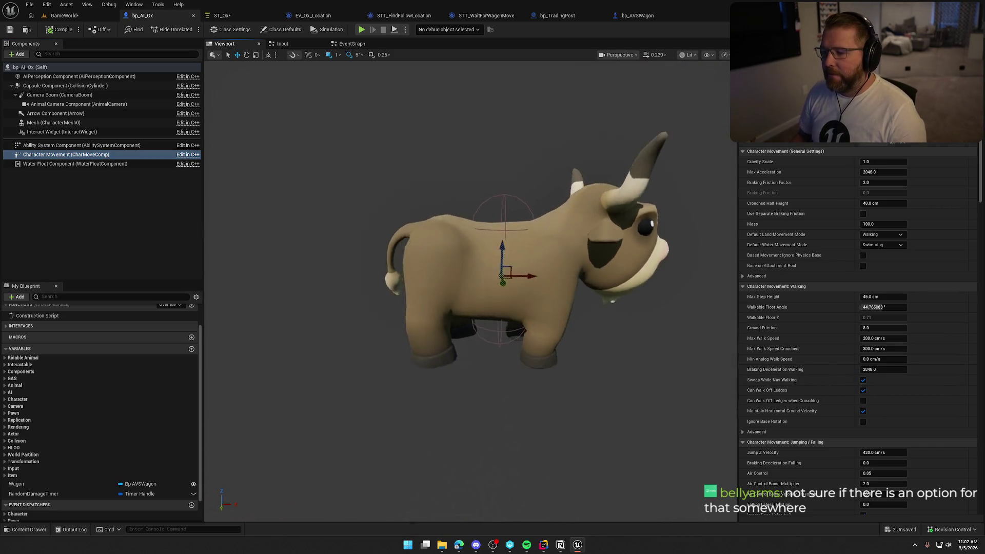
mouse_move(580, 411)
mouse_down()
mouse_move(578, 400)
mouse_move(580, 411)
mouse_up()
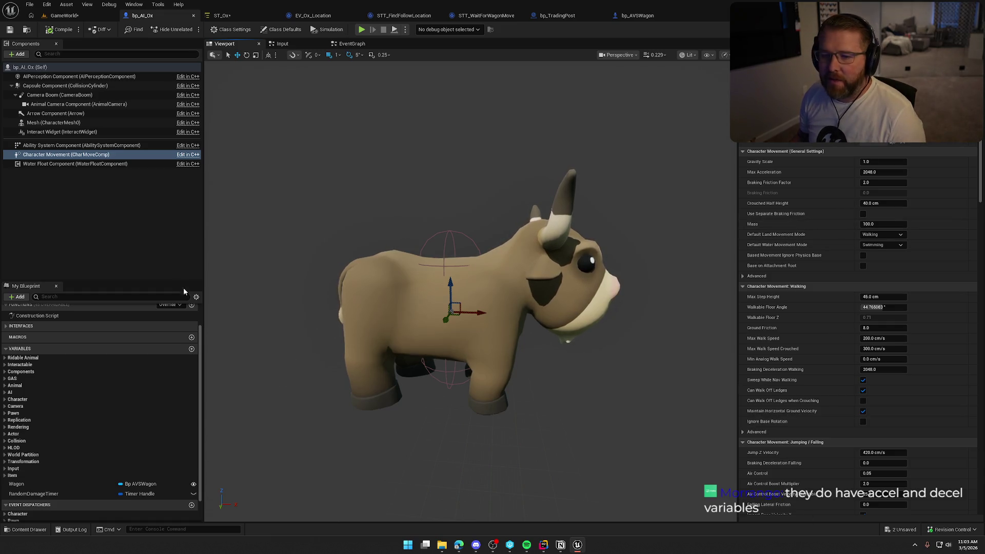
click(106, 214)
click(221, 17)
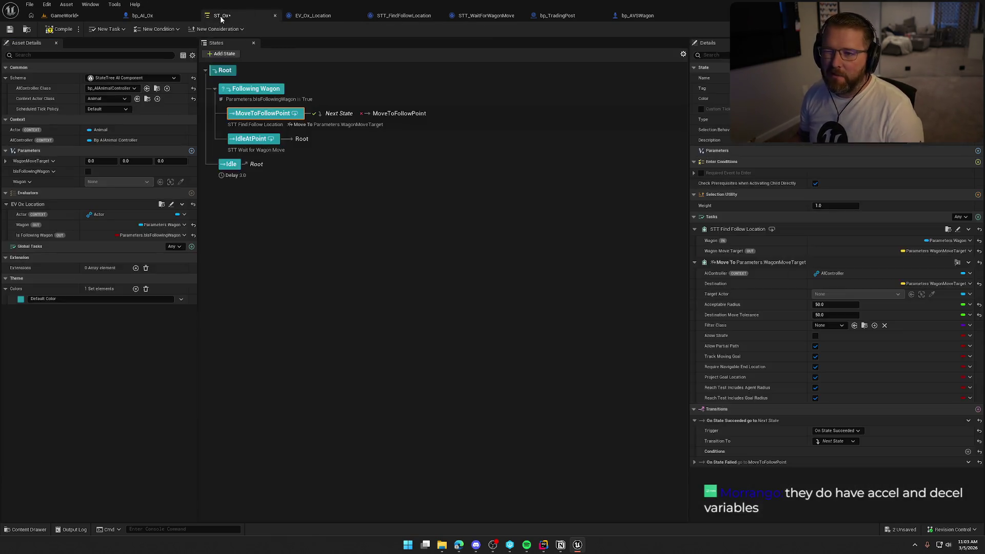
- Compile the ST_Ox StateTree, then switch over to the web browser
click(47, 30)
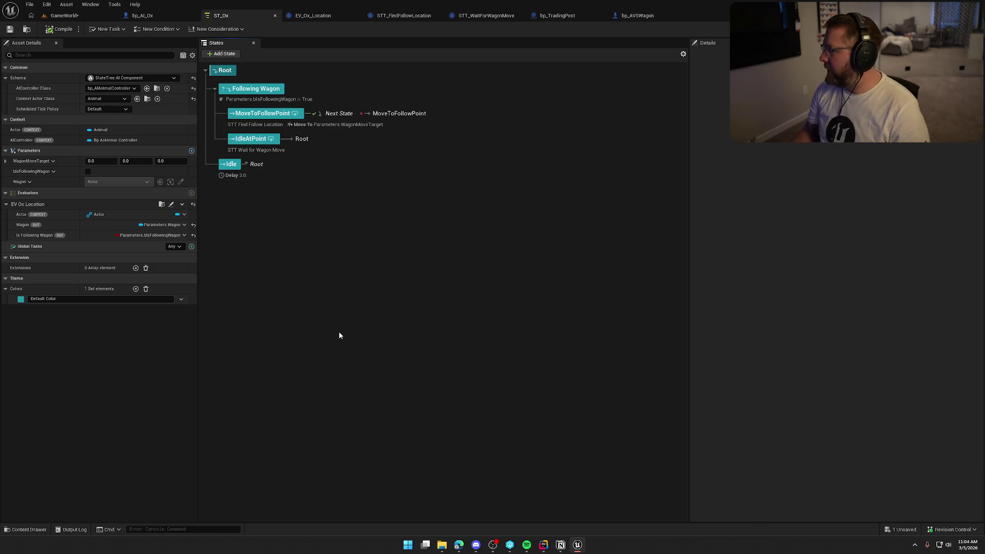
key(alt+Tab)
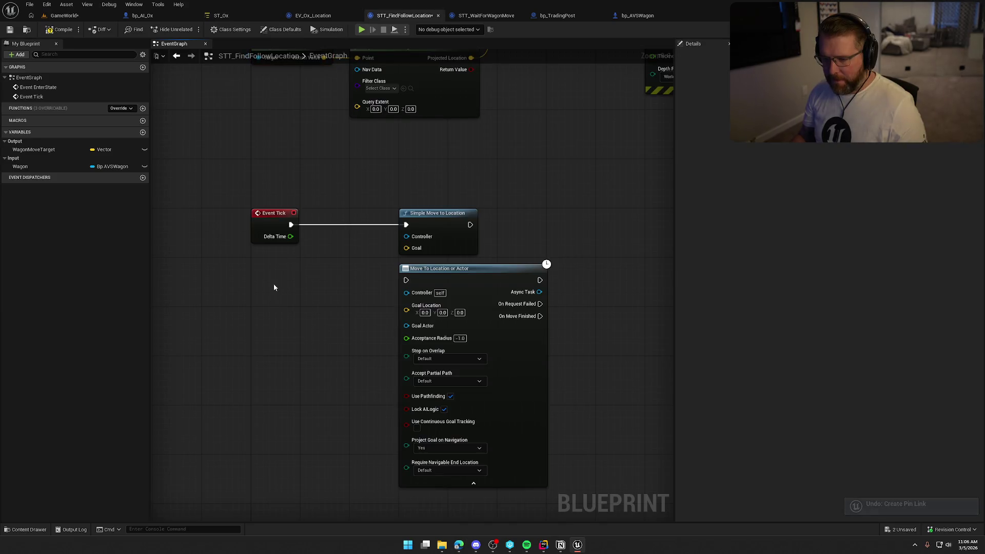
- Replace Simple Move to Location with Move To Location or Actor, feeding the wagon's location into Goal Location
key(ctrl+v)
mouse_move(342, 316)
mouse_down()
mouse_move(406, 305)
mouse_move(308, 224)
mouse_move(290, 225)
mouse_up()
click(445, 226)
key(Delete)
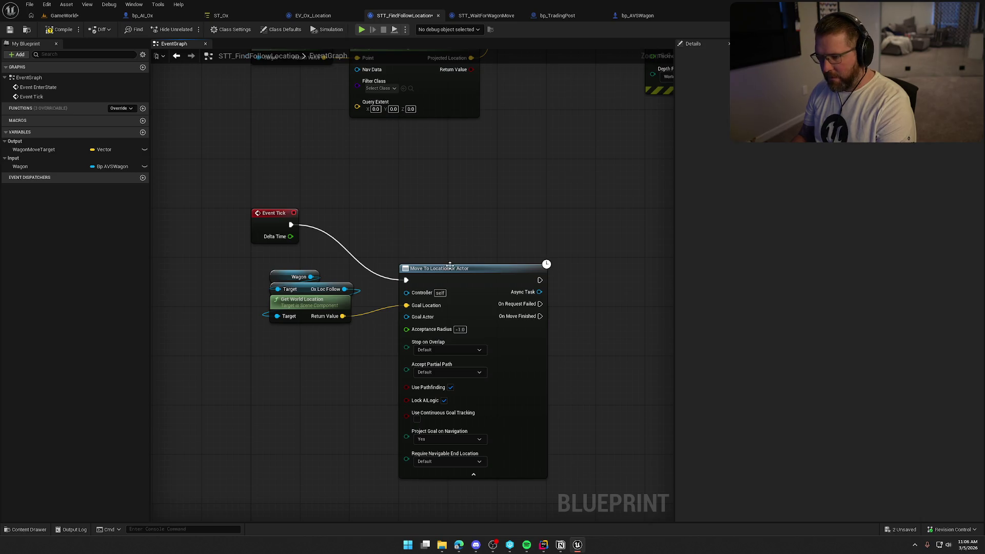
drag(461, 268, 461, 220)
click(334, 273)
drag(262, 267, 354, 323)
drag(308, 307, 289, 296)
click(219, 184)
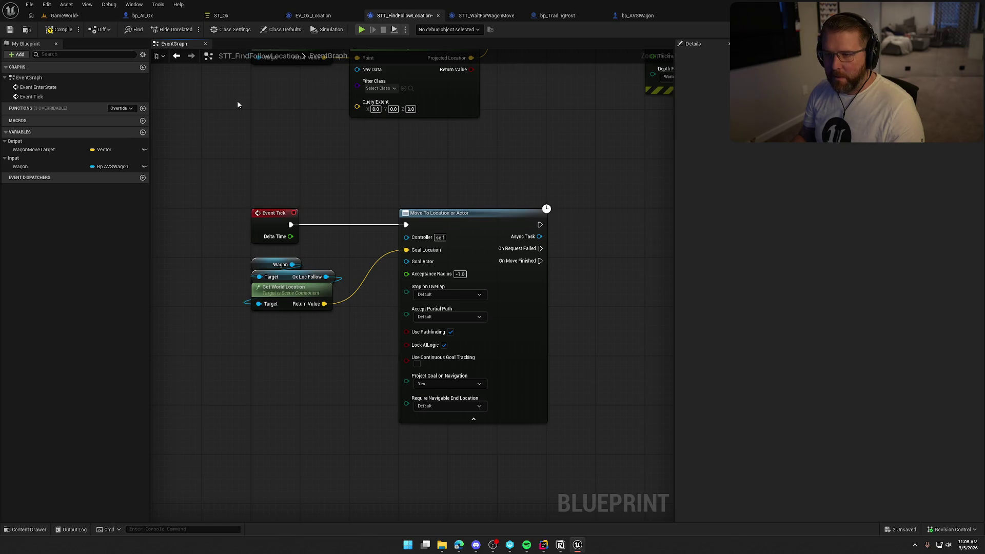
- Remove the Move To task from MoveToFollowPoint in ST_Ox and compile the tree
click(222, 15)
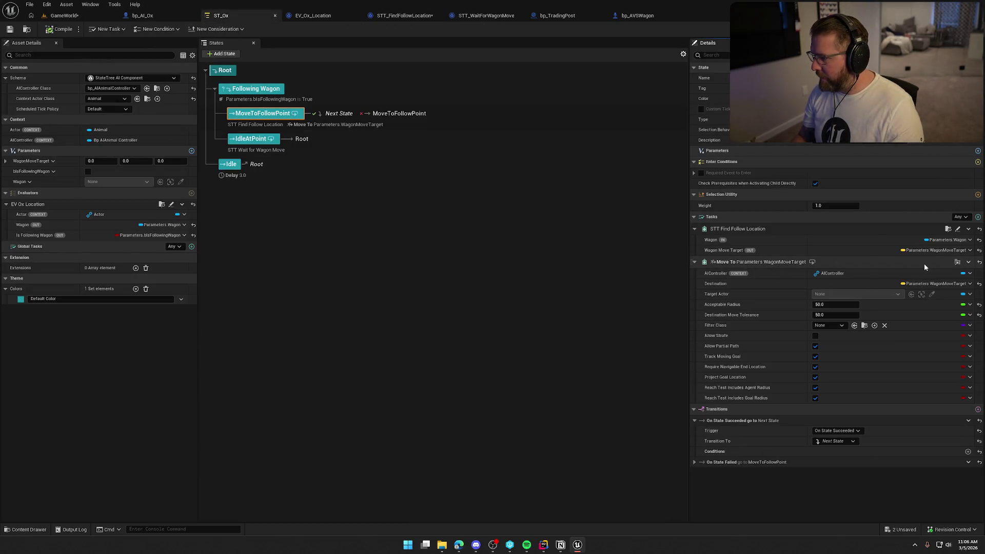
click(968, 262)
click(943, 337)
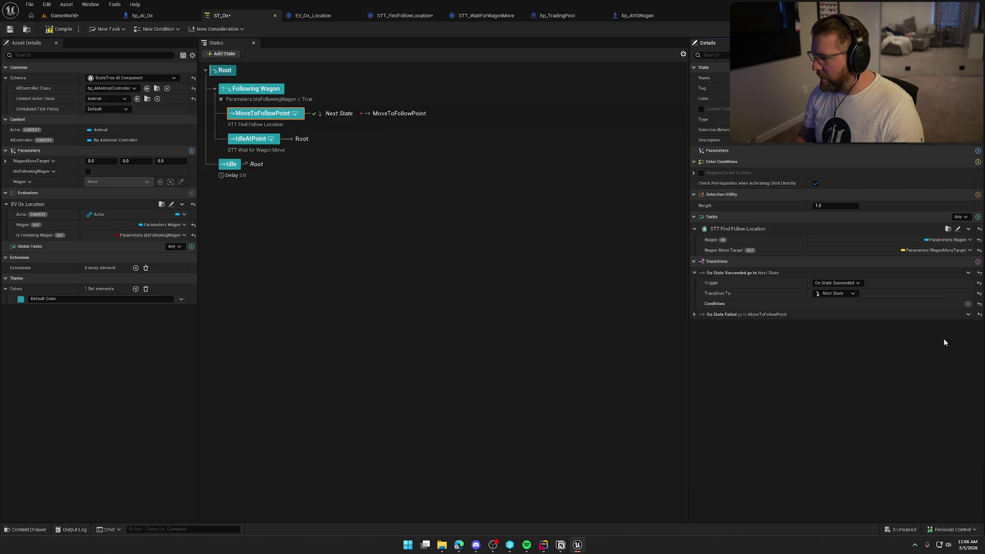
click(60, 28)
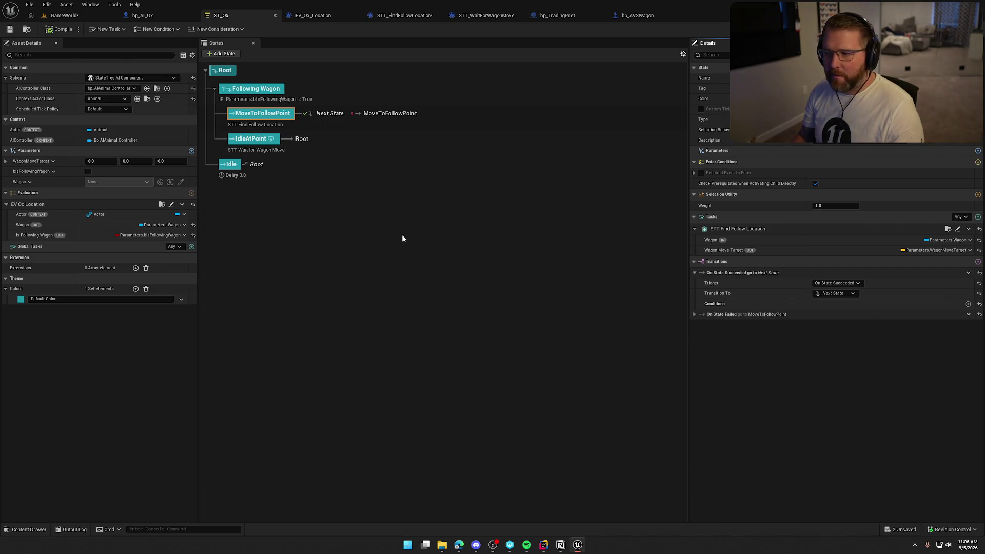
click(402, 236)
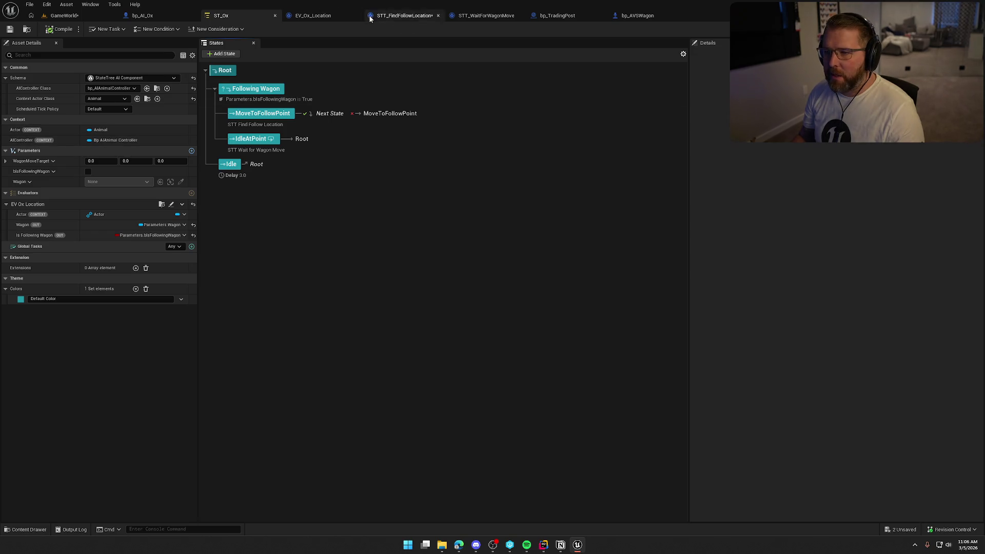
- Add a new variable named AIController to STT_FindFollowLocation
click(399, 16)
click(143, 132)
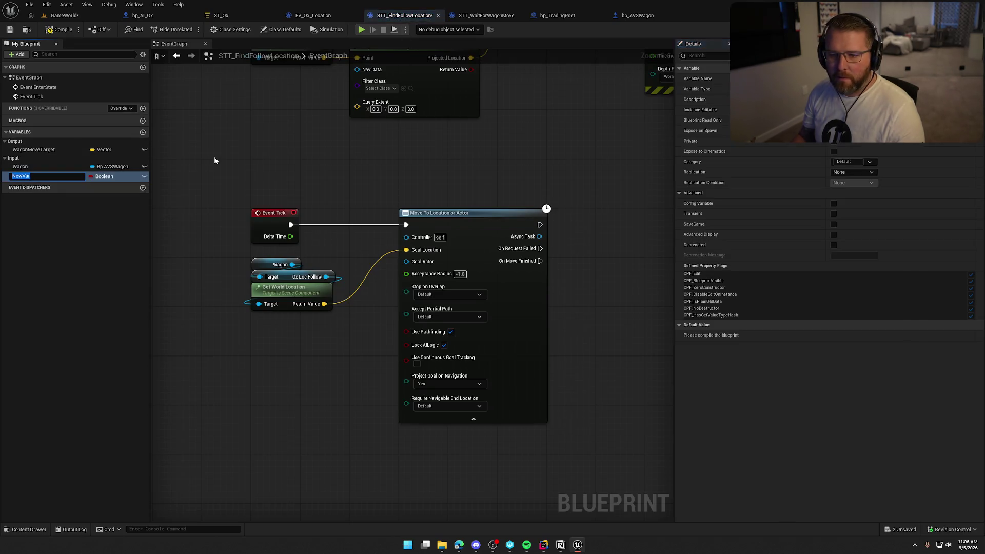
text(Al)
text(Controller)
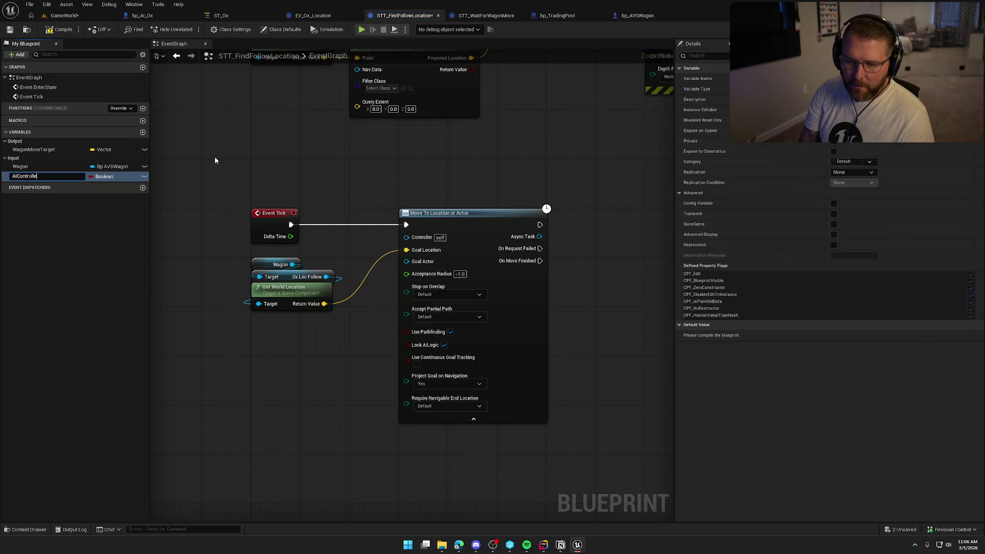
key(Return)
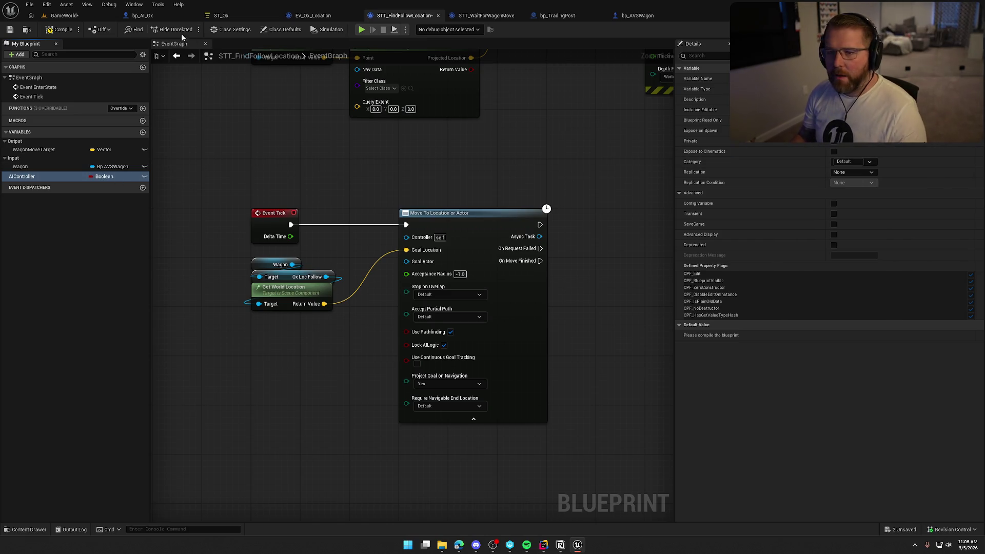
click(177, 16)
click(226, 16)
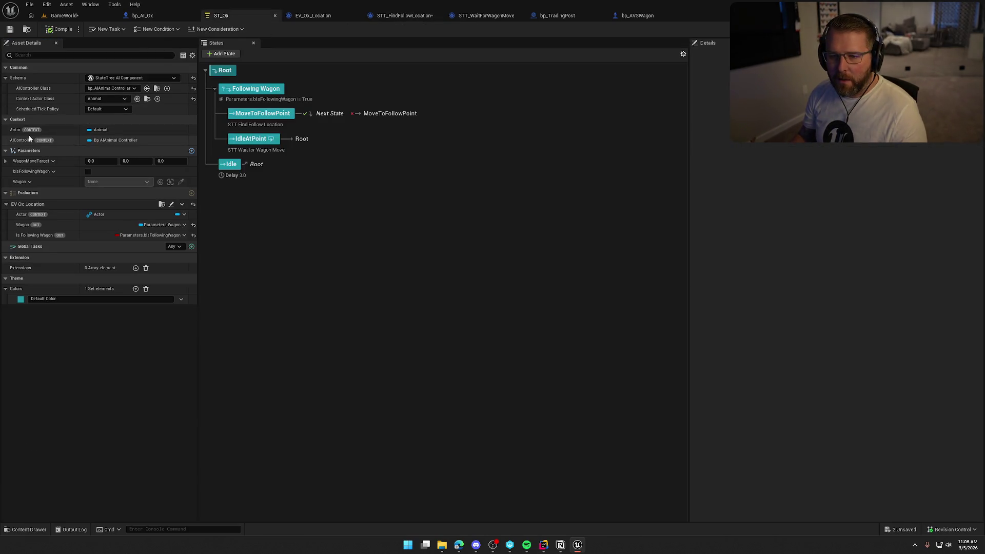
click(393, 16)
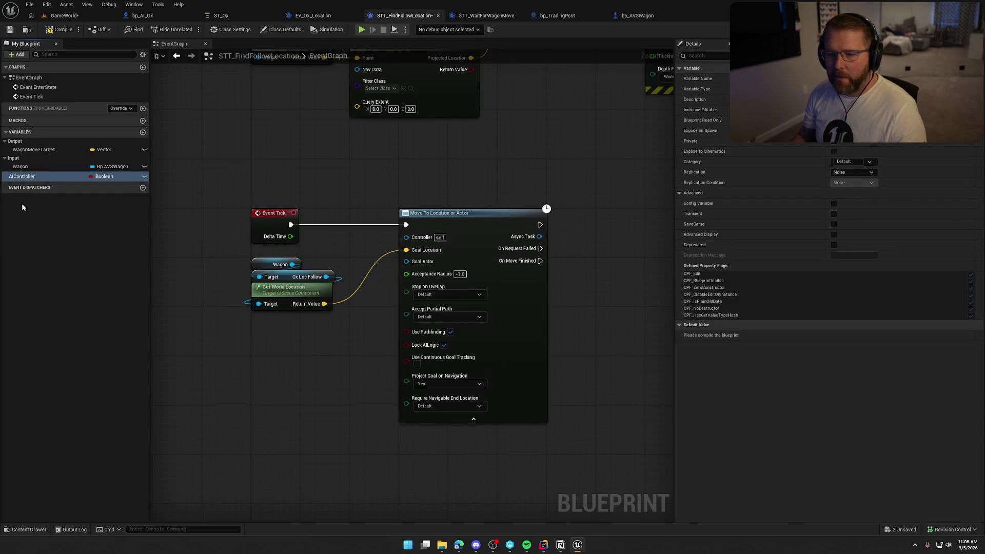
- Make AIController a Bp AIAnimal Controller in category Context, compile, and wire it into Move To's Controller
click(110, 176)
text(bp ai cont)
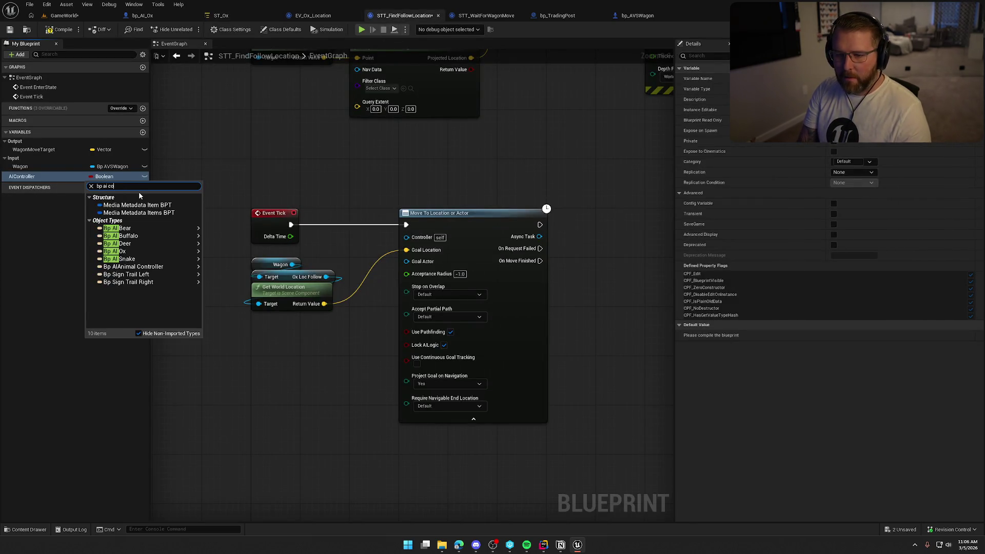
mouse_move(154, 205)
click(214, 210)
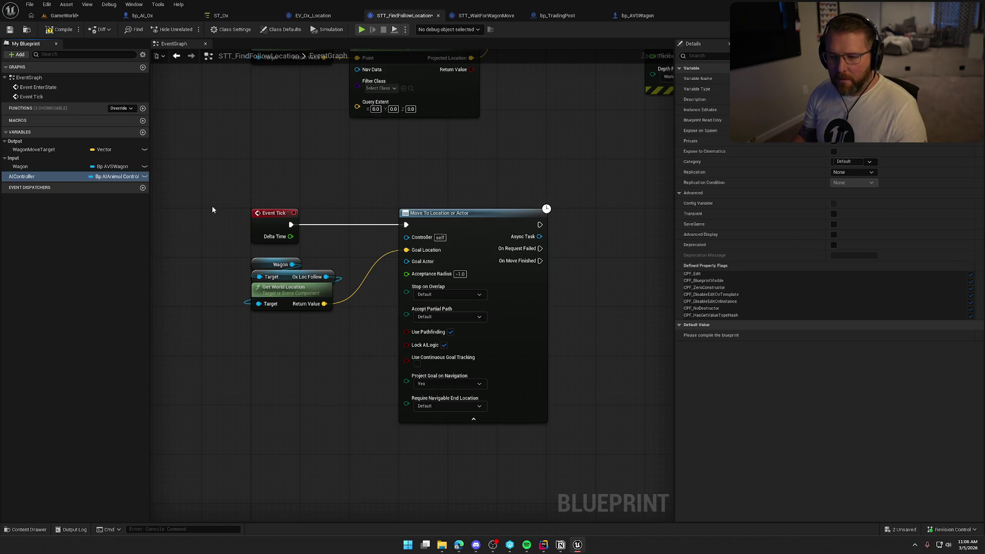
click(844, 161)
text(Context)
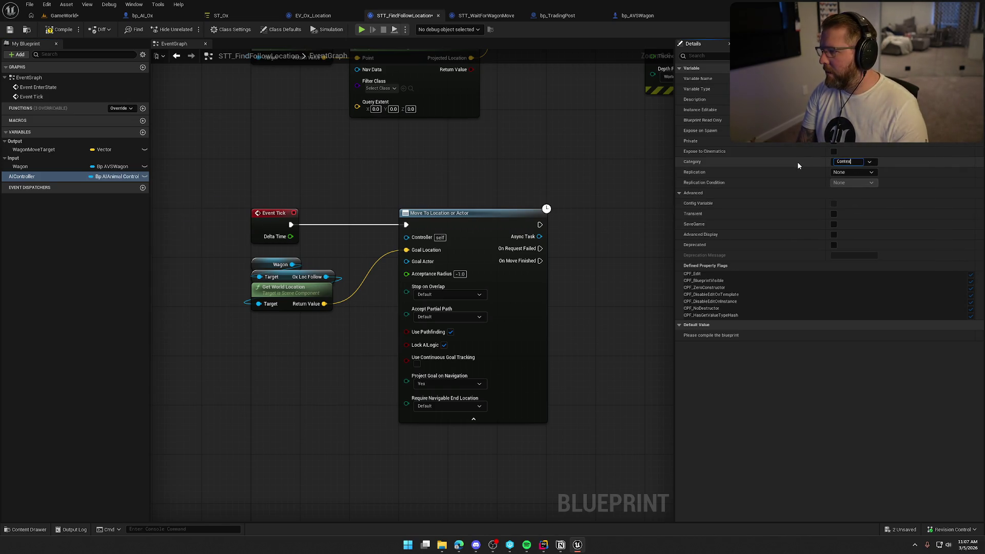
key(Return)
click(60, 29)
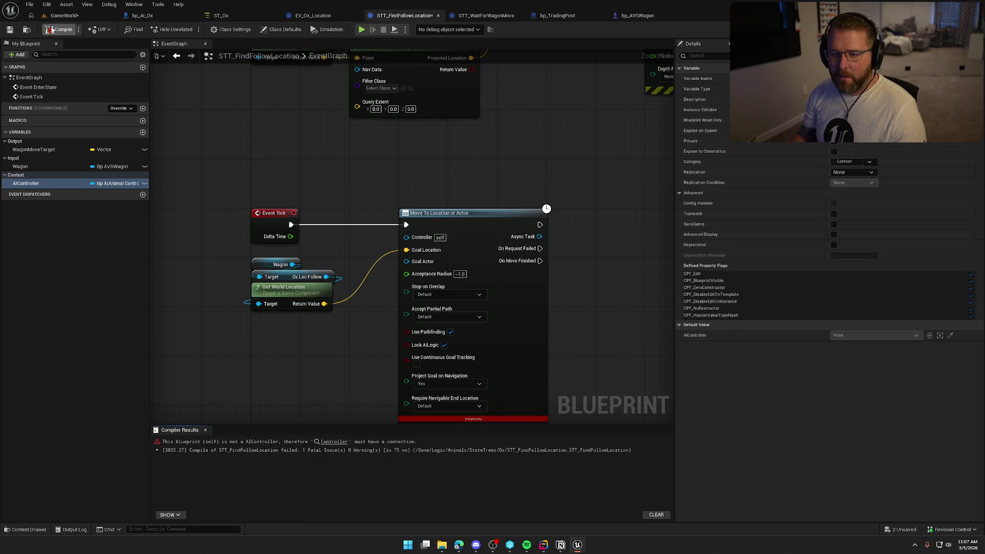
mouse_move(26, 183)
mouse_down()
mouse_move(265, 249)
mouse_move(425, 160)
mouse_up()
mouse_move(277, 257)
mouse_down()
mouse_move(407, 103)
mouse_move(424, 117)
mouse_up()
- Give Move To Location or Actor Acceptance Radius 50, Accept Partial Path Yes, and continuous goal tracking
click(60, 29)
drag(334, 353, 298, 374)
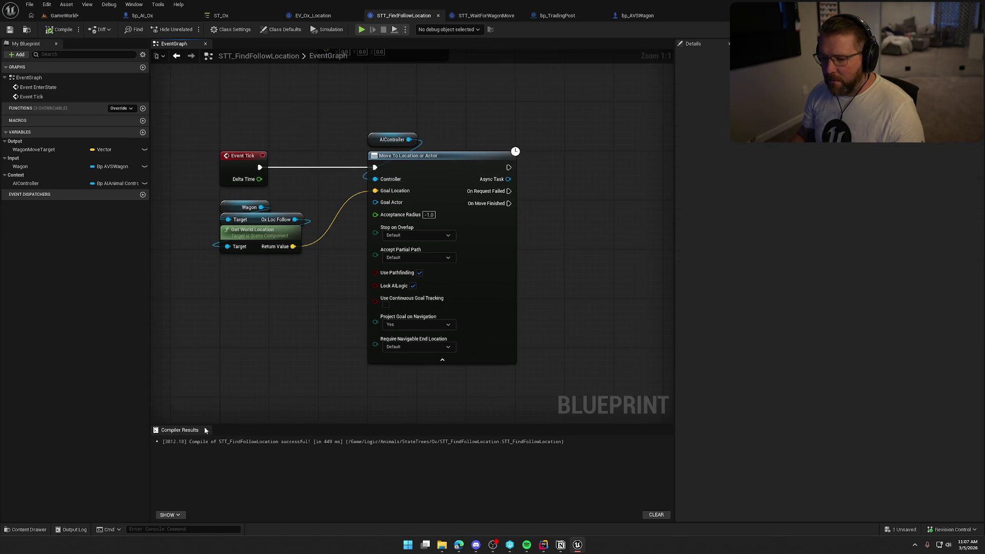
click(429, 214)
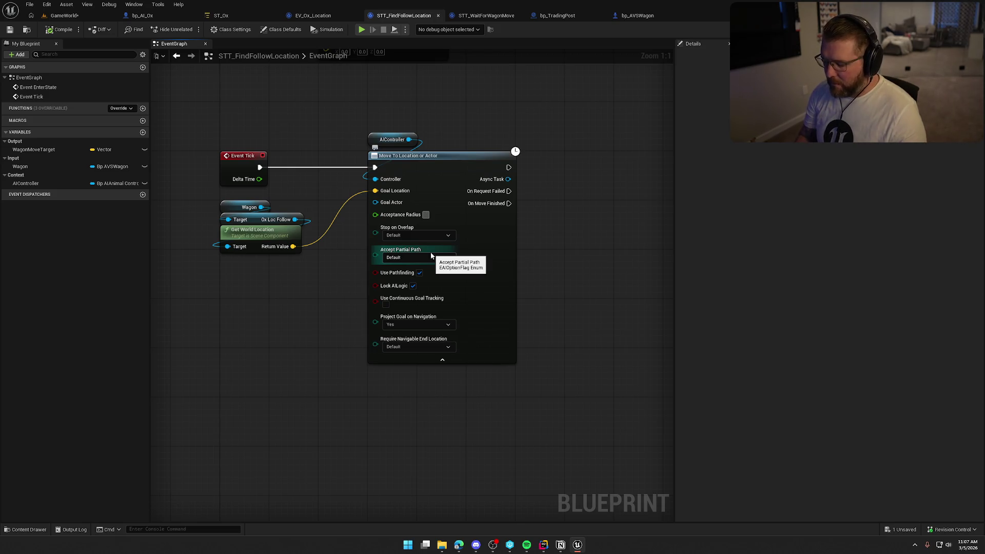
text(50)
click(427, 236)
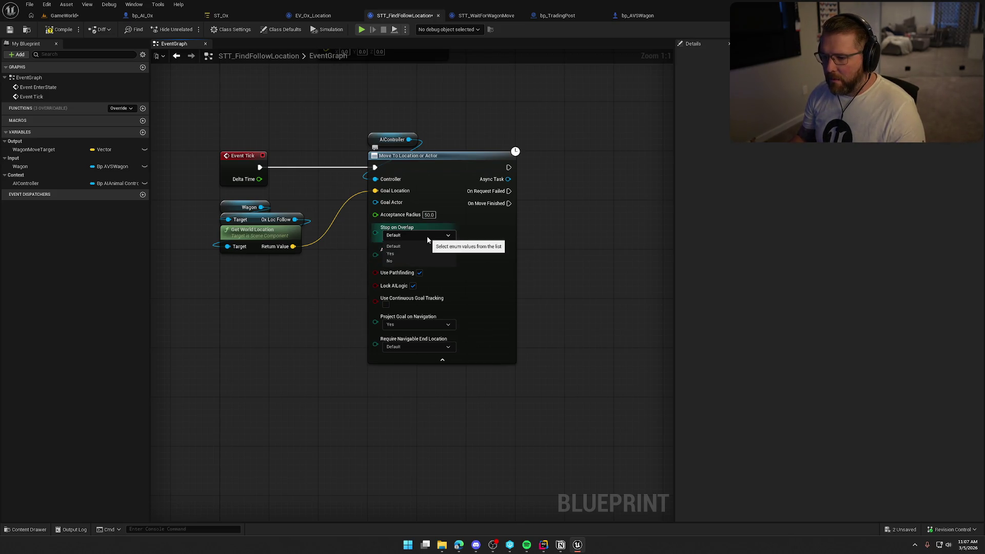
click(427, 237)
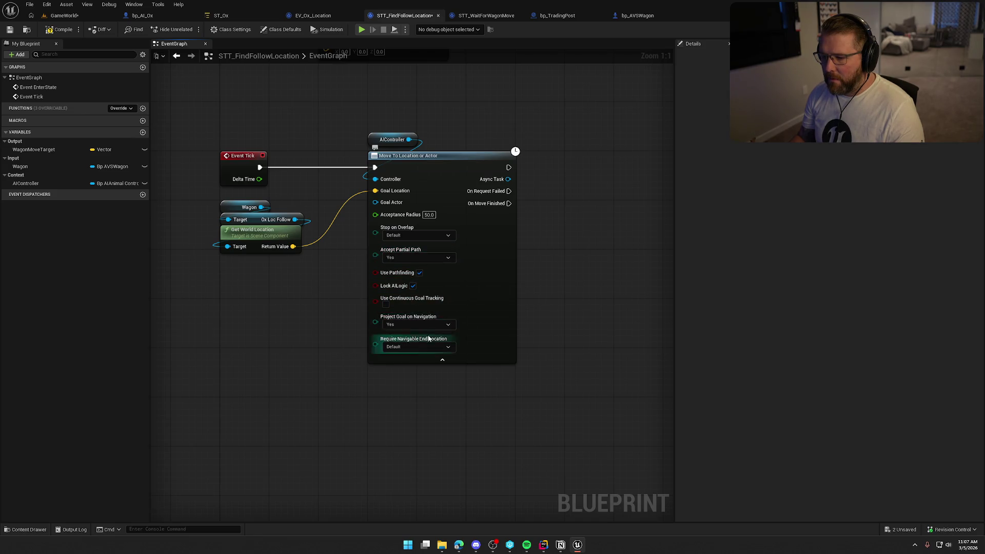
click(386, 306)
drag(405, 348, 414, 368)
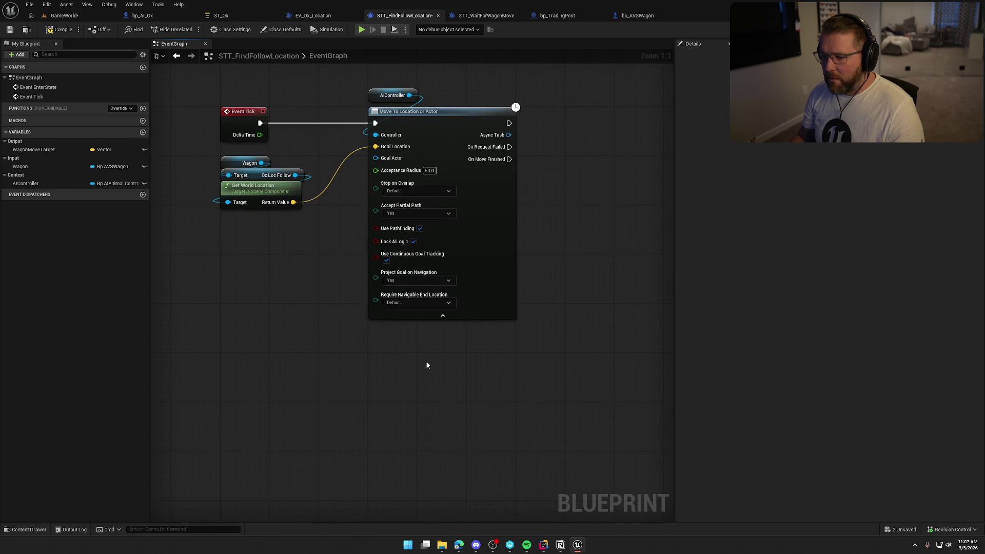
click(408, 302)
click(408, 303)
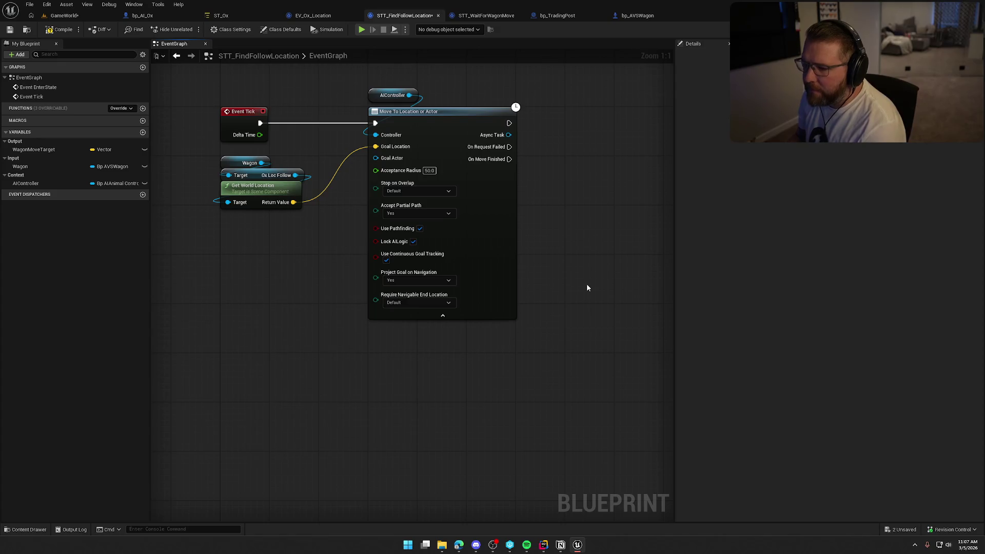
drag(586, 283, 543, 314)
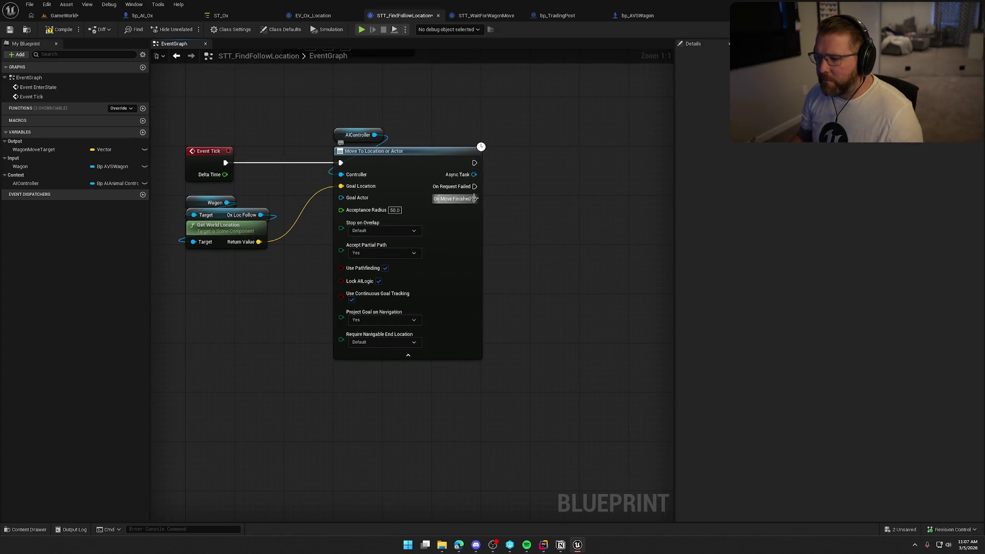
- End the task via Finish Task nodes: not succeeded on request failure, succeeded on On Move Finished
mouse_move(474, 198)
mouse_down()
mouse_move(475, 190)
mouse_move(534, 189)
mouse_move(447, 328)
mouse_move(538, 267)
mouse_up()
drag(446, 311, 536, 312)
text(finis)
key(Return)
click(542, 324)
mouse_move(532, 381)
mouse_down()
mouse_move(510, 346)
mouse_move(427, 284)
mouse_up()
key(ctrl+d)
click(539, 380)
mouse_move(538, 380)
mouse_down()
mouse_move(640, 346)
mouse_move(604, 419)
mouse_up()
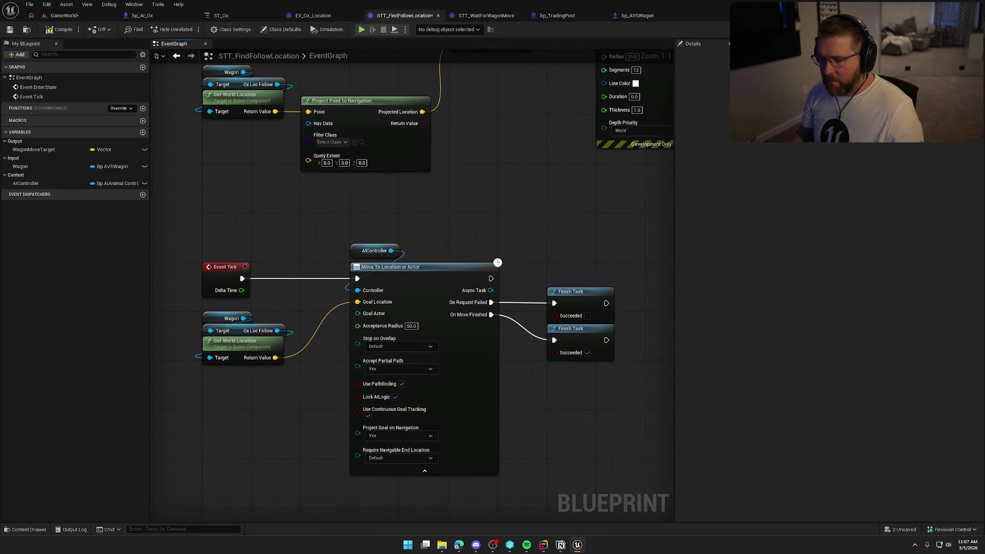
scroll(497, 325, down, 1)
drag(496, 324, 472, 285)
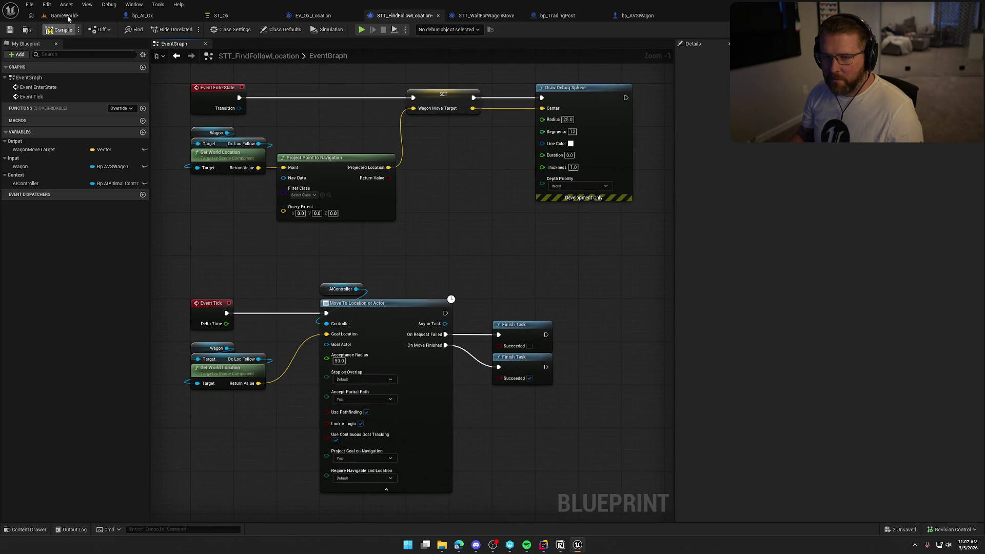
- Check MoveToFollowPoint in ST_Ox, compile the tree, and start a GameWorld play-test
click(221, 15)
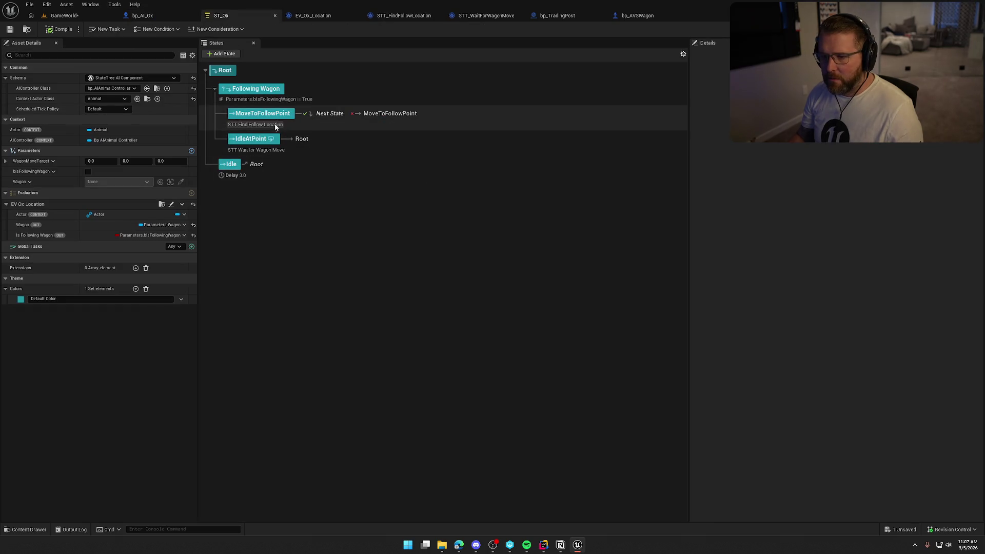
click(275, 127)
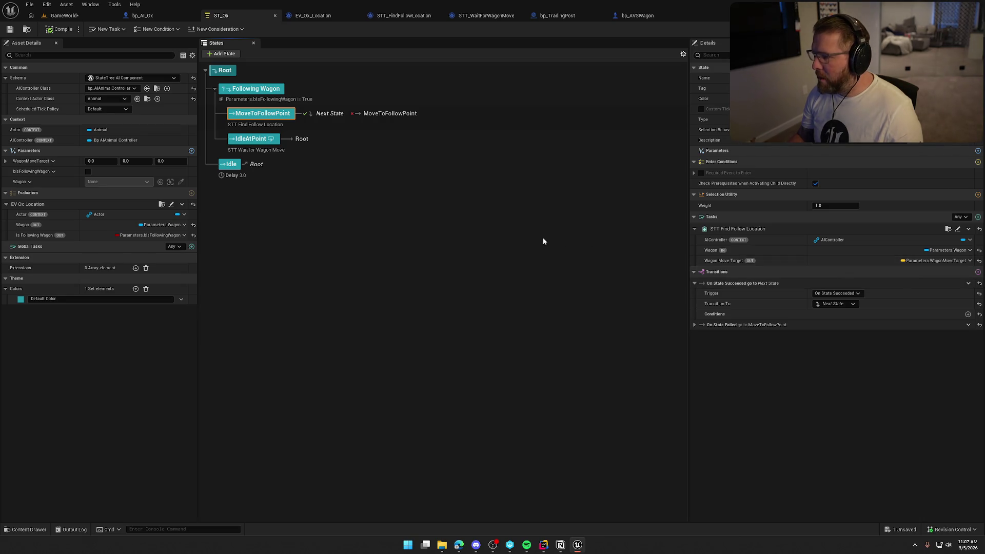
click(63, 30)
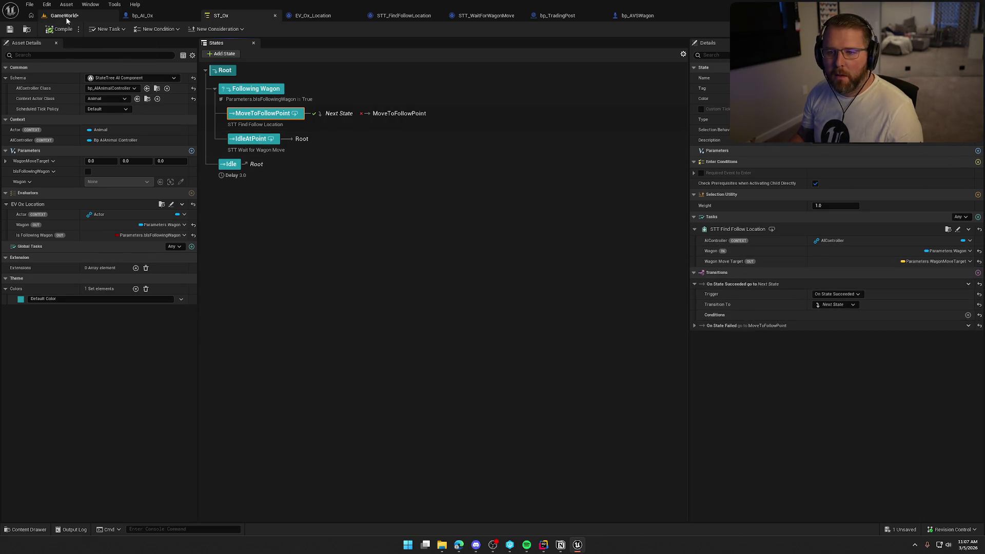
click(67, 18)
key(alt+p)
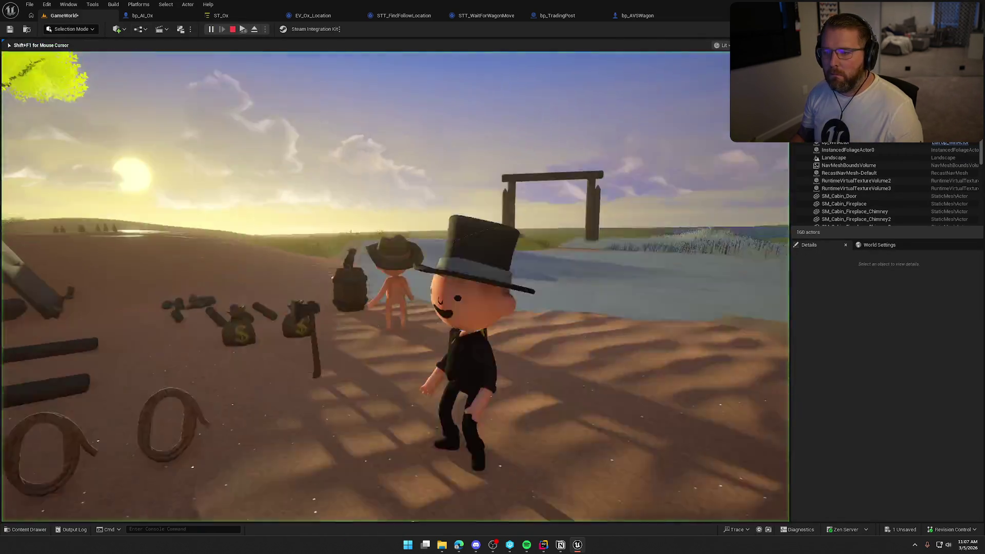
- Walk to the wagon watching the oxen follow, board it with E, then stop the play-test
key(w)
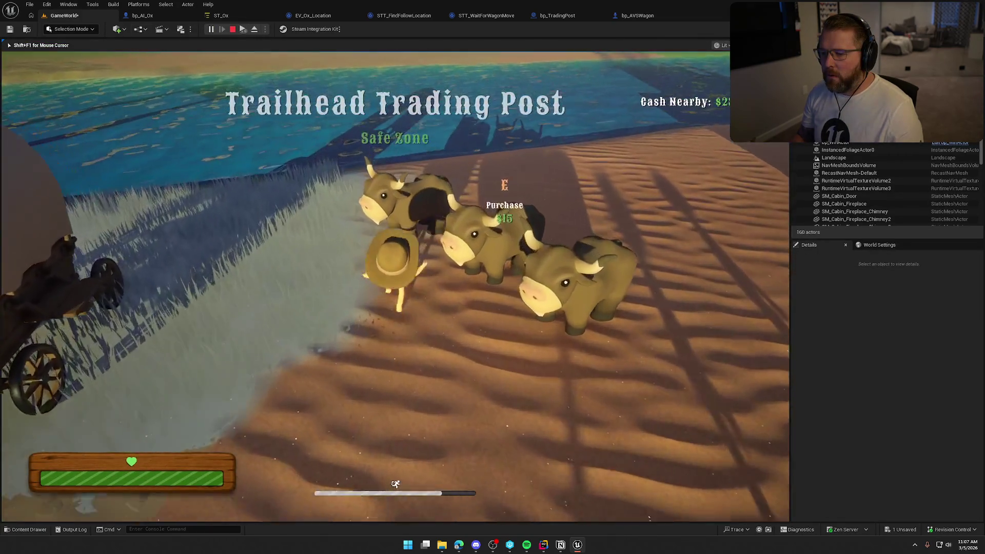
key(w)
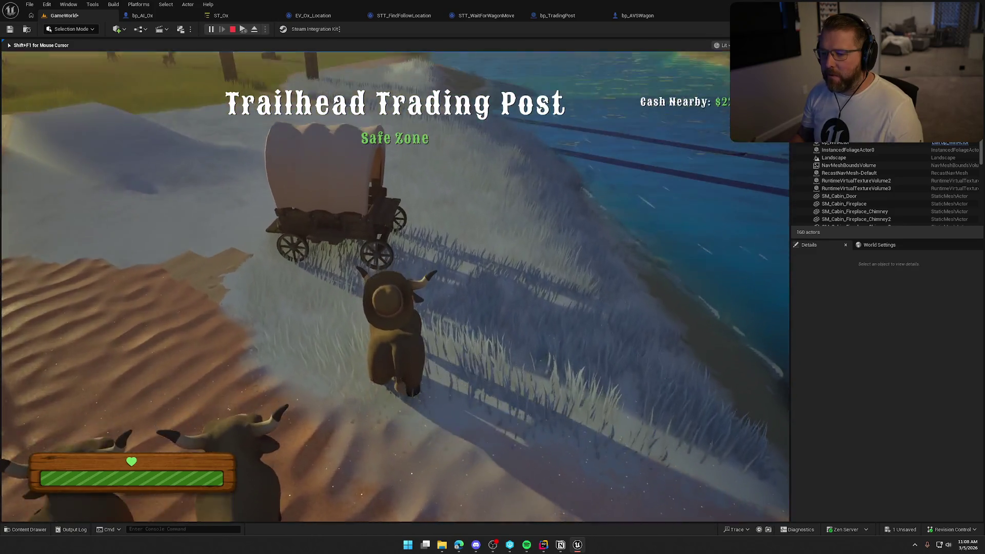
key(w)
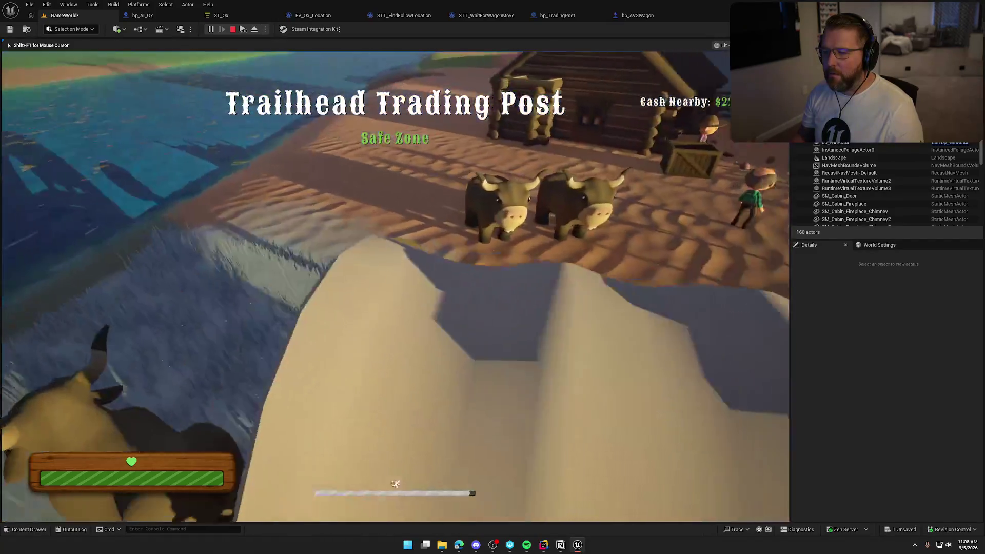
key(w)
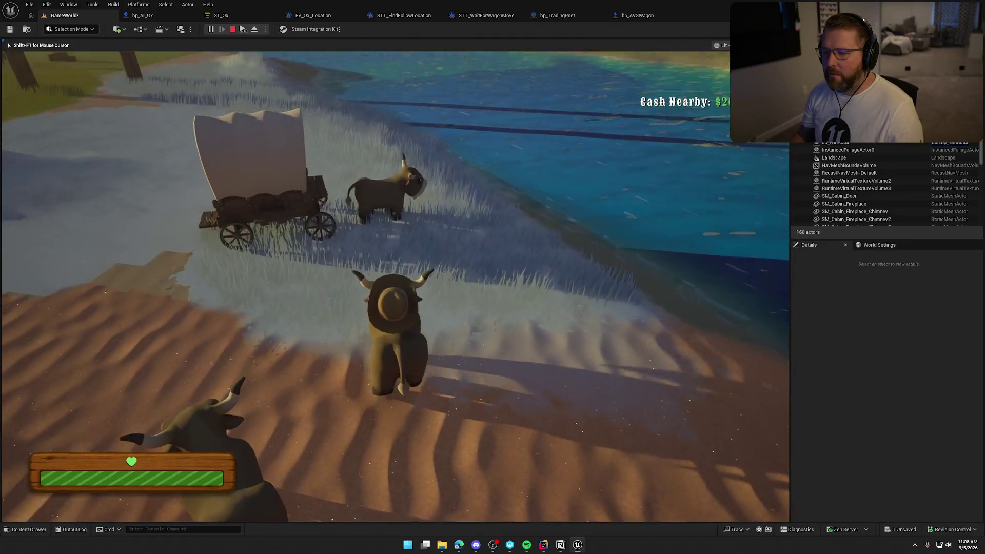
key(w)
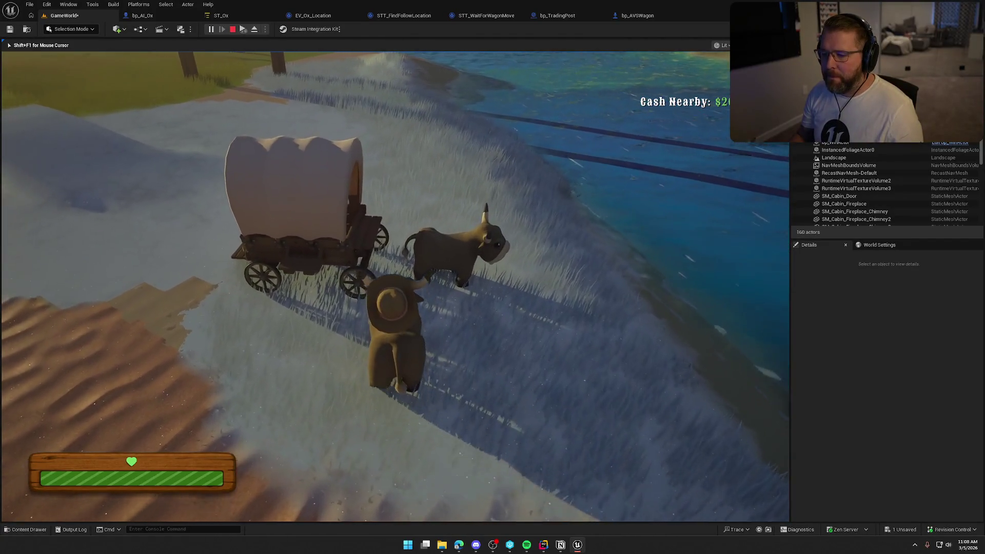
key(w)
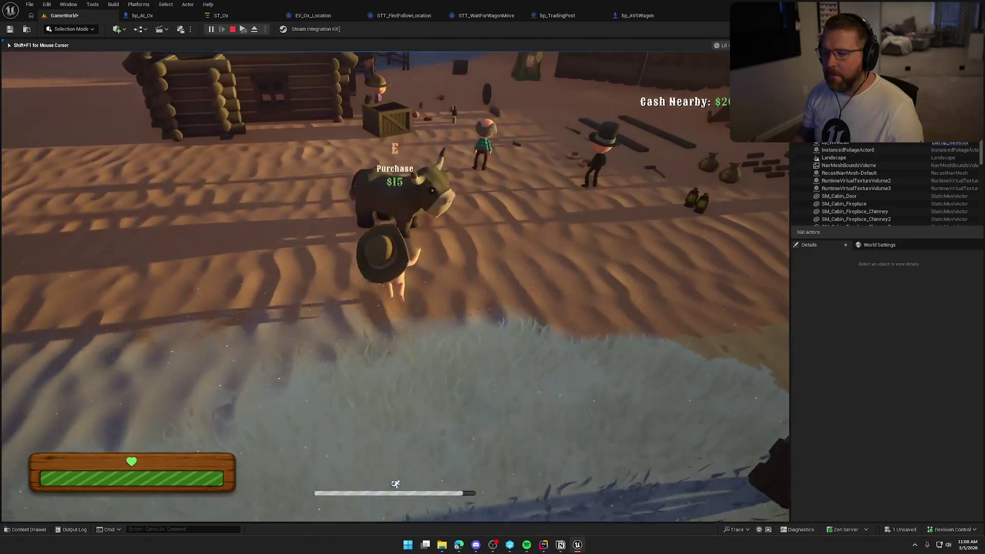
key(w)
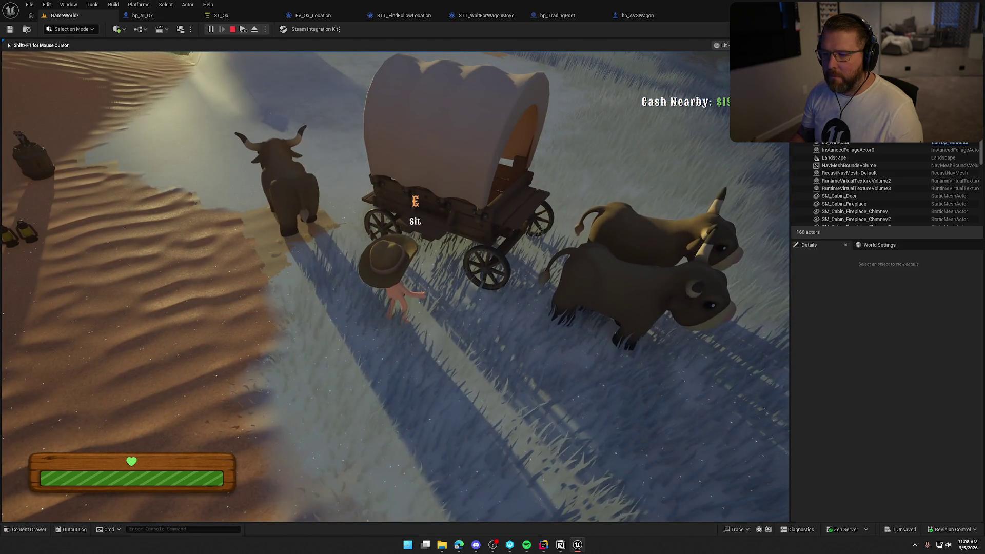
key(w)
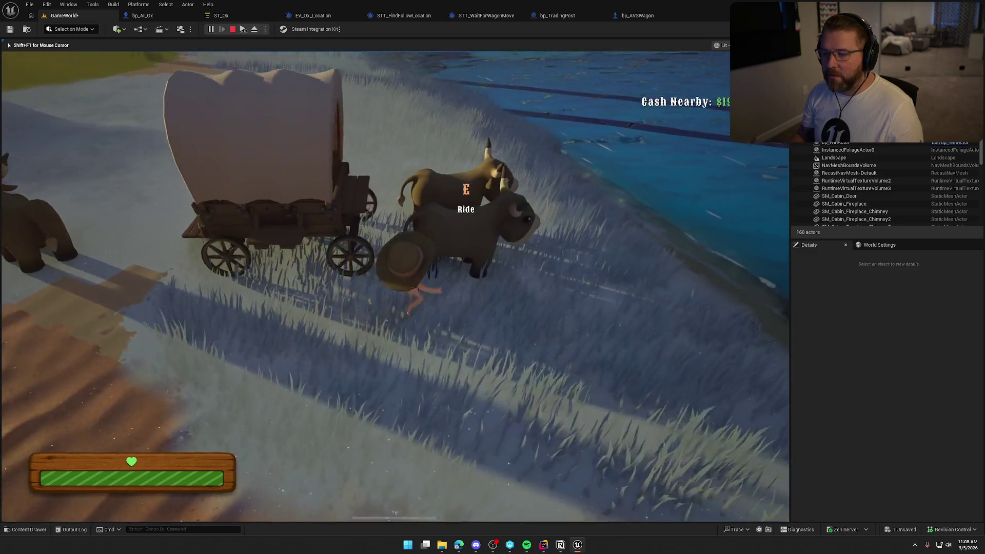
key(e)
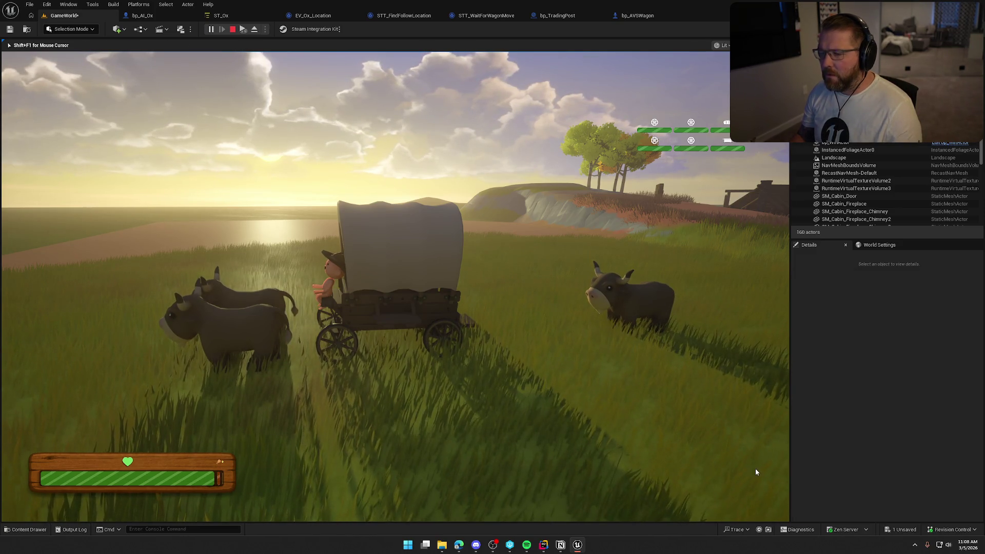
key(Escape)
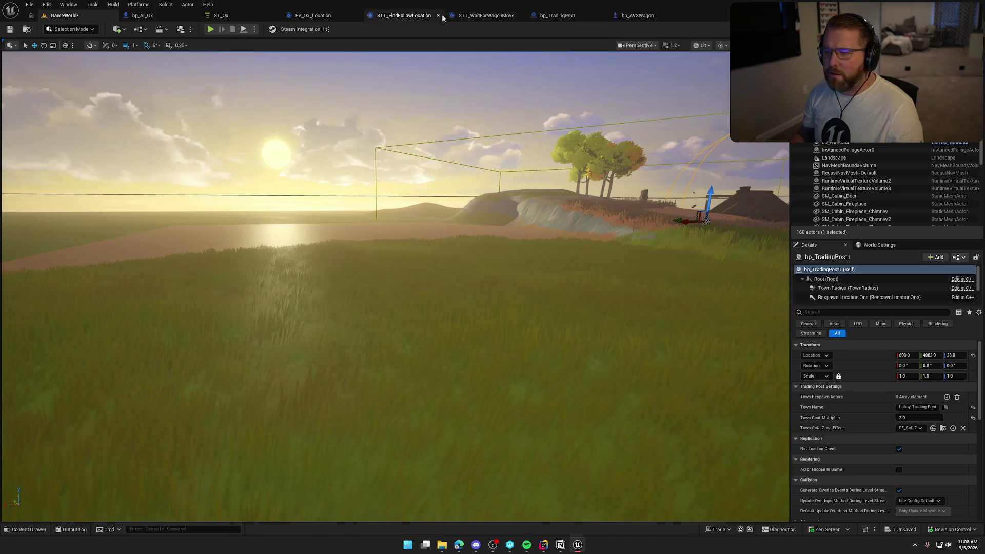
- Raise STT_WaitForWagonMove's wagon distance threshold from 750.0 to 1000.0 and return to GameWorld
click(487, 15)
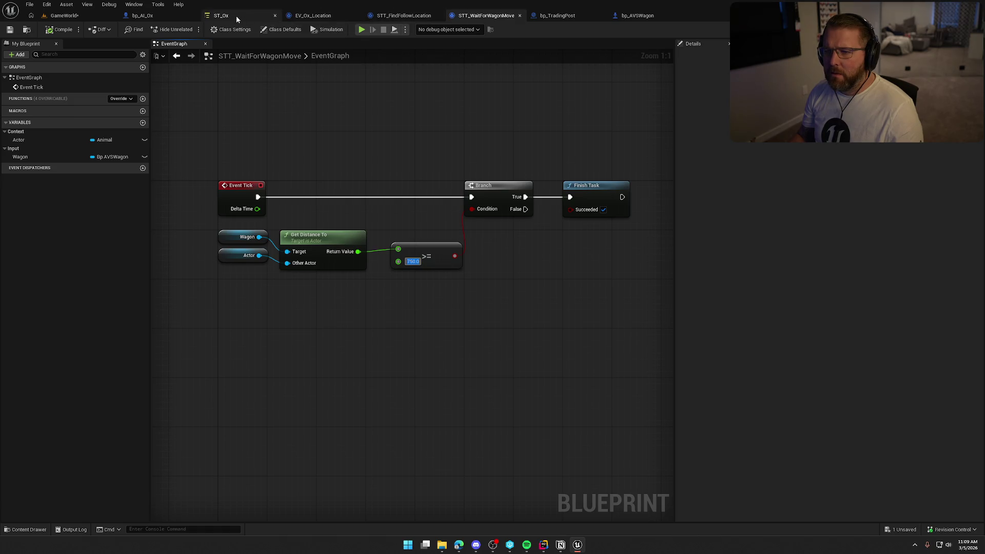
click(614, 15)
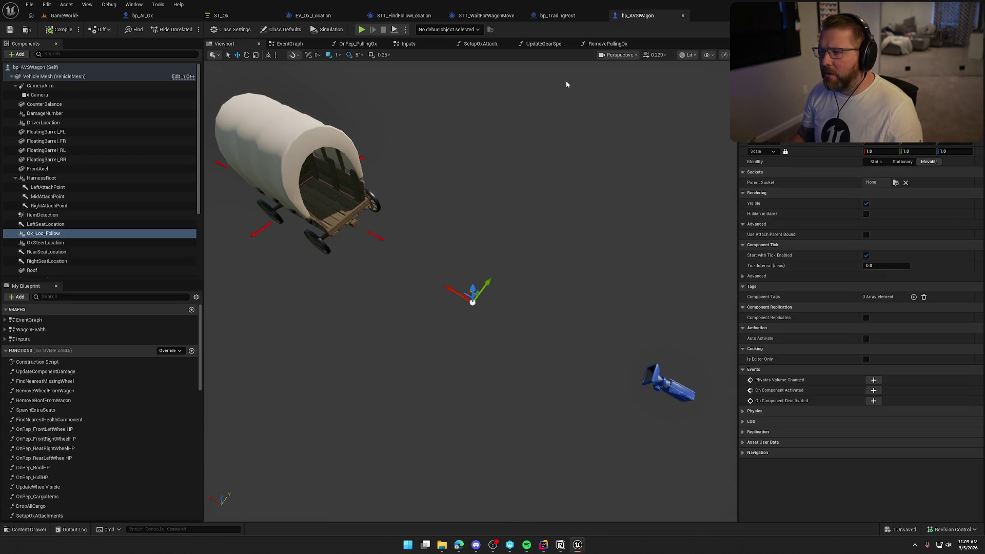
click(557, 15)
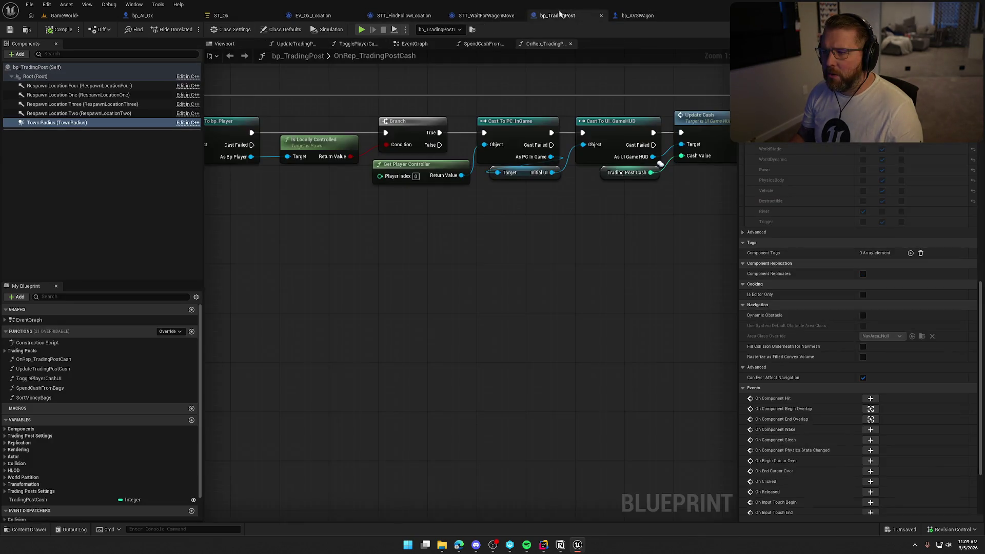
click(504, 16)
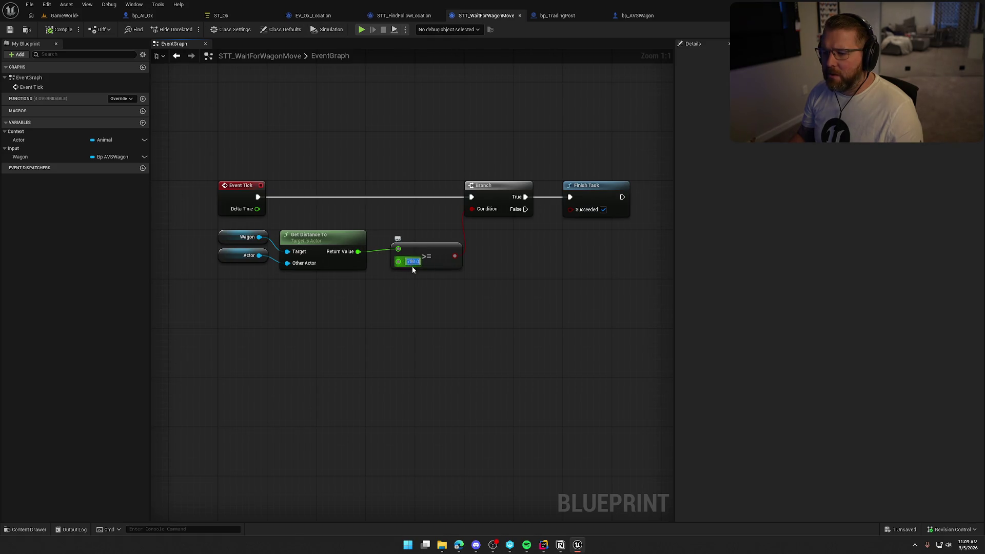
click(424, 316)
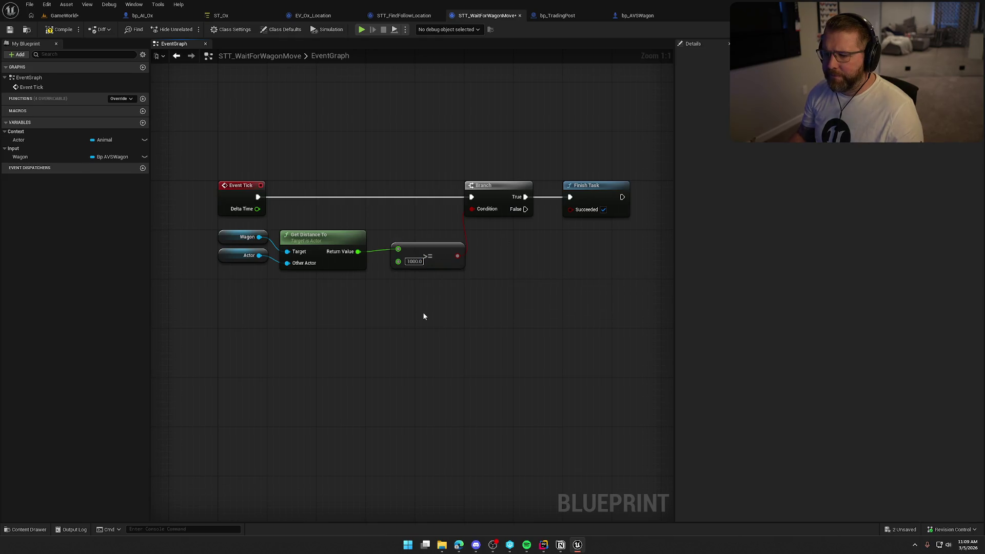
click(64, 16)
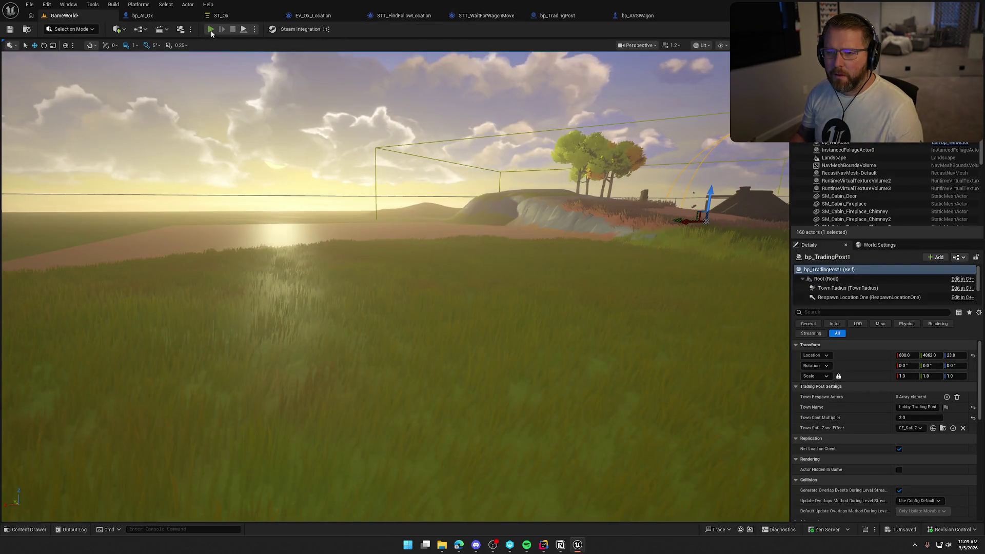
- Start a new play-test and walk the character past the oxen to the wagon on the grass
click(220, 26)
key(shift+w)
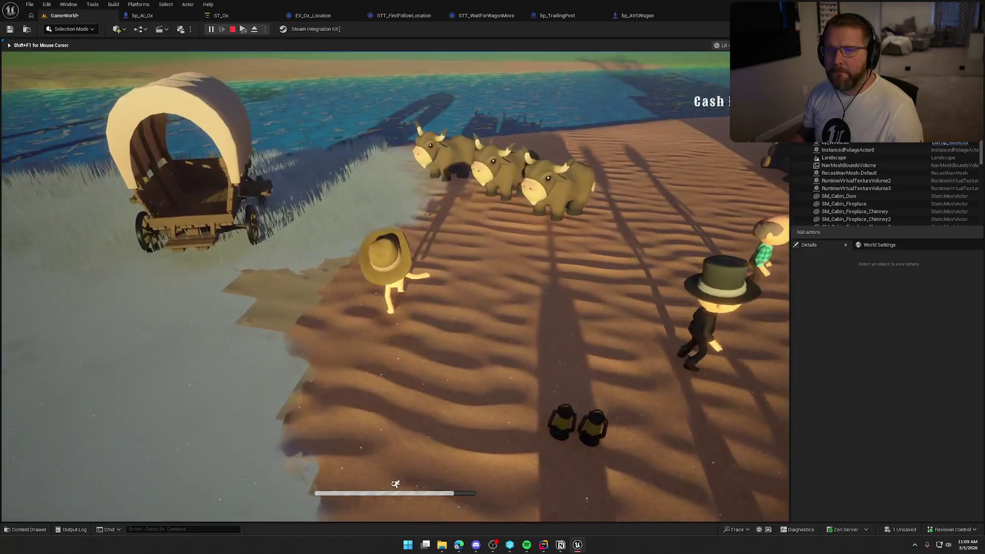
key(w)
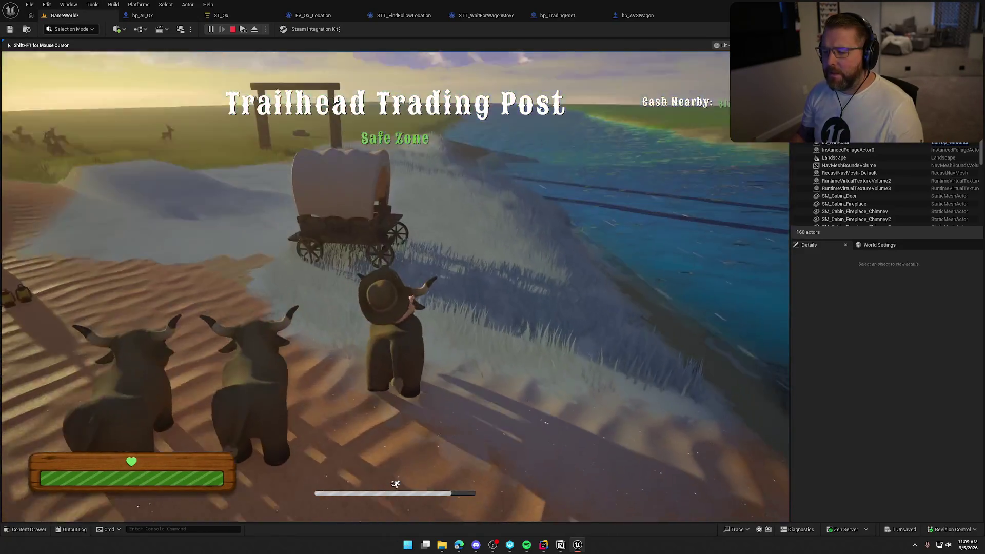
key(w)
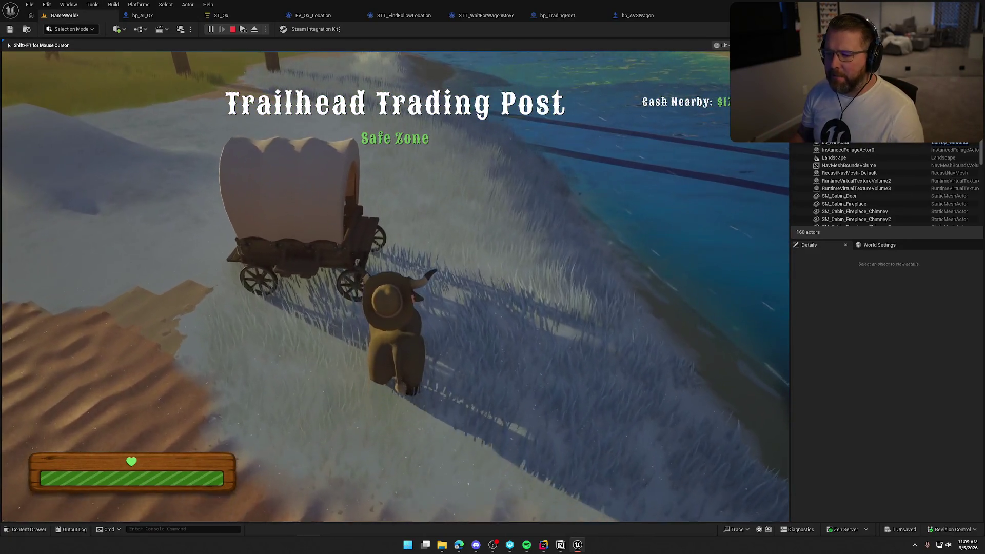
- Sprint among the oxen toward the cabins, then return to the wagon to check the oxen follow
key(w)
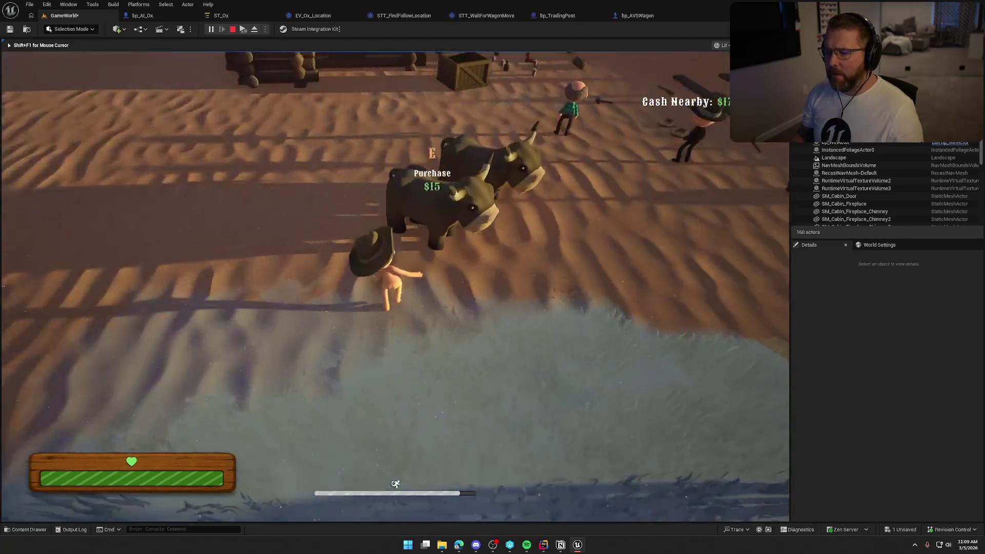
key(w)
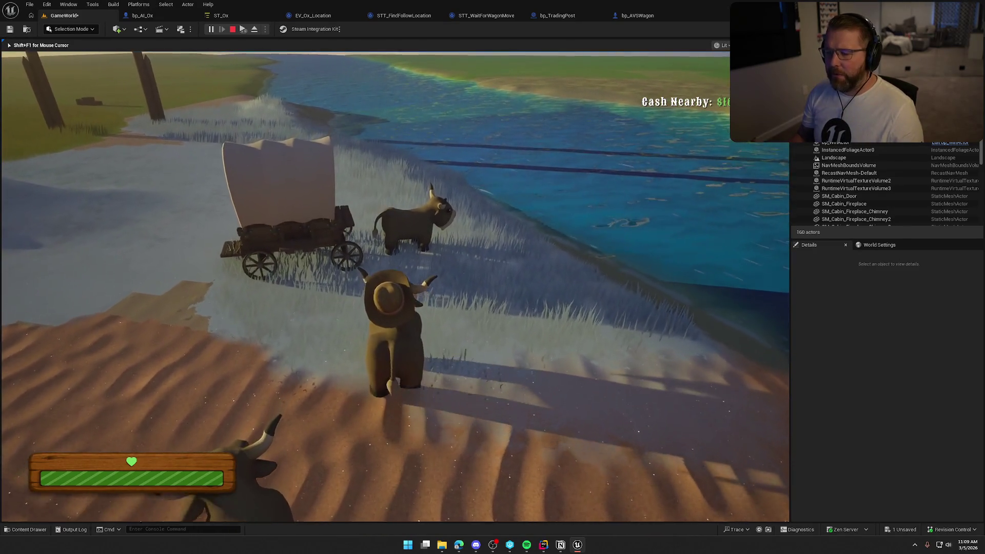
key(shift+w)
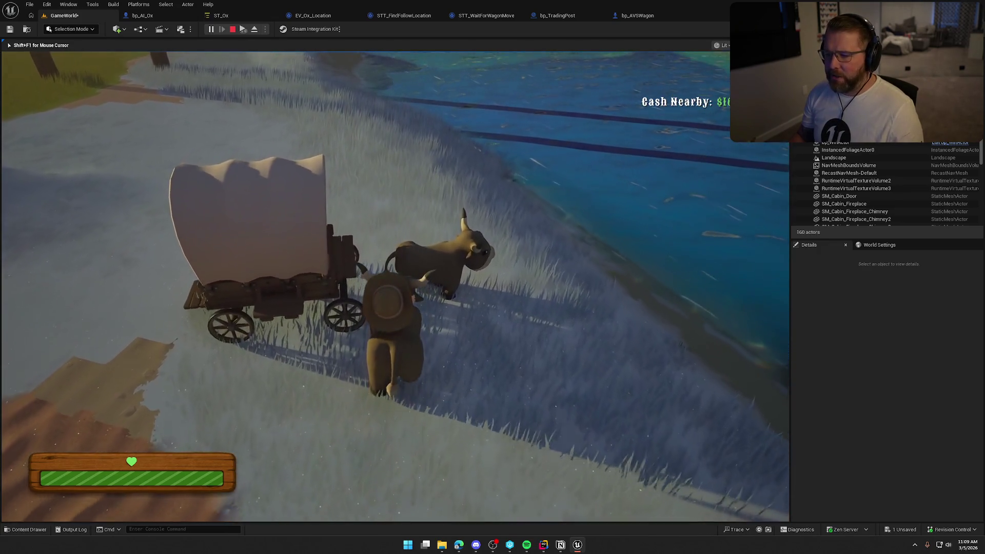
key(w)
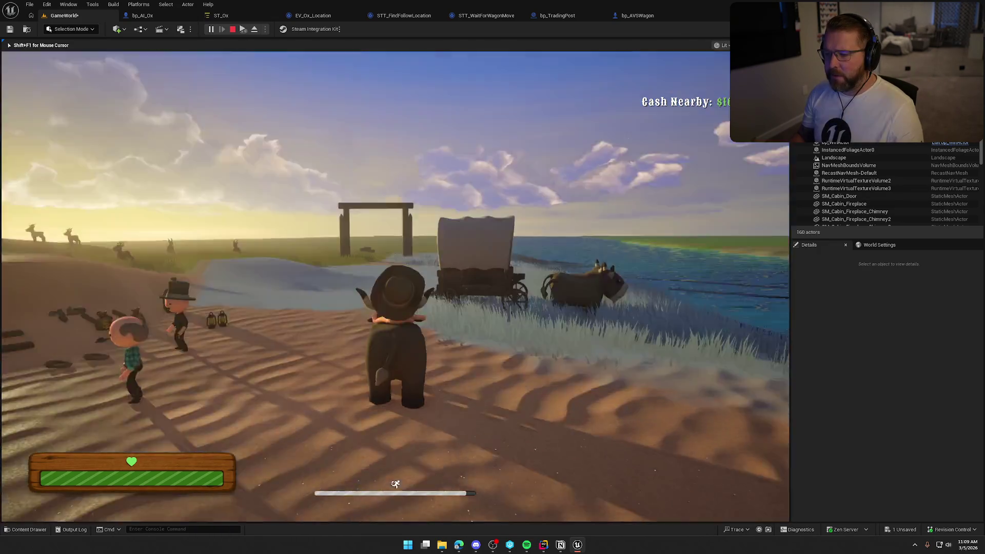
key(w)
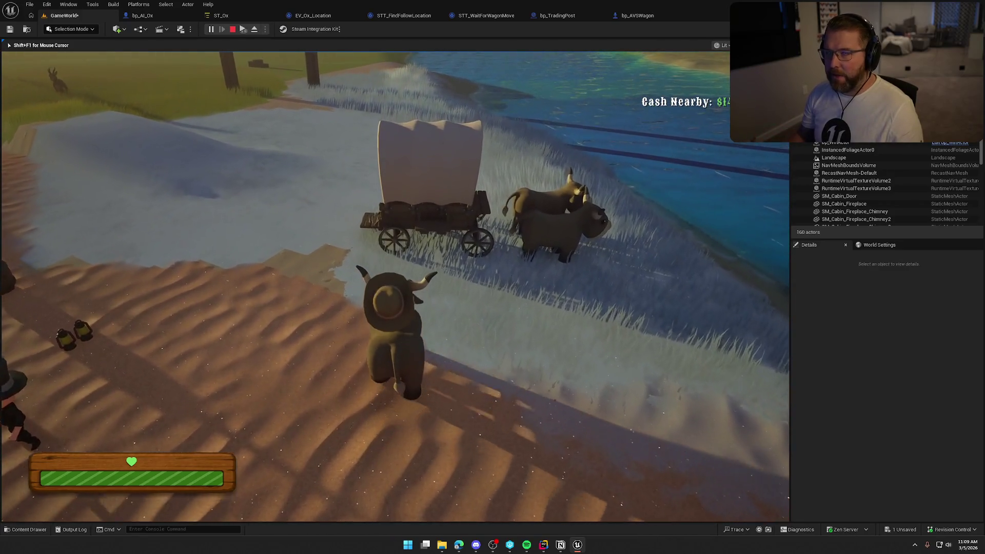
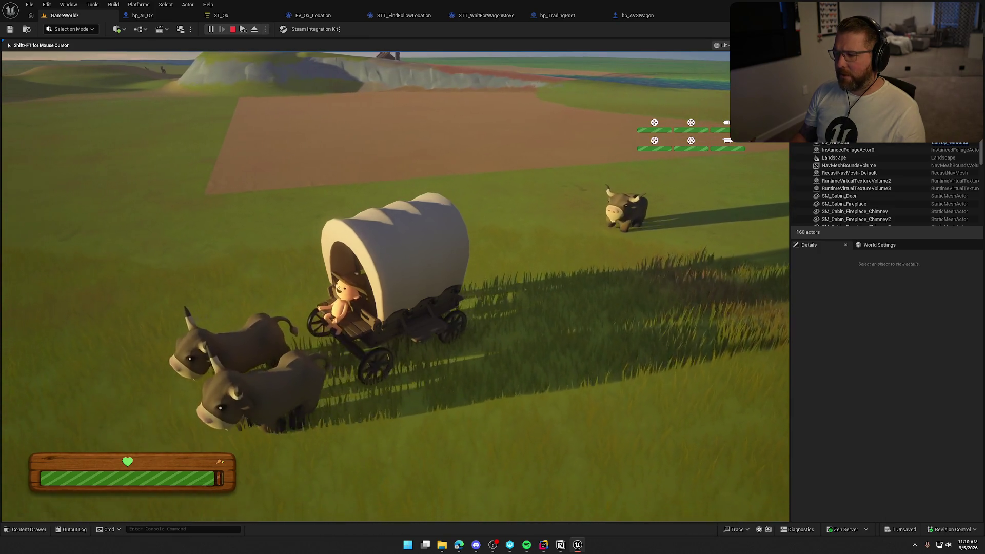
- Stop the play session and bring up the STT_FindFollowLocation event graph
key(Escape)
click(390, 15)
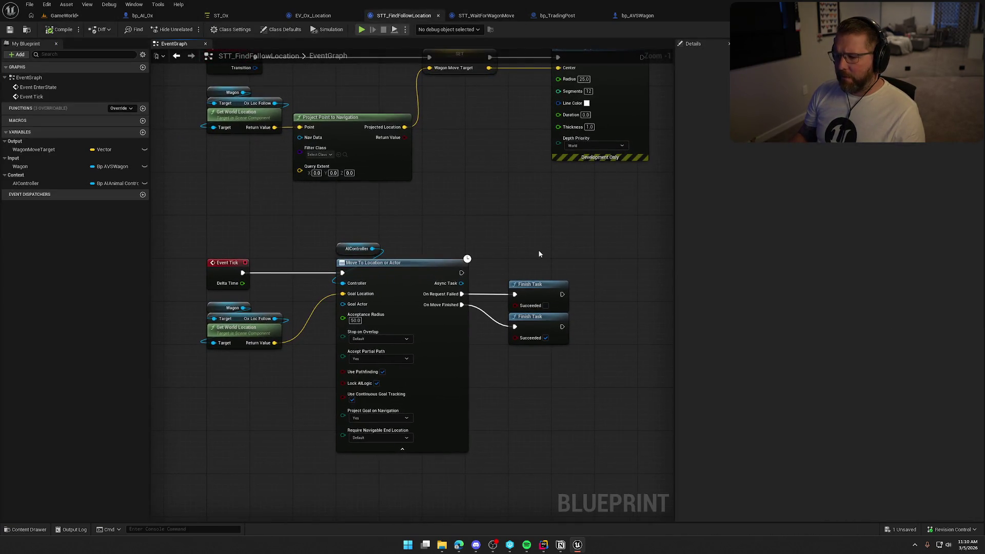
drag(539, 253, 590, 246)
drag(589, 219, 592, 215)
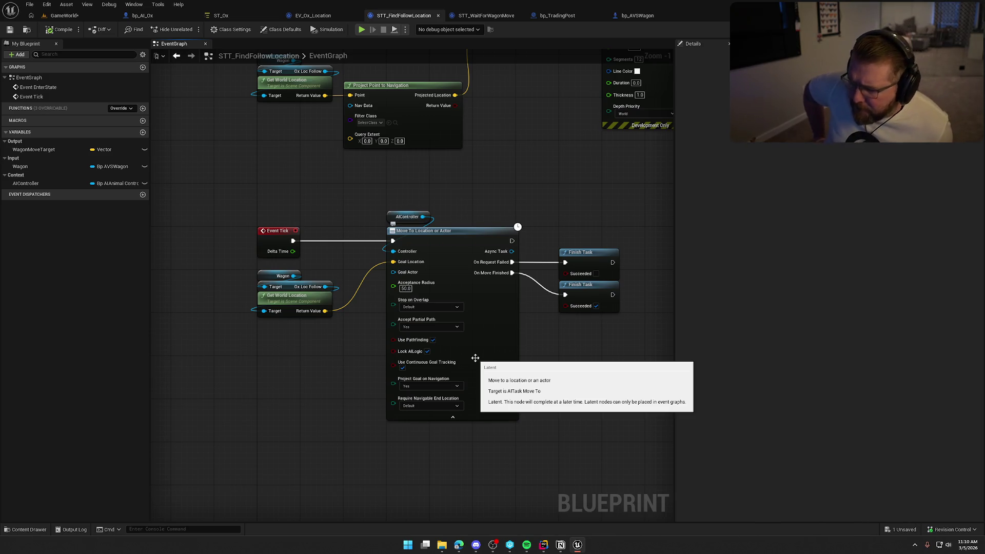
- Cut Event Tick's link to Move To Location or Actor and delete the Wagon and Get World Location nodes
drag(353, 334, 236, 271)
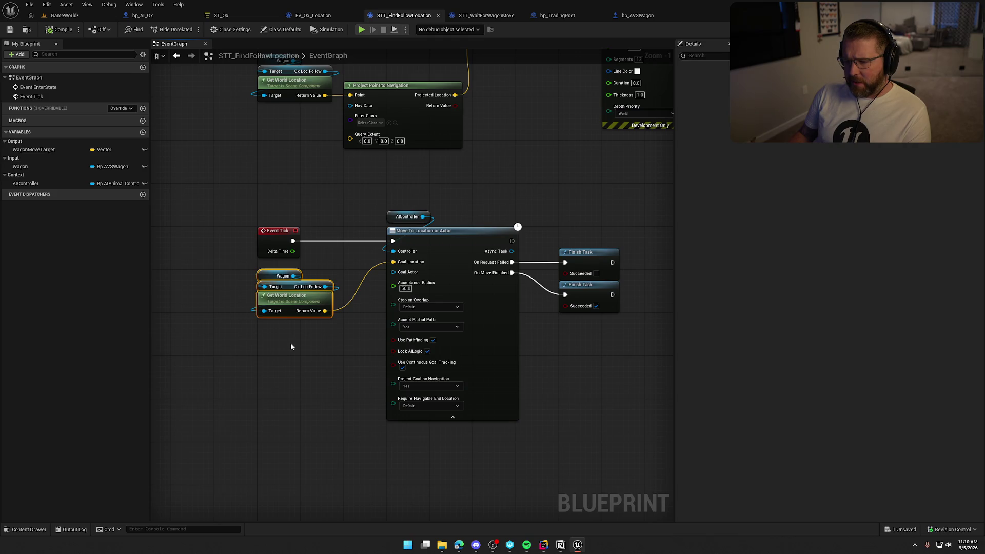
mouse_move(254, 195)
mouse_down()
mouse_move(333, 262)
mouse_move(325, 227)
mouse_up()
click(330, 265)
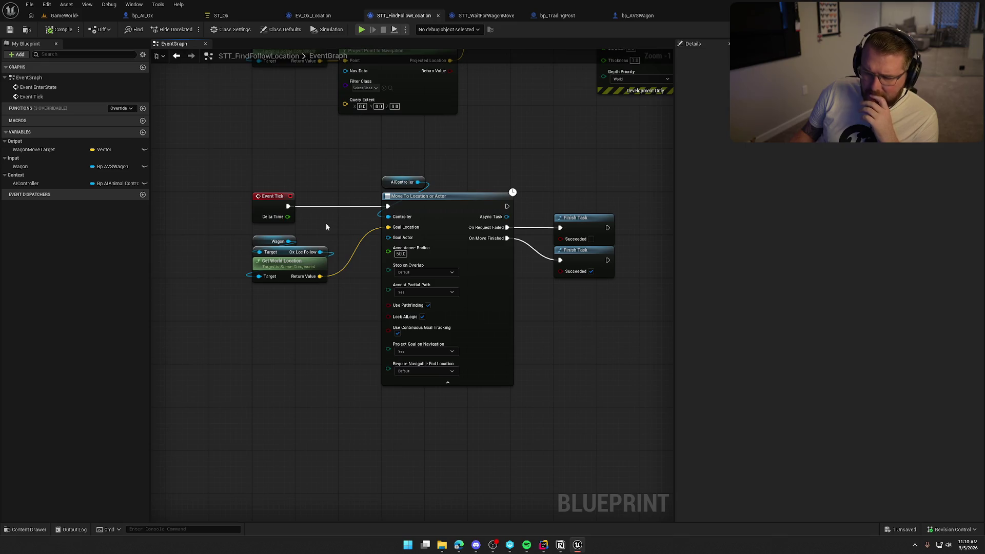
mouse_move(323, 220)
mouse_down()
mouse_move(335, 204)
mouse_move(314, 248)
mouse_move(325, 308)
mouse_move(278, 265)
mouse_up()
alt+click(322, 296)
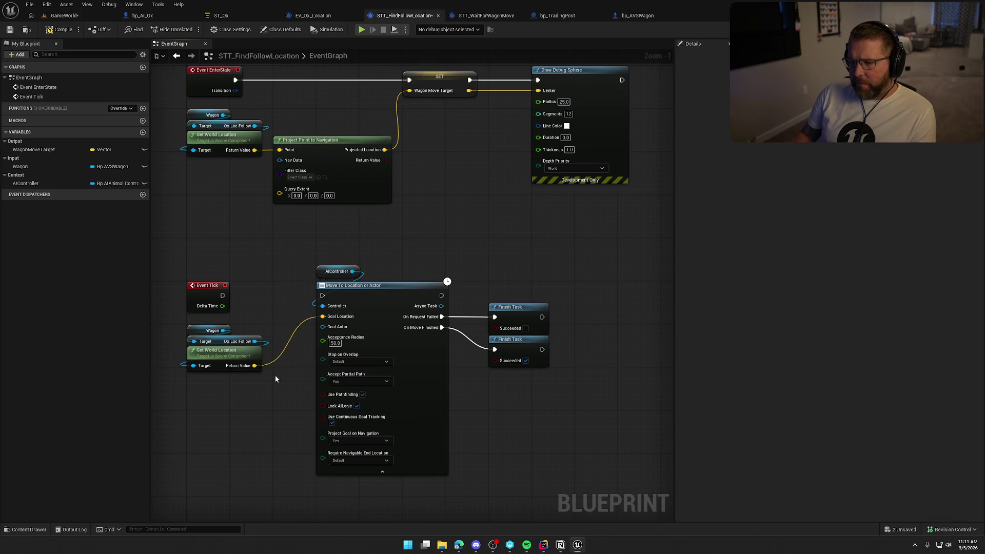
drag(260, 379, 183, 322)
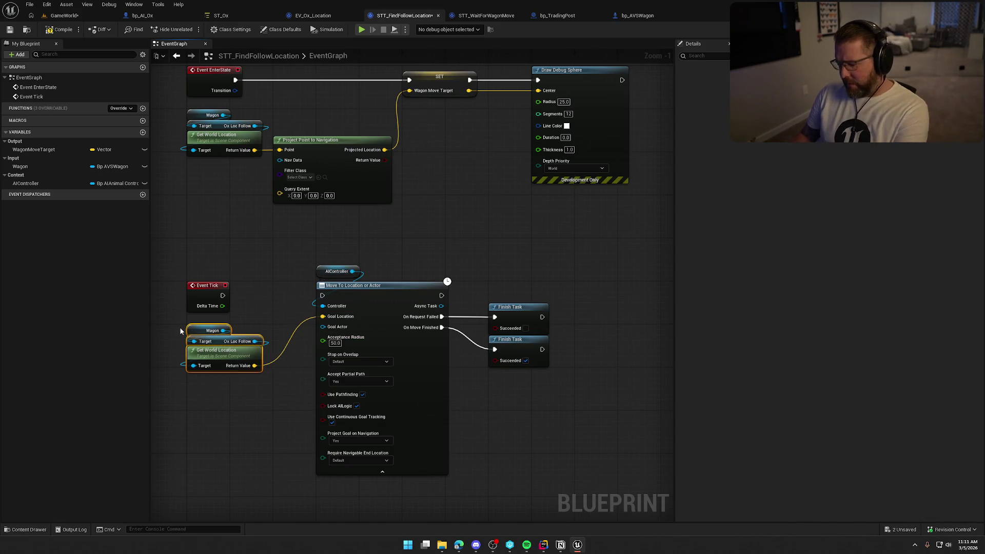
key(Delete)
drag(232, 272, 303, 325)
- Swap the events so Event Tick drives the SET node and Event EnterState drives Move To Location or Actor
alt+click(269, 113)
drag(254, 120, 244, 389)
mouse_move(255, 329)
mouse_down()
mouse_move(272, 112)
mouse_move(255, 112)
mouse_move(443, 107)
mouse_up()
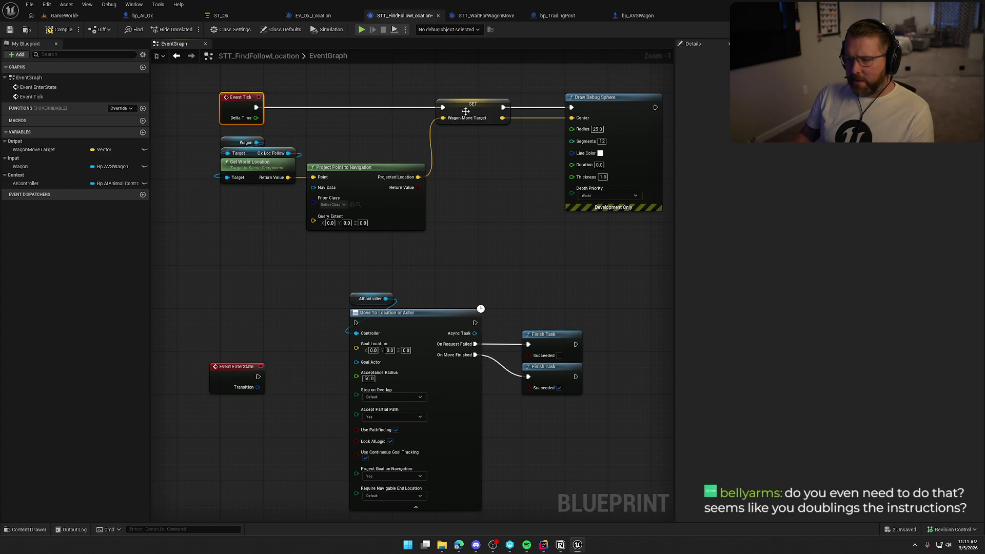
mouse_move(231, 376)
mouse_down()
mouse_move(240, 322)
mouse_move(357, 324)
mouse_up()
click(450, 266)
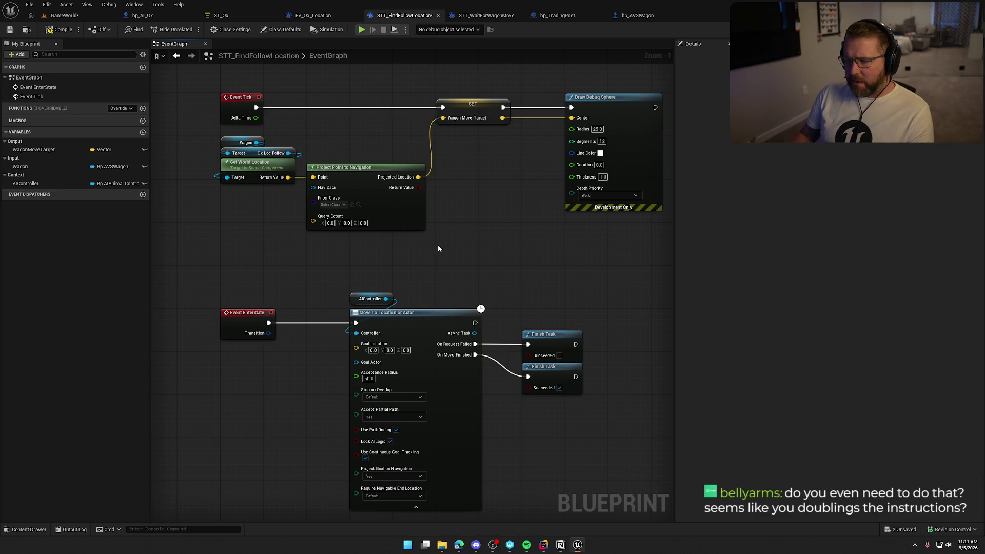
- Feed a Wagon Move Target getter into Move To's Goal Location, tidy the nodes, and compile
mouse_move(33, 149)
mouse_down()
mouse_move(254, 374)
mouse_move(365, 359)
mouse_move(357, 345)
mouse_up()
drag(250, 375, 242, 350)
click(319, 351)
drag(340, 275, 584, 429)
drag(392, 324, 348, 323)
mouse_move(396, 262)
mouse_down()
mouse_move(429, 198)
mouse_move(506, 457)
mouse_move(435, 442)
mouse_move(426, 455)
mouse_up()
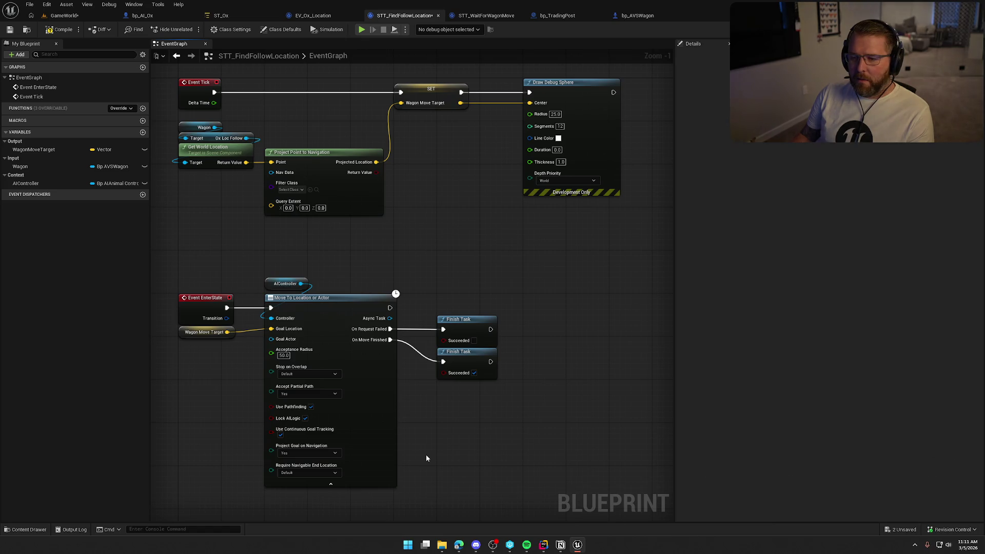
click(58, 32)
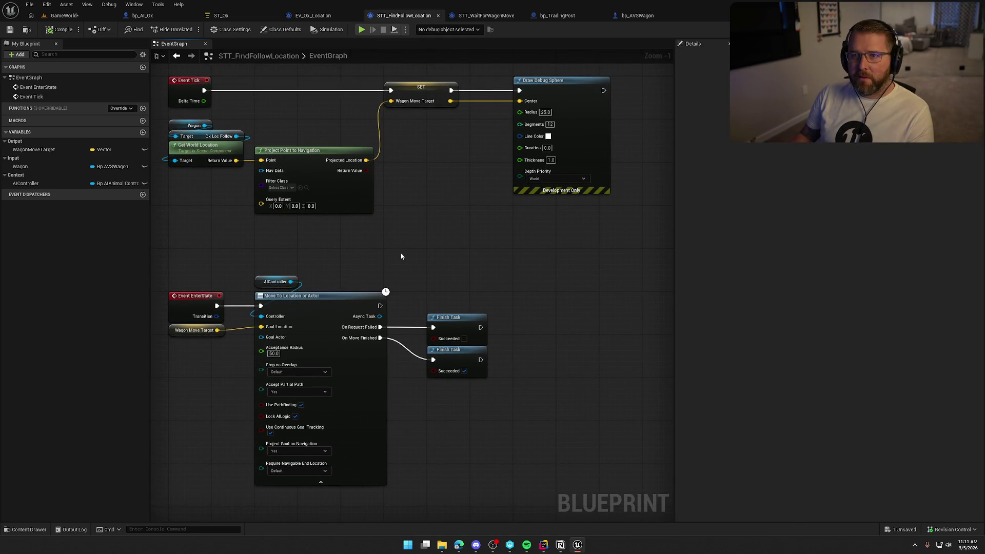
- Nudge both Finish Task nodes up slightly to tidy the graph
drag(437, 228, 508, 334)
drag(463, 230, 463, 226)
click(494, 339)
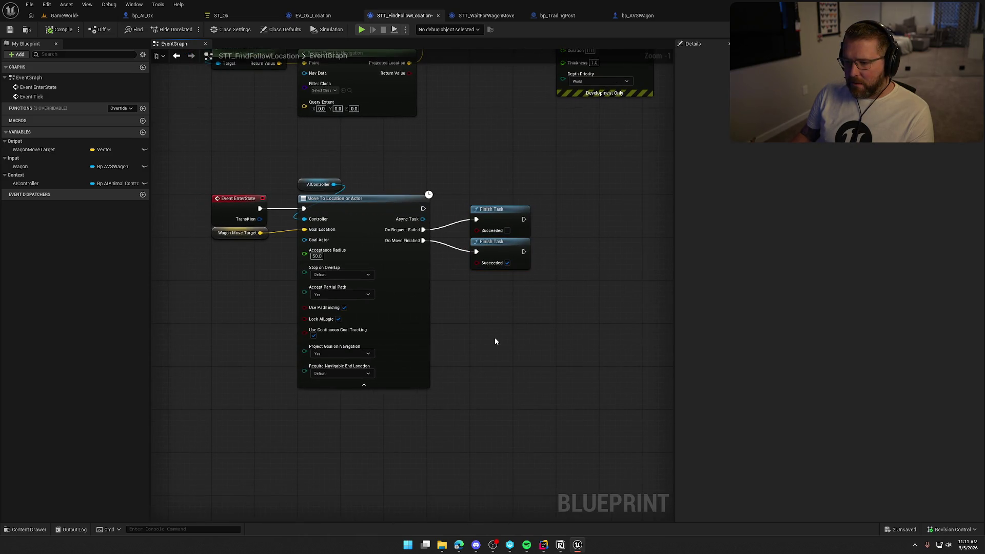
click(61, 15)
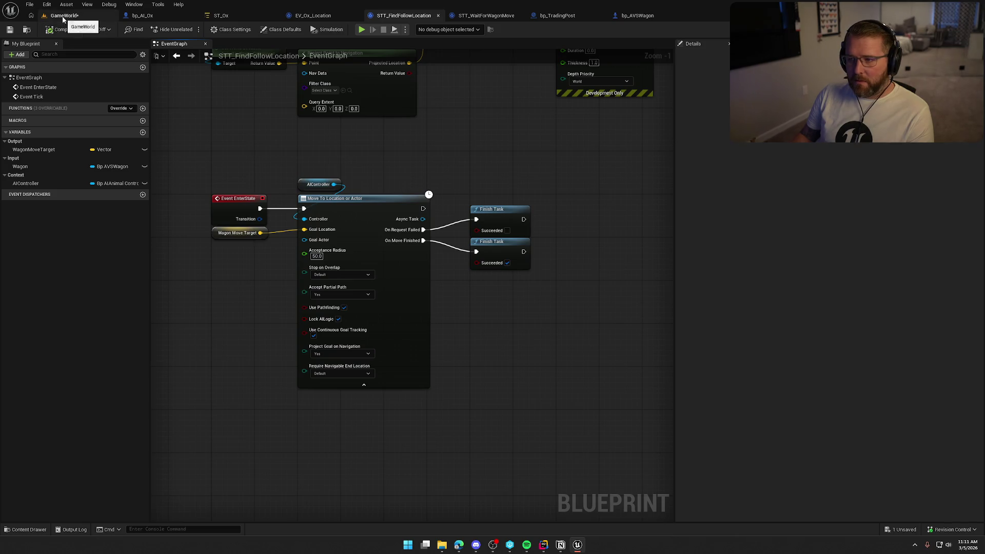
- Start a play test and walk the character over to the wagon
click(210, 29)
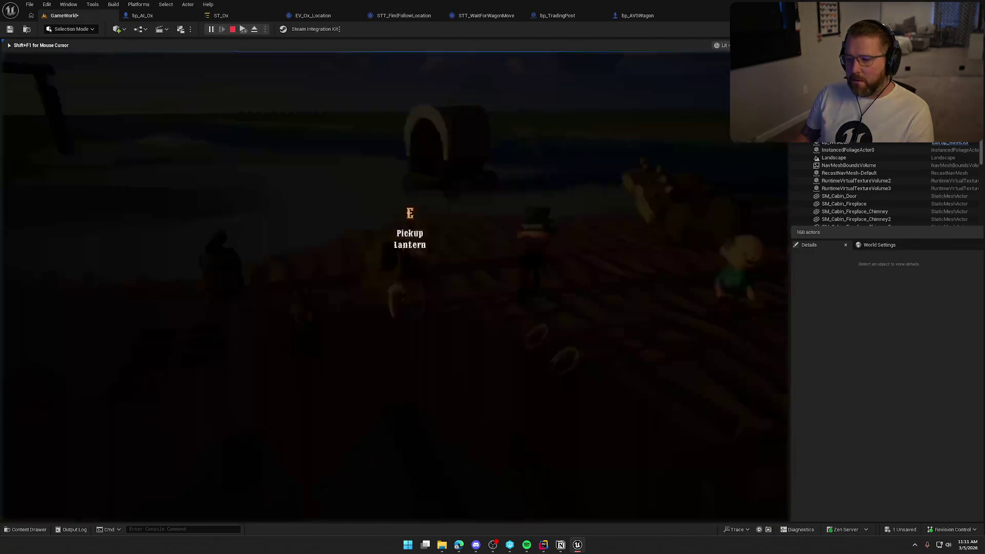
key(w)
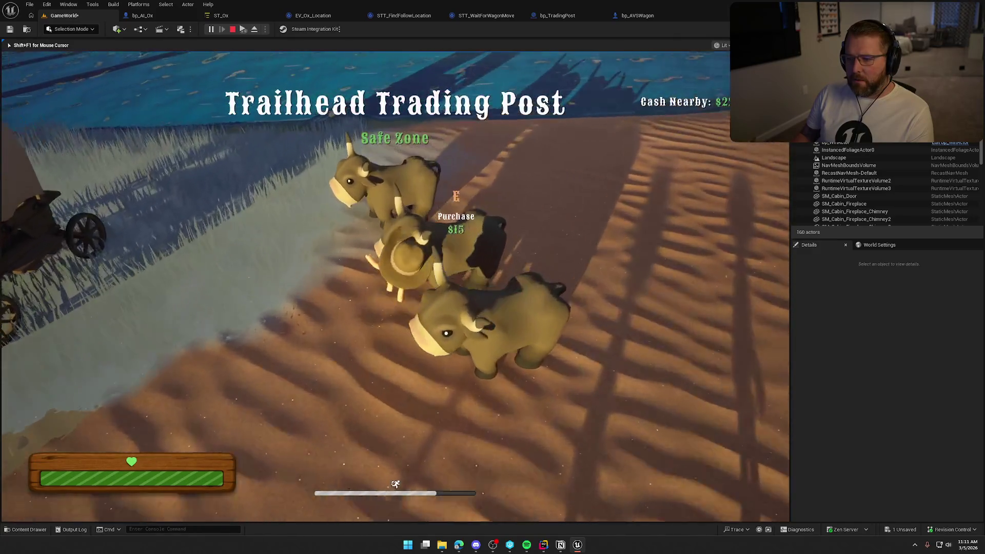
key(w)
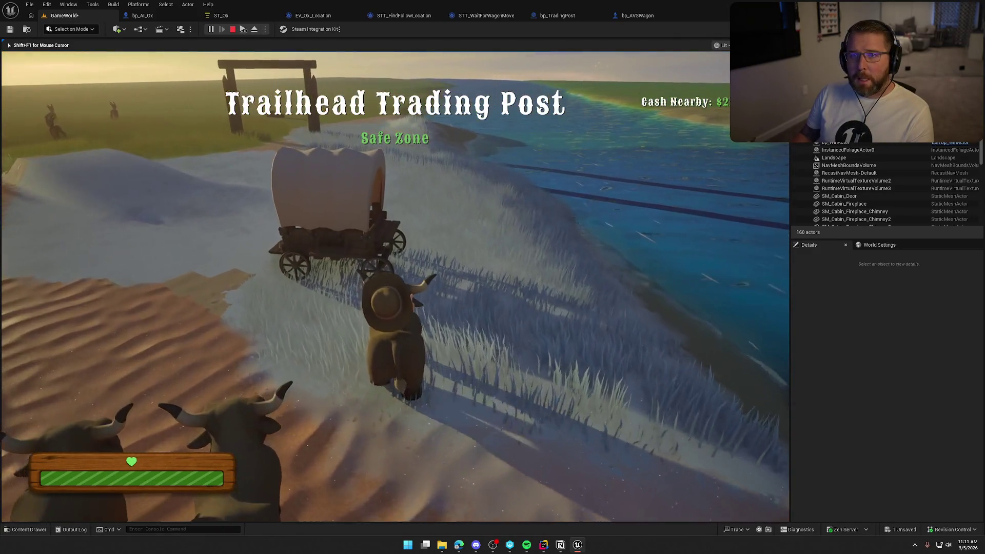
key(w)
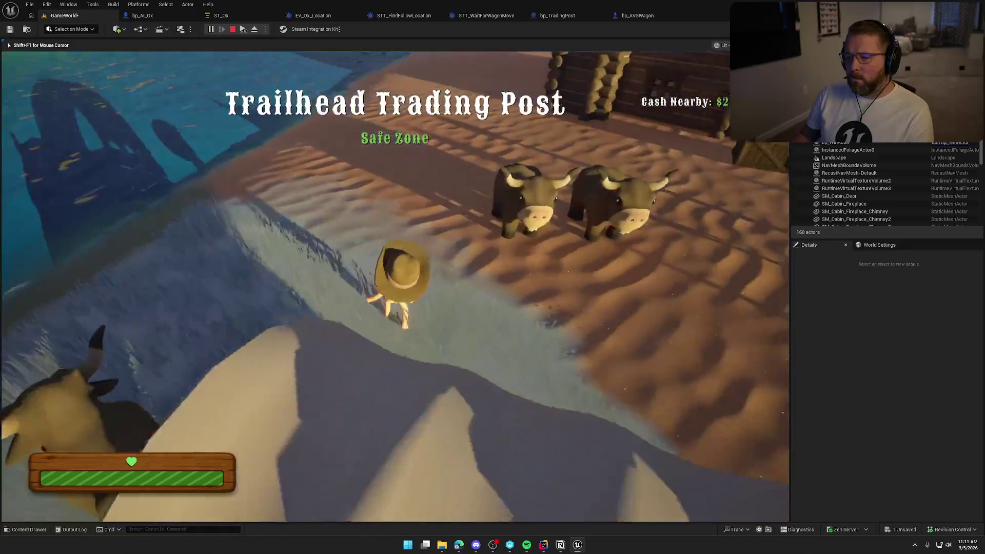
key(w)
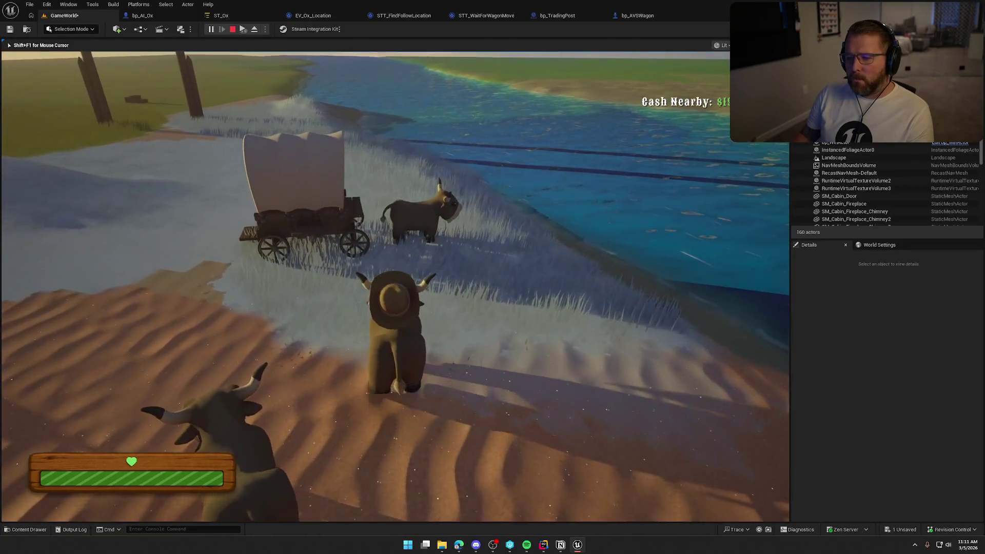
key(w)
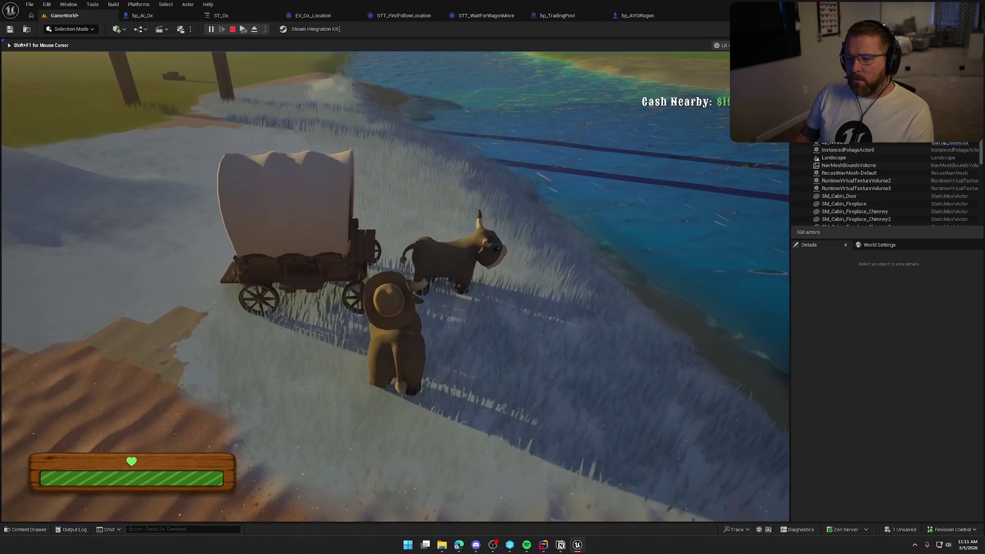
key(w)
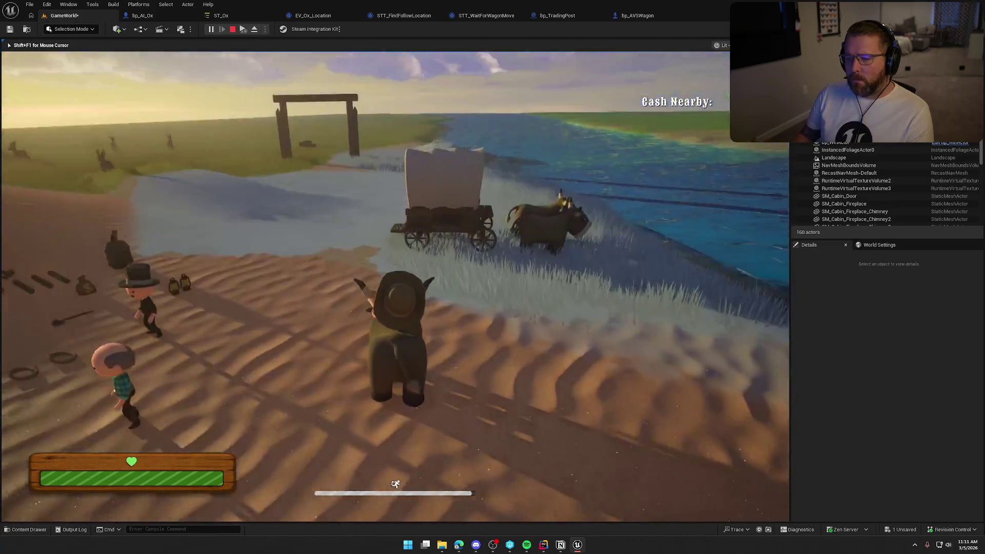
key(w)
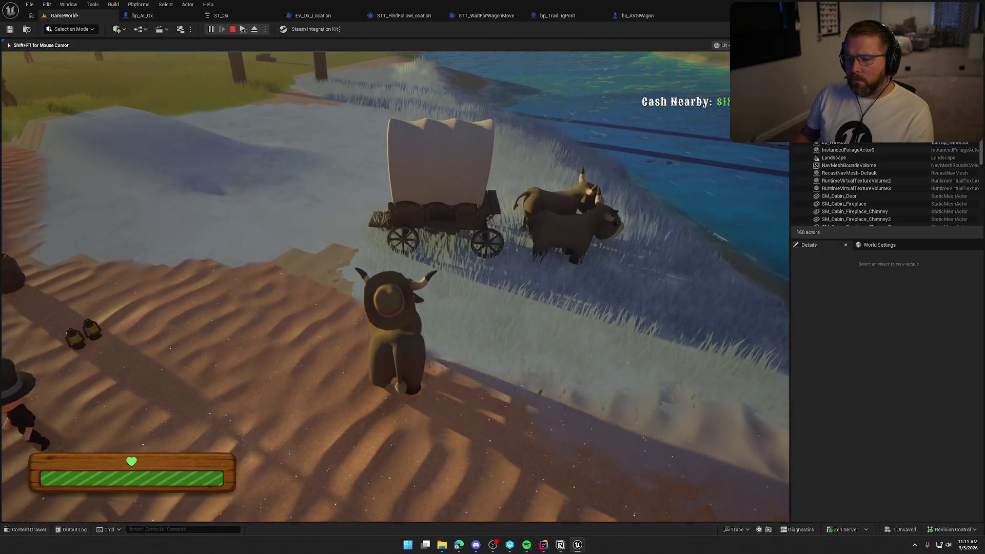
key(w)
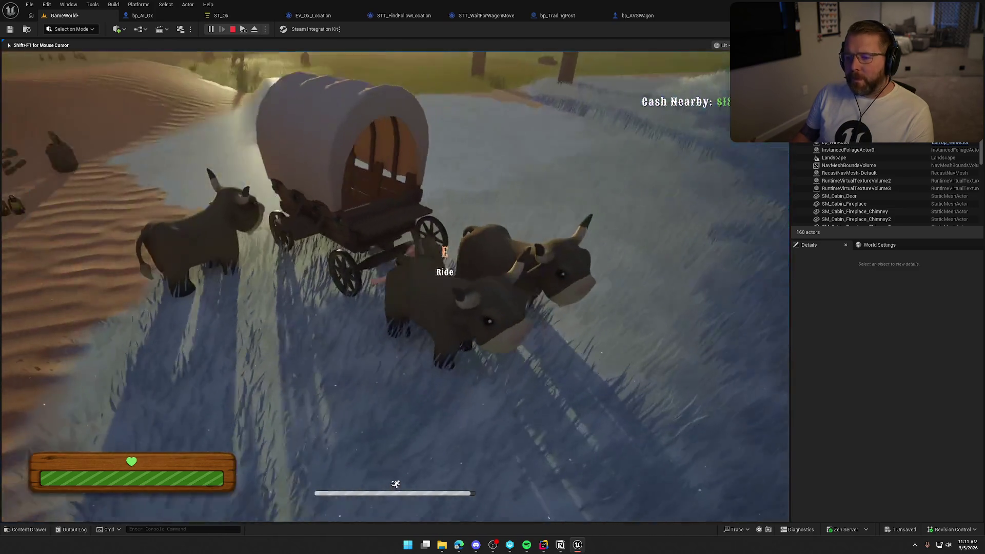
- Ride the wagon along the beach past the cabins, watching the oxen follow, then stop the session
key(e)
key(w)
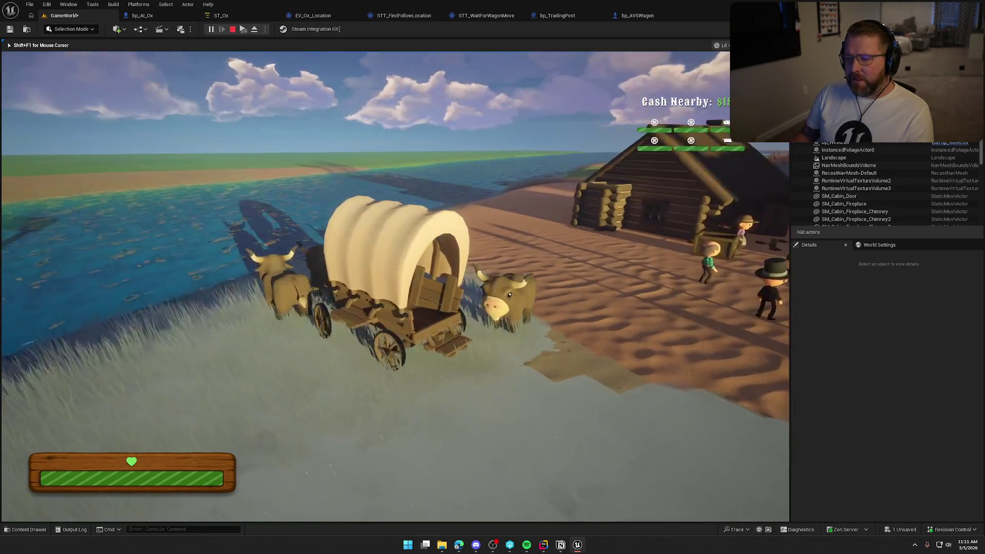
key(a)
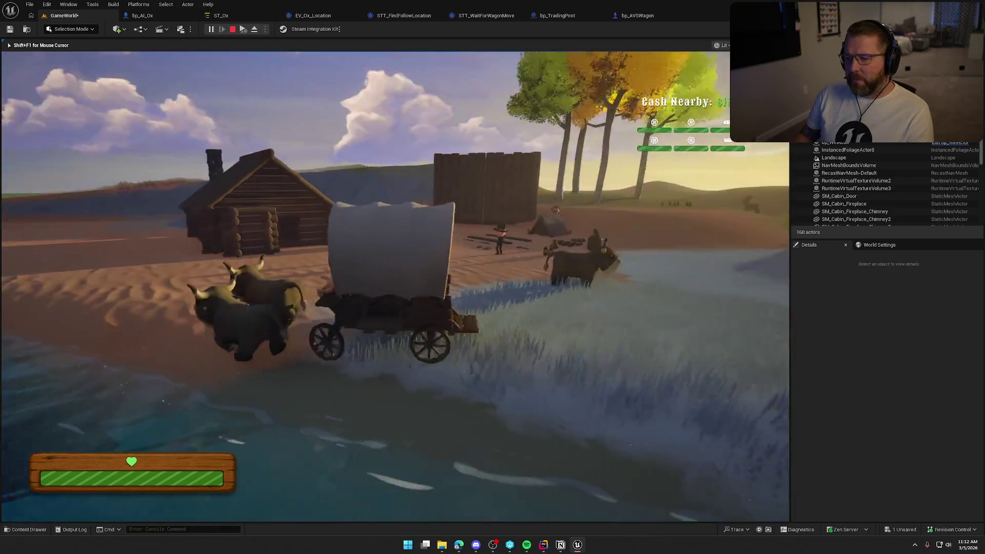
key(a)
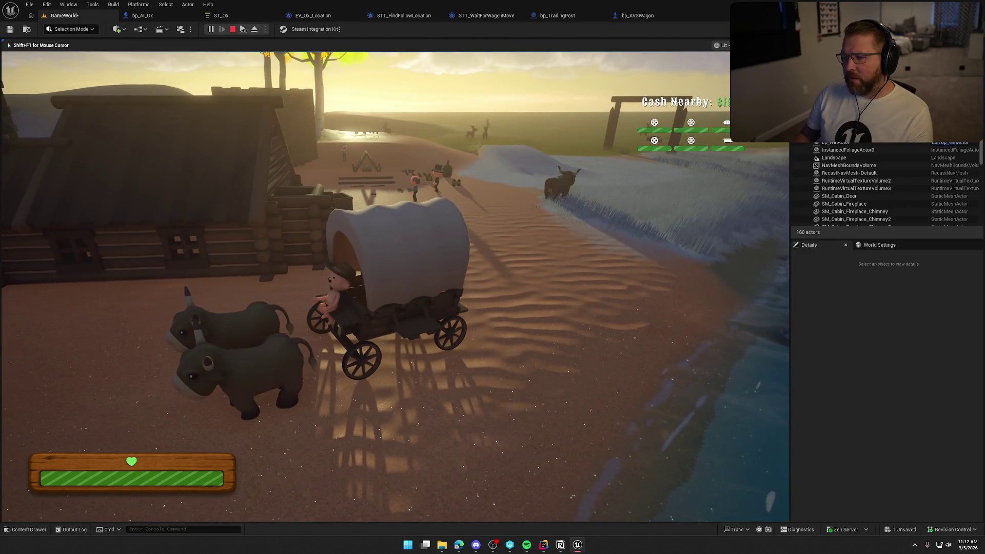
key(Escape)
click(404, 15)
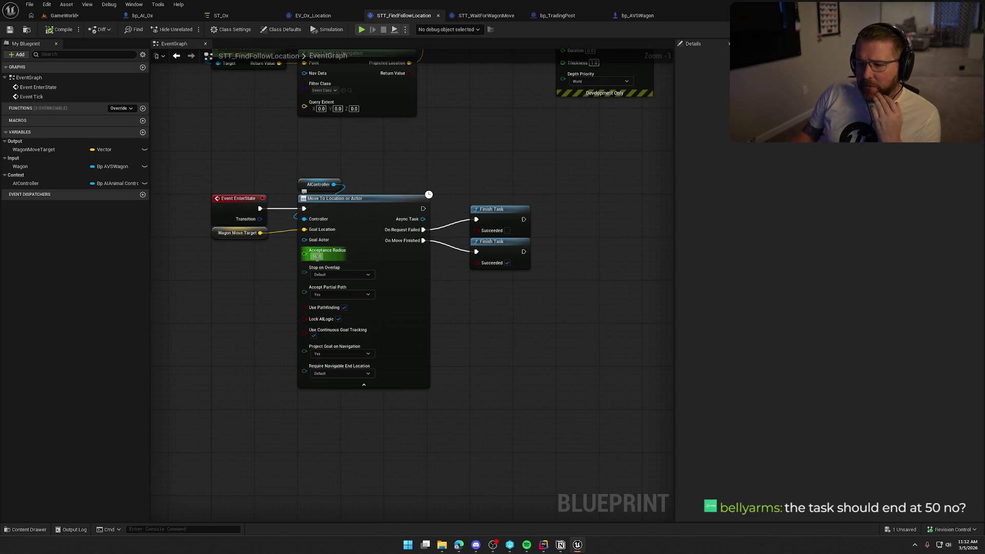
- Inspect the Event Tick, SET and Draw Debug Sphere nodes in the STT_FindFollowLocation graph
click(236, 205)
click(214, 172)
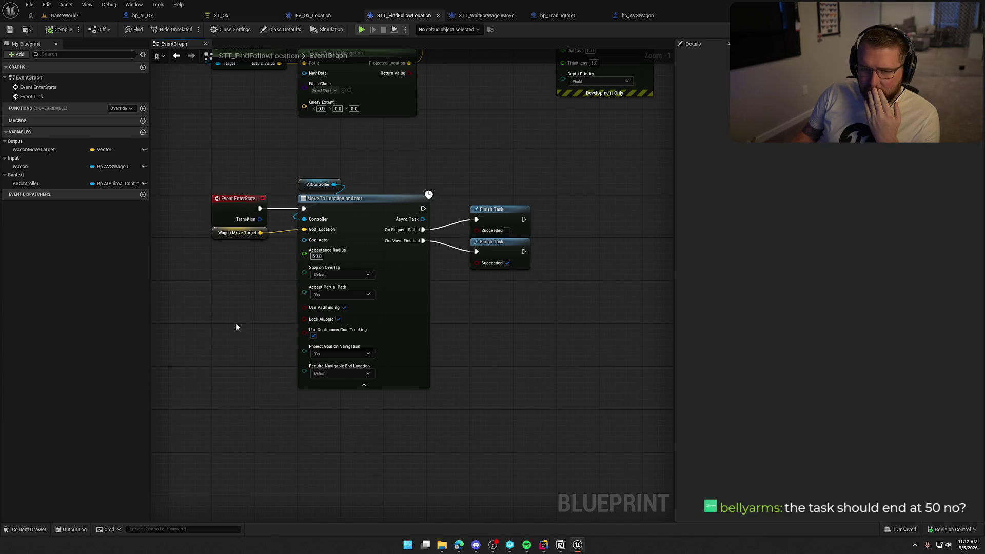
key(alt+Tab)
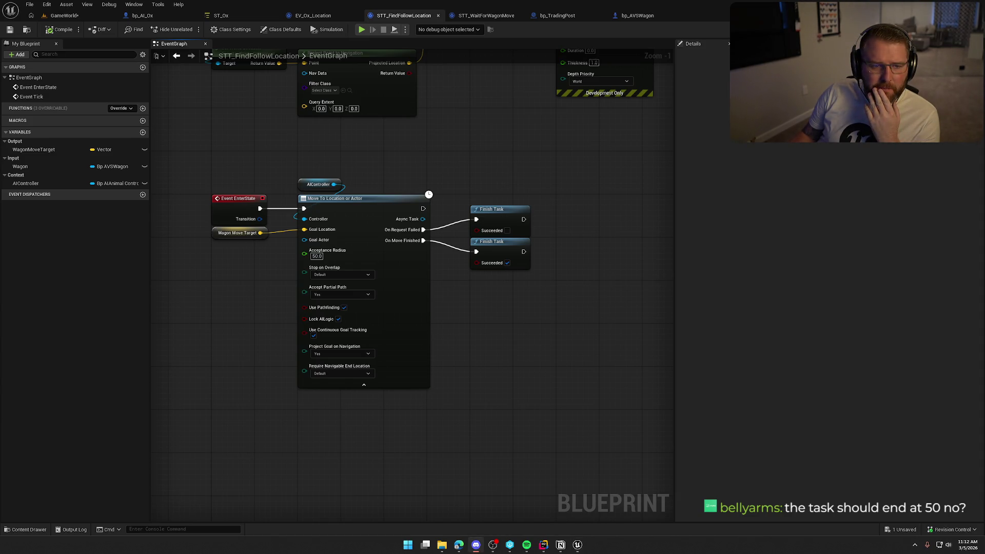
mouse_move(429, 347)
mouse_down()
mouse_move(493, 383)
mouse_move(488, 391)
mouse_up()
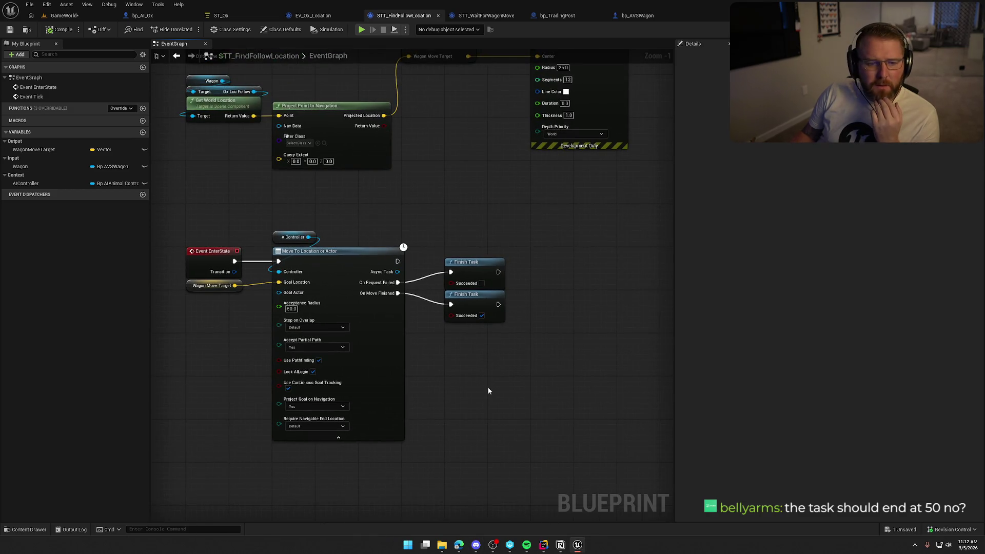
mouse_move(458, 204)
mouse_down()
mouse_move(450, 247)
mouse_move(433, 249)
mouse_move(446, 249)
mouse_up()
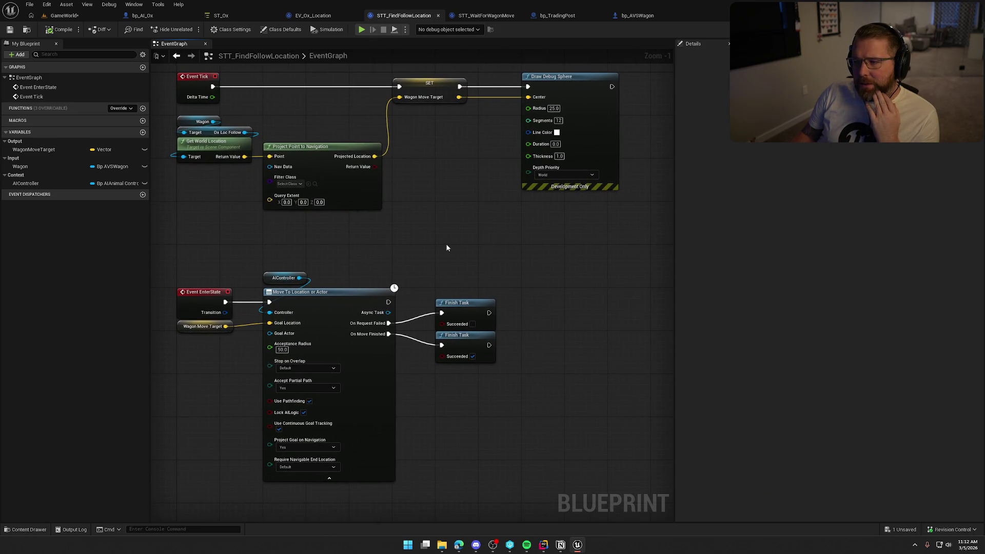
mouse_move(566, 238)
mouse_down()
mouse_move(494, 146)
mouse_move(439, 184)
mouse_move(442, 207)
mouse_move(437, 199)
mouse_up()
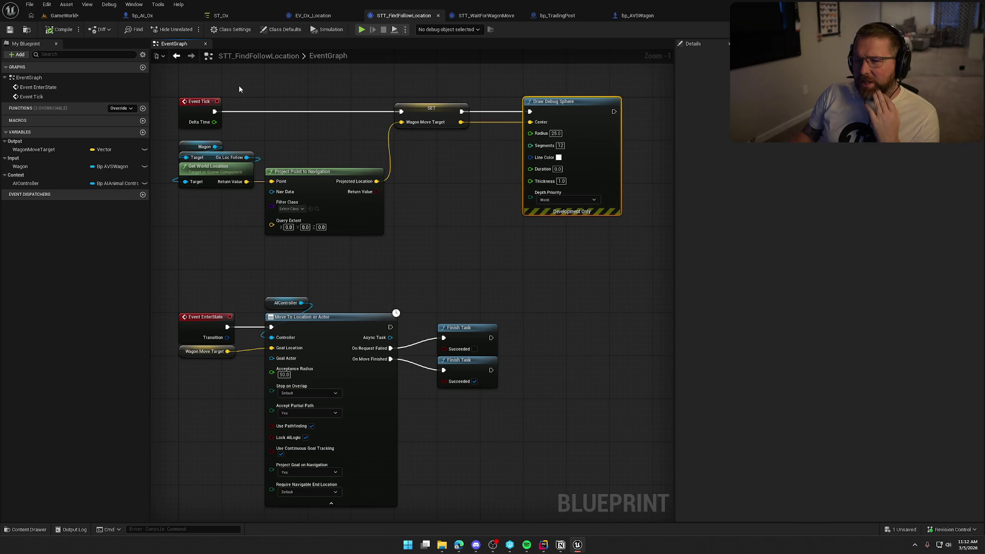
- Check the ST_Ox state tree, review the follow-location graph again, then view the bp_AVSWagon blueprint
click(232, 17)
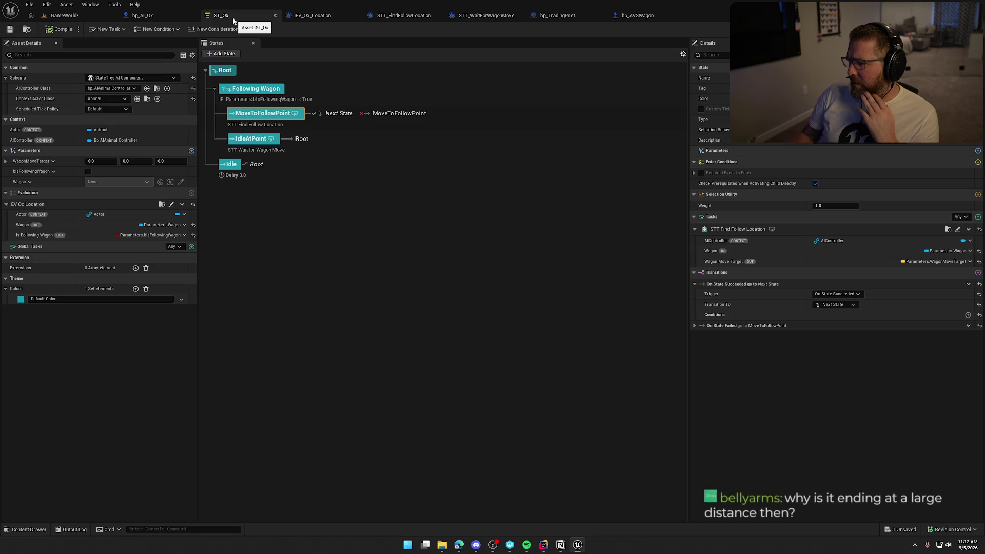
click(383, 16)
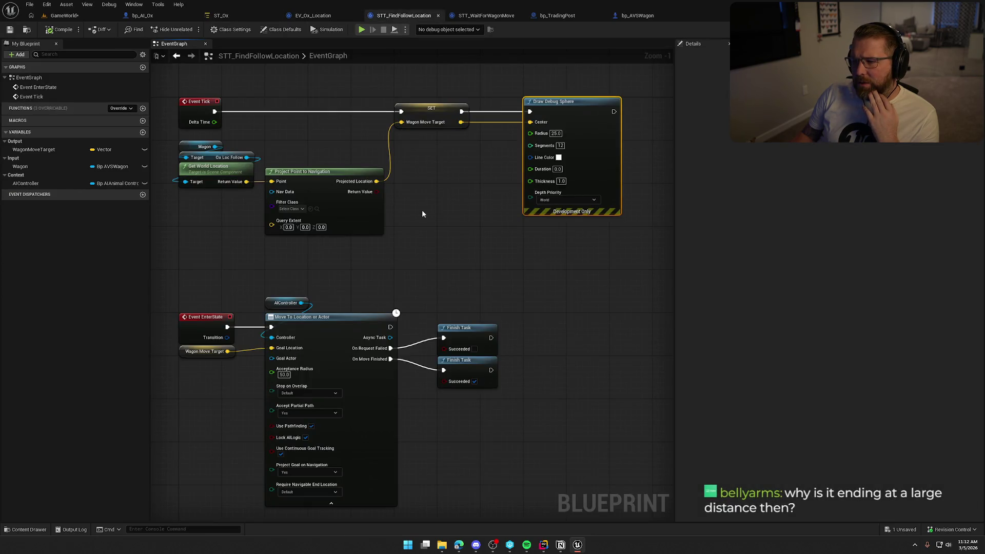
click(455, 262)
mouse_move(455, 261)
mouse_down()
mouse_move(451, 231)
mouse_move(463, 243)
mouse_up()
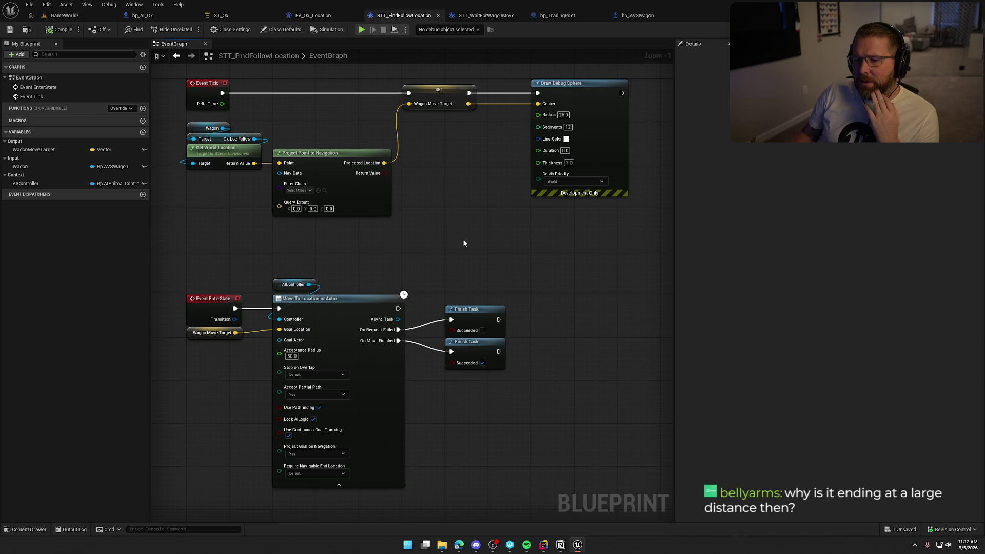
mouse_move(463, 244)
mouse_down()
mouse_move(450, 249)
mouse_move(442, 231)
mouse_up()
mouse_move(263, 222)
mouse_down()
mouse_move(235, 222)
mouse_move(258, 243)
mouse_up()
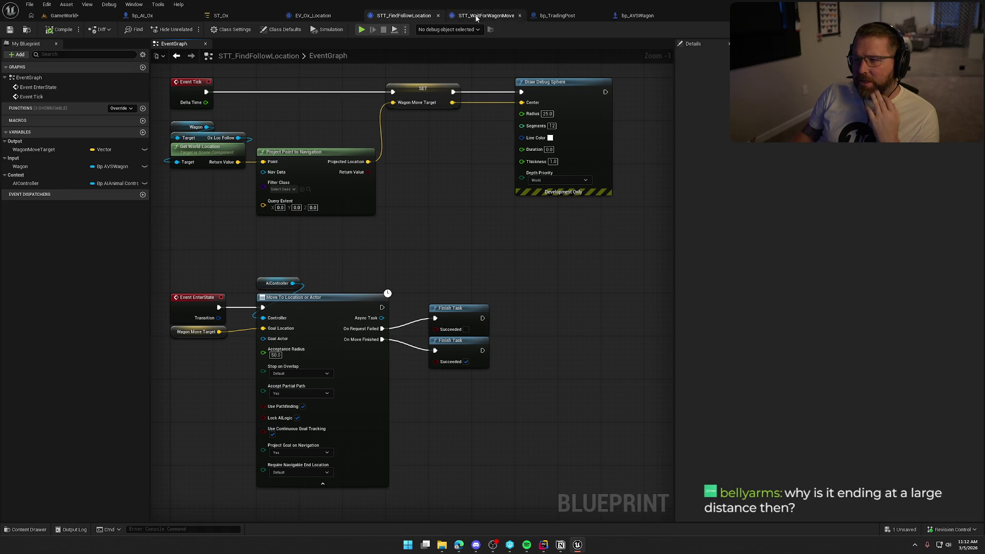
click(631, 17)
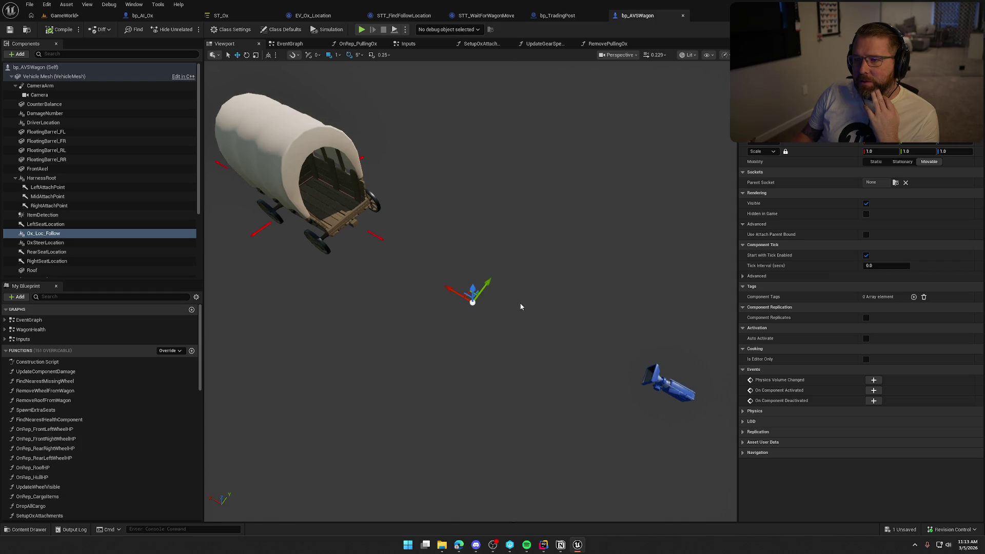
- Glance at ST_Ox, then review the Event Tick node group in STT_FindFollowLocation
click(235, 14)
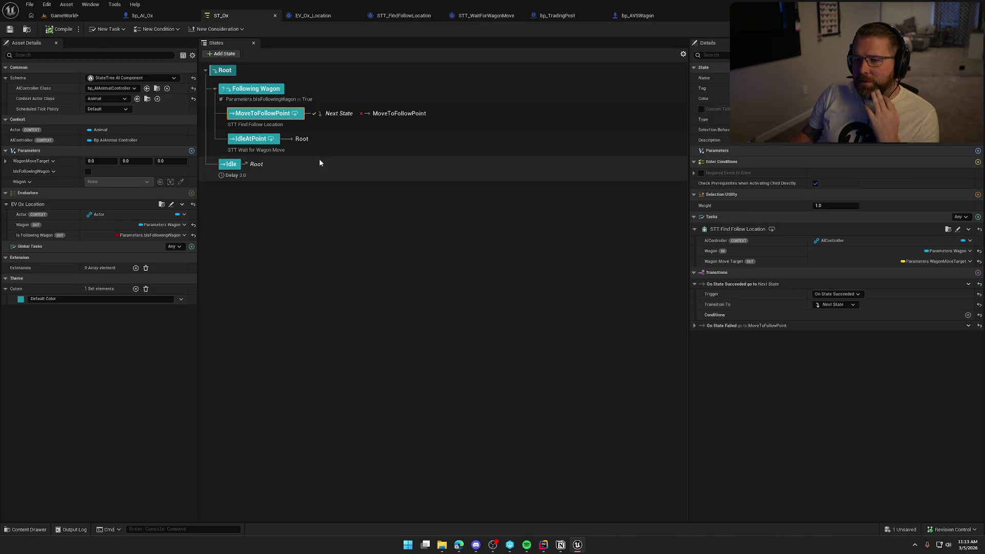
click(403, 15)
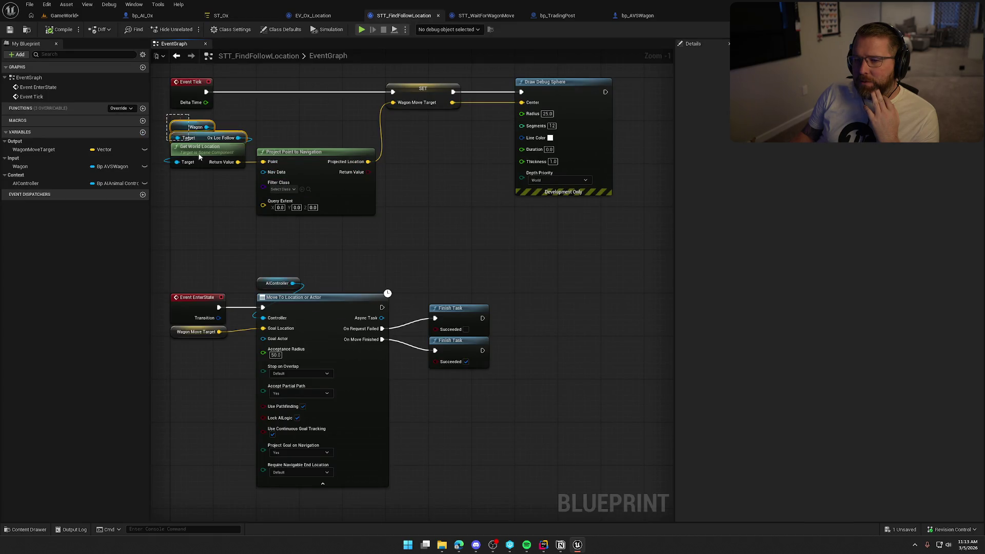
click(223, 239)
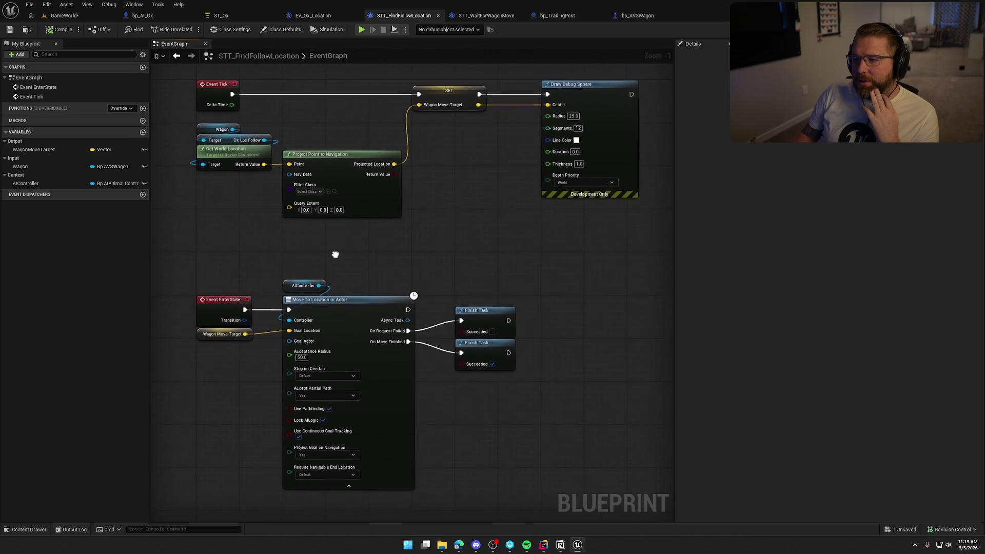
mouse_move(633, 224)
mouse_down()
mouse_move(371, 88)
mouse_move(201, 84)
mouse_up()
click(378, 115)
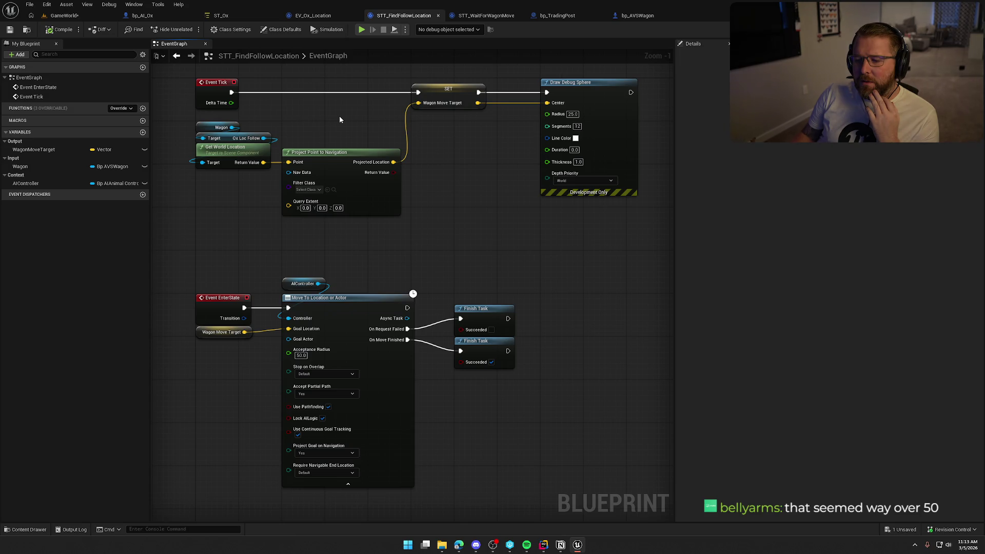
mouse_move(429, 245)
mouse_down()
mouse_move(449, 211)
mouse_move(429, 280)
mouse_move(416, 279)
mouse_up()
- Check the bp_AVSWagon viewport and STT_WaitForWagonMove graph, then return to the Event Tick group
click(638, 15)
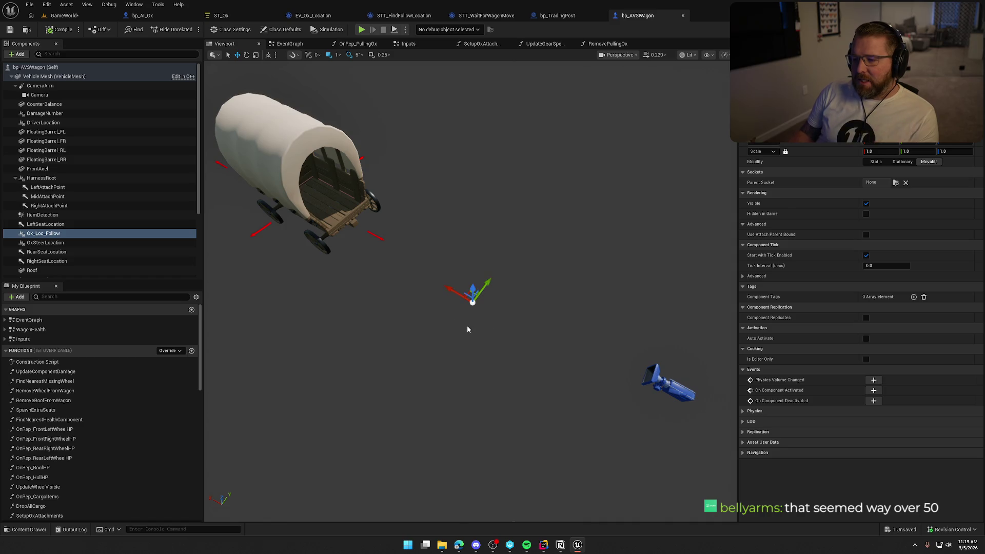
click(482, 16)
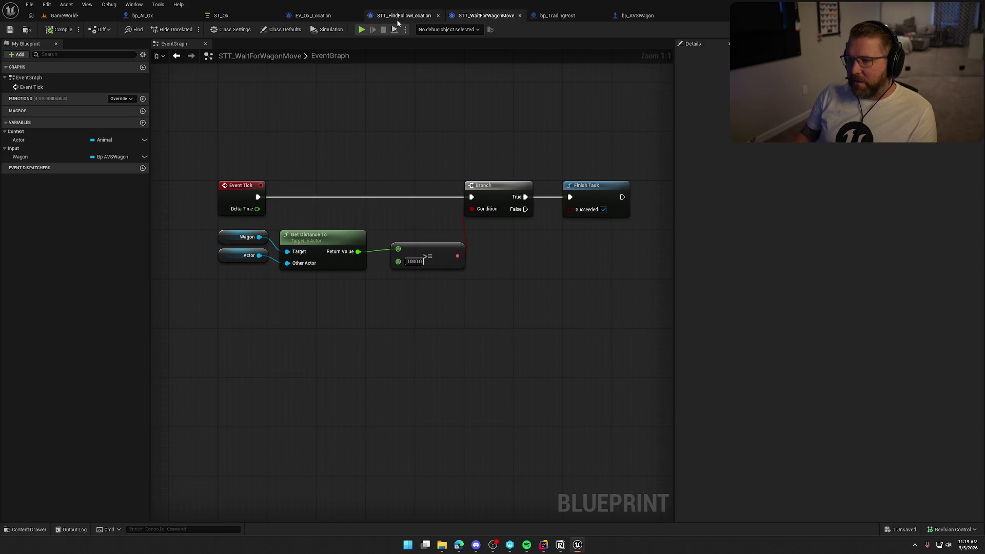
click(396, 18)
drag(561, 232, 190, 86)
click(476, 214)
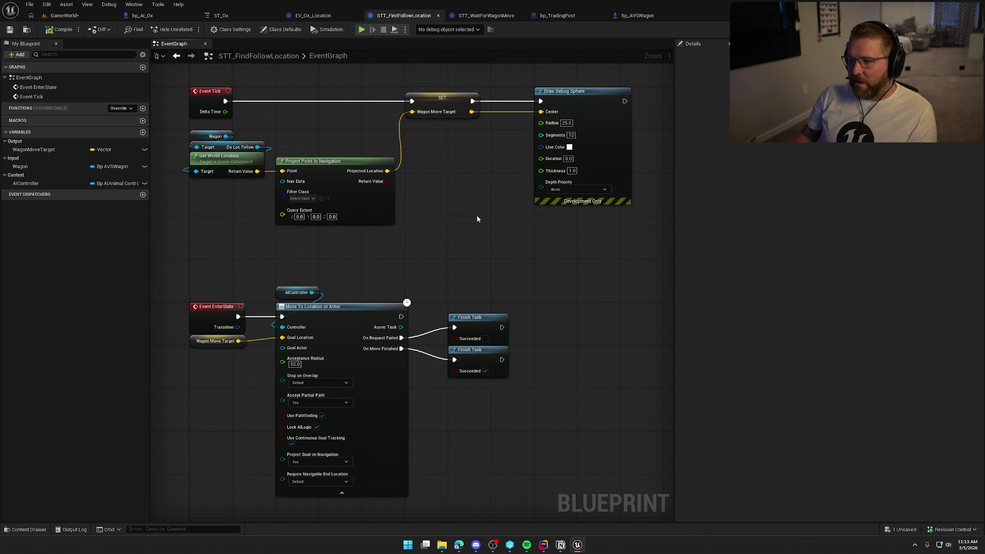
- Drag the On Move Finished Finish Task node further down, well below the other Finish Task
drag(476, 214, 505, 188)
mouse_move(203, 261)
mouse_down()
mouse_move(497, 403)
mouse_move(488, 415)
mouse_up()
click(487, 416)
drag(472, 225, 493, 218)
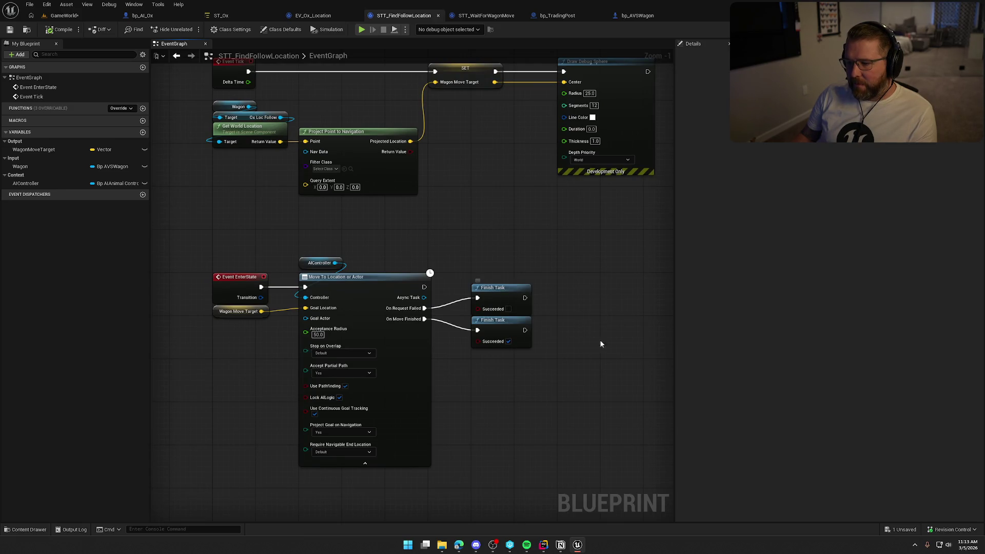
drag(539, 363, 513, 316)
drag(470, 279, 473, 324)
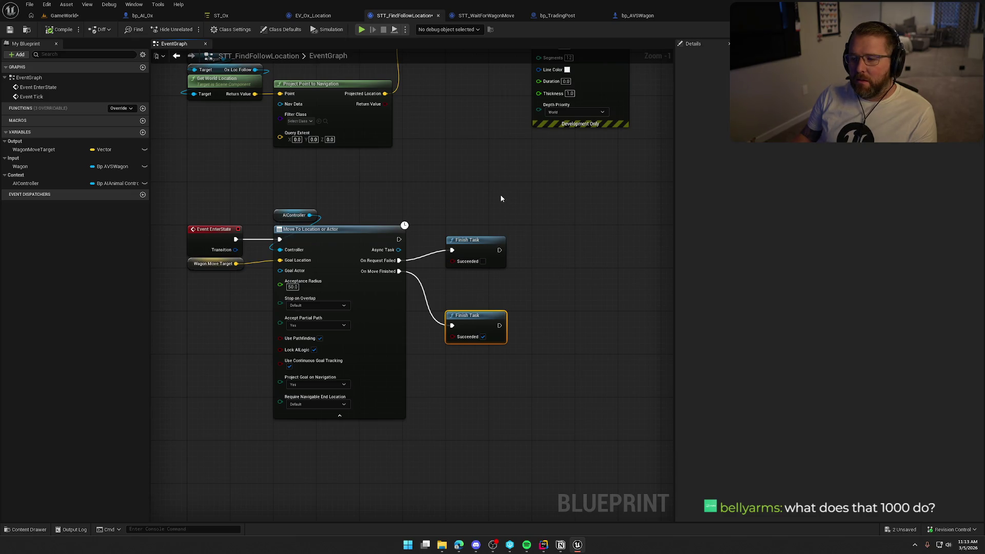
mouse_move(504, 194)
mouse_down()
mouse_move(503, 257)
mouse_move(492, 266)
mouse_up()
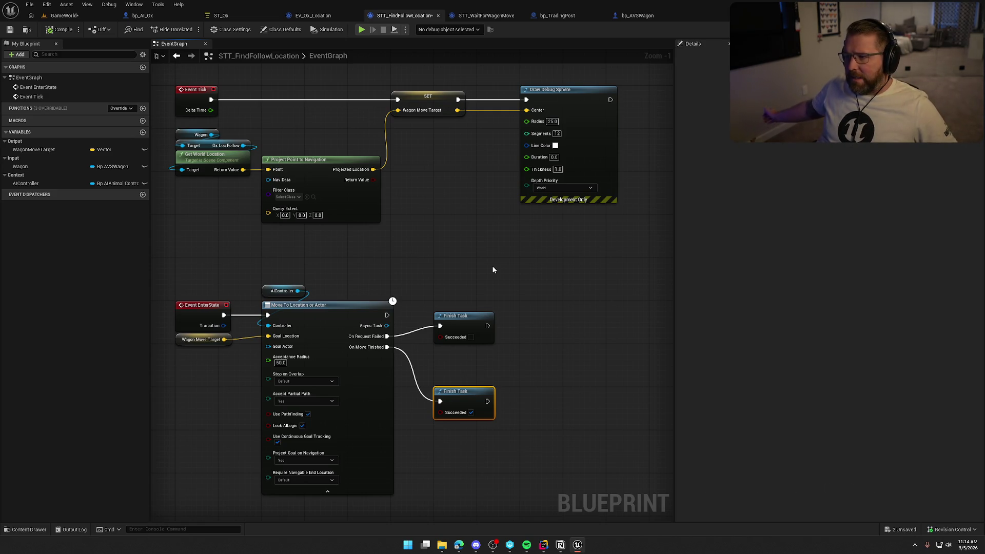
click(245, 15)
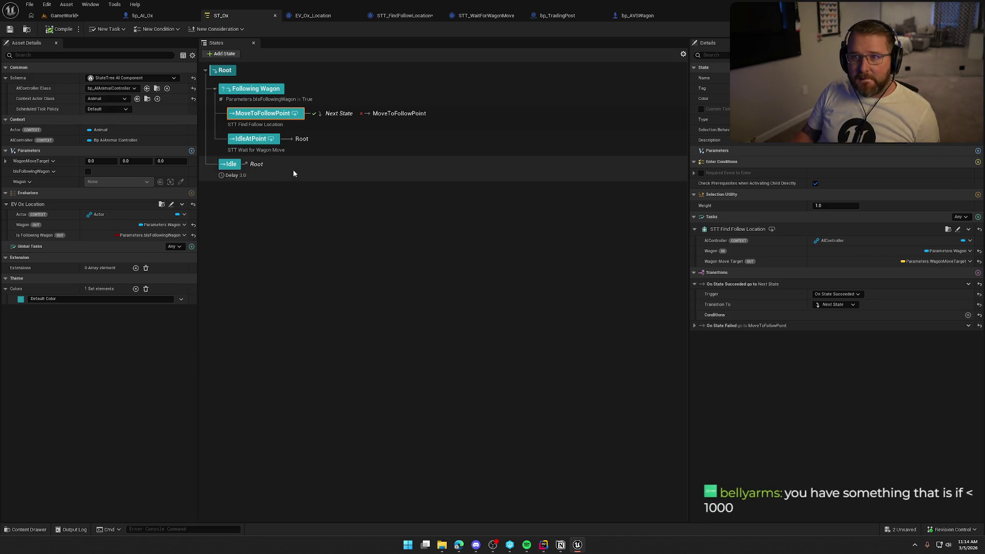
click(483, 16)
mouse_move(581, 288)
mouse_down()
mouse_move(268, 114)
mouse_move(309, 111)
mouse_move(379, 346)
mouse_up()
click(245, 18)
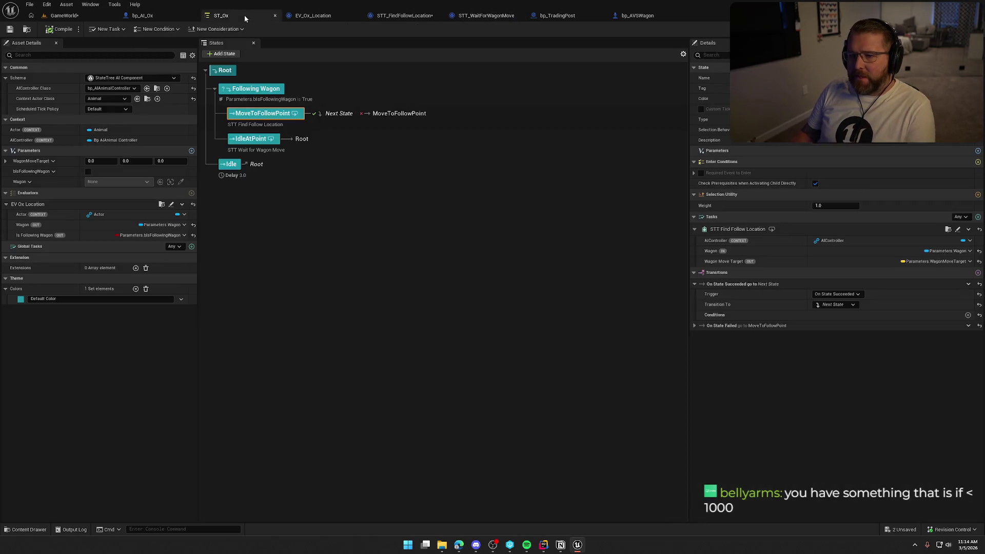
click(254, 140)
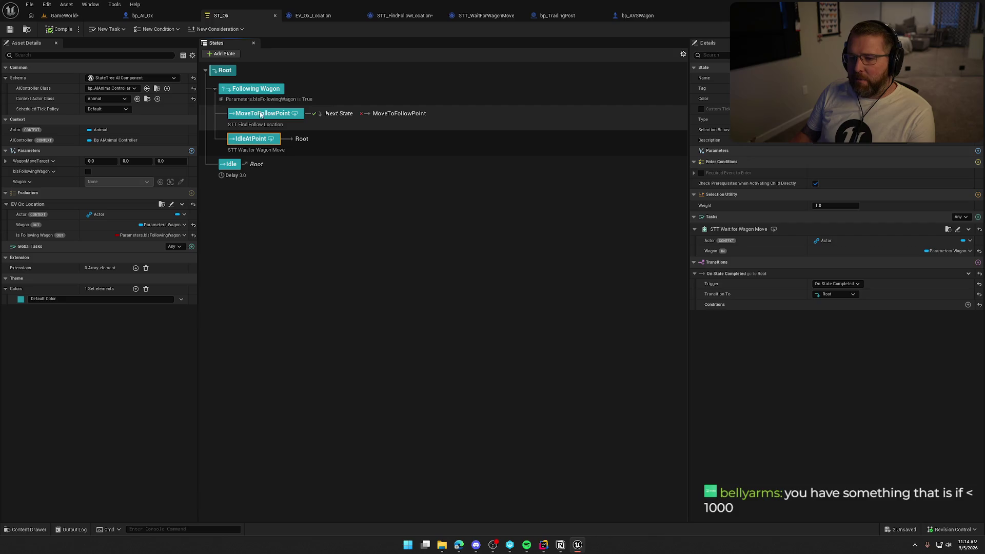
click(359, 118)
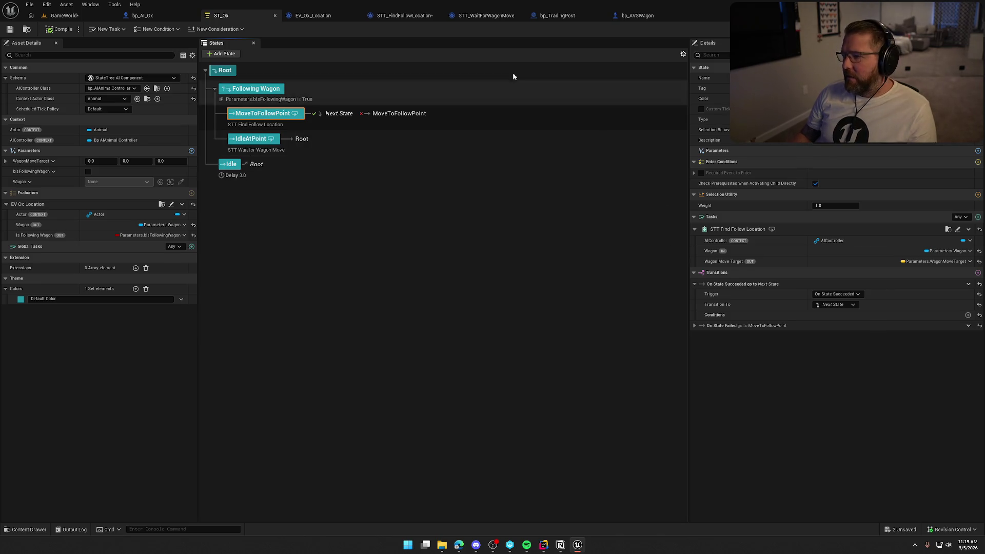
click(417, 17)
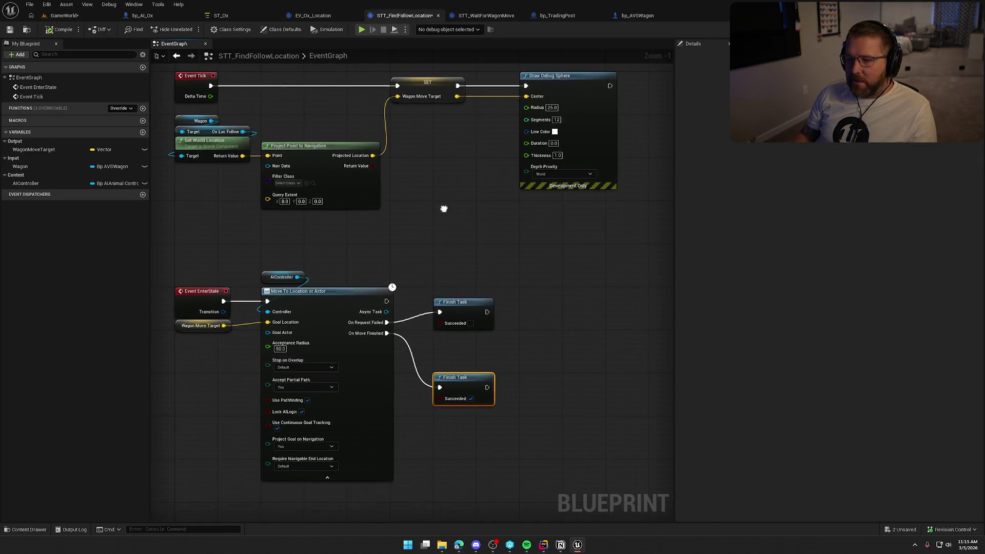
- Review the SET and Move To node groups, briefly checking the ST_Ox state tree
drag(458, 140, 407, 88)
drag(212, 241, 483, 428)
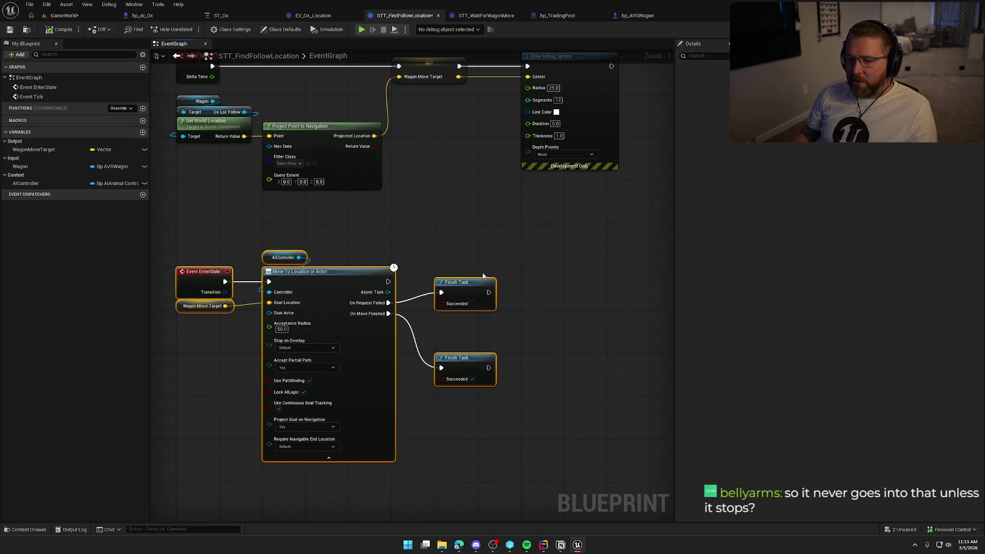
click(451, 218)
drag(451, 218, 439, 241)
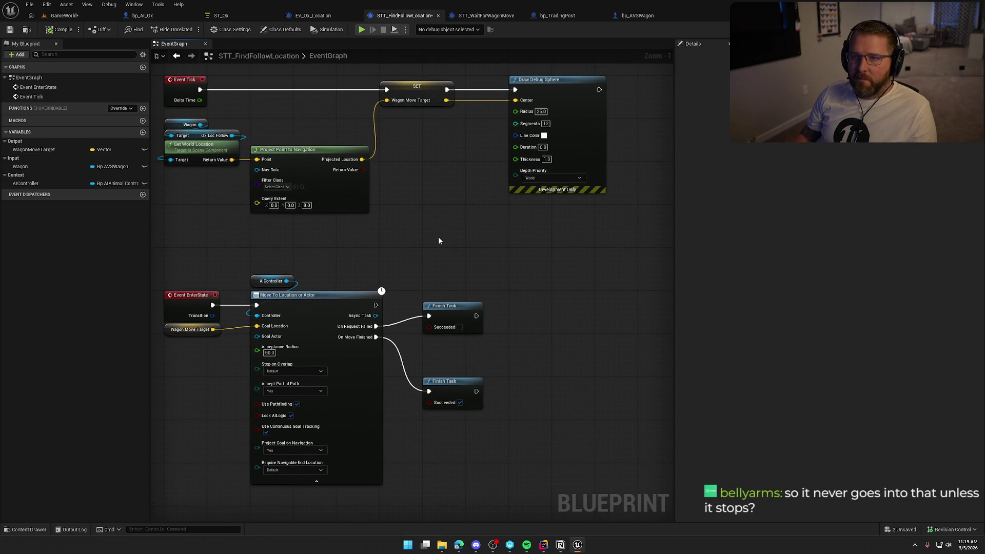
click(221, 15)
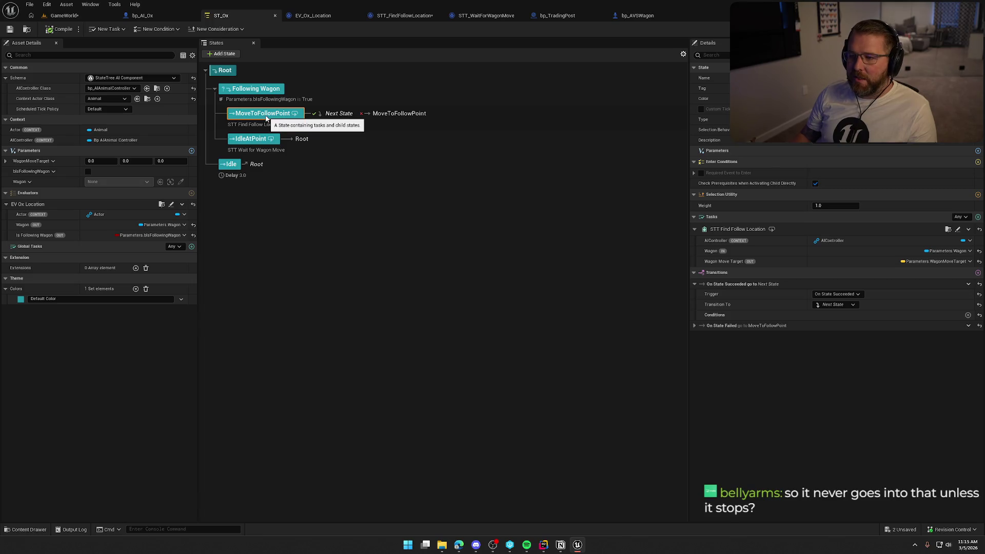
click(403, 16)
- Move the failure Finish Task right, level with On Request Failed, and drag a new wire from that pin
drag(518, 342, 434, 268)
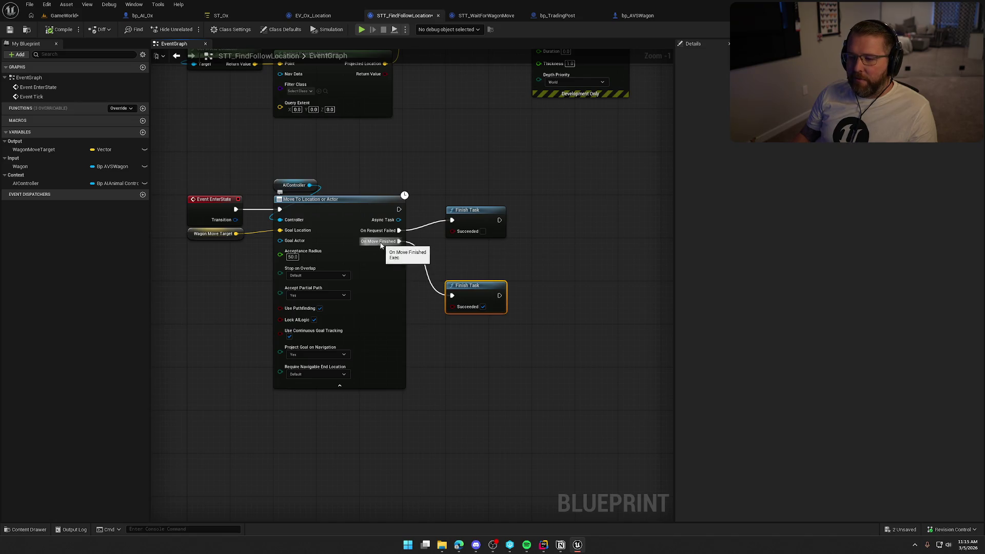
mouse_move(178, 159)
mouse_down()
mouse_move(535, 416)
mouse_move(543, 403)
mouse_up()
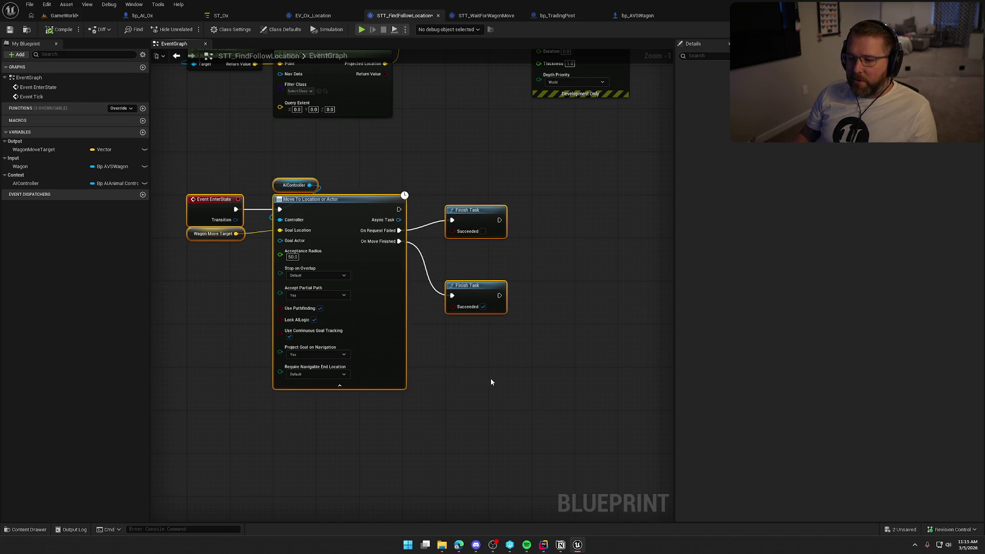
click(454, 390)
mouse_move(199, 174)
mouse_down()
mouse_move(493, 342)
mouse_move(529, 336)
mouse_move(430, 265)
mouse_up()
click(440, 260)
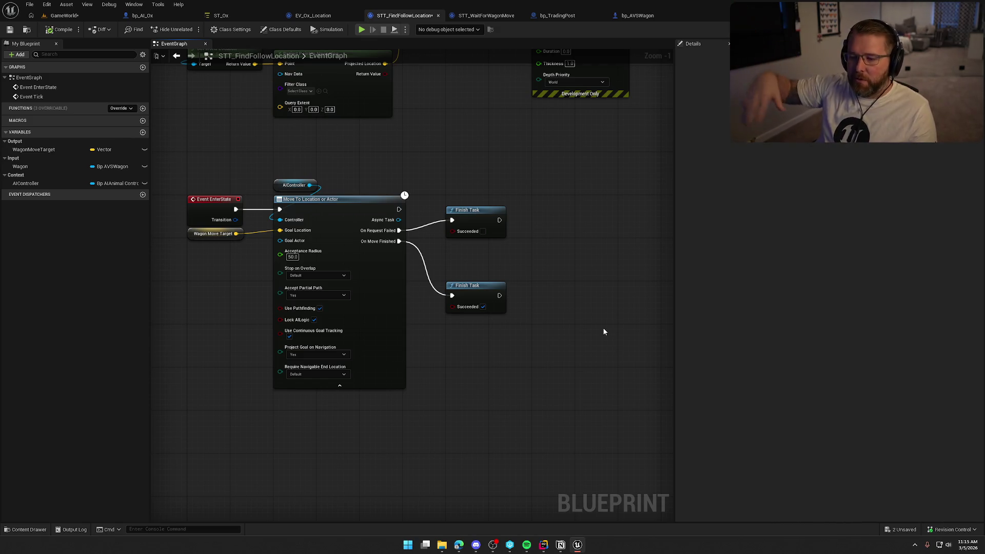
mouse_move(462, 222)
mouse_down()
mouse_move(533, 221)
mouse_move(548, 231)
mouse_up()
drag(381, 231, 424, 229)
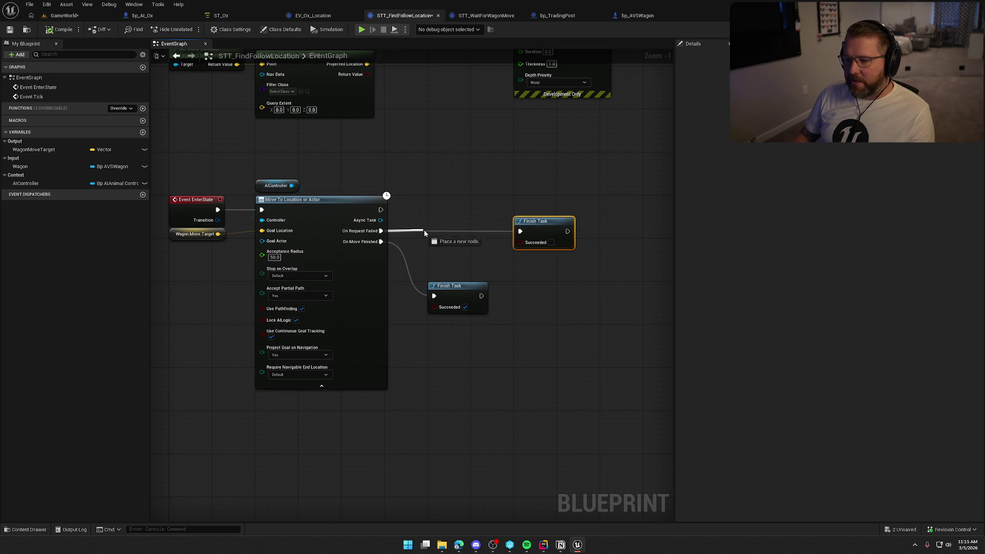
- Add a Print String reading 'Move to Failed' after On Request Failed and compile the task
text(print)
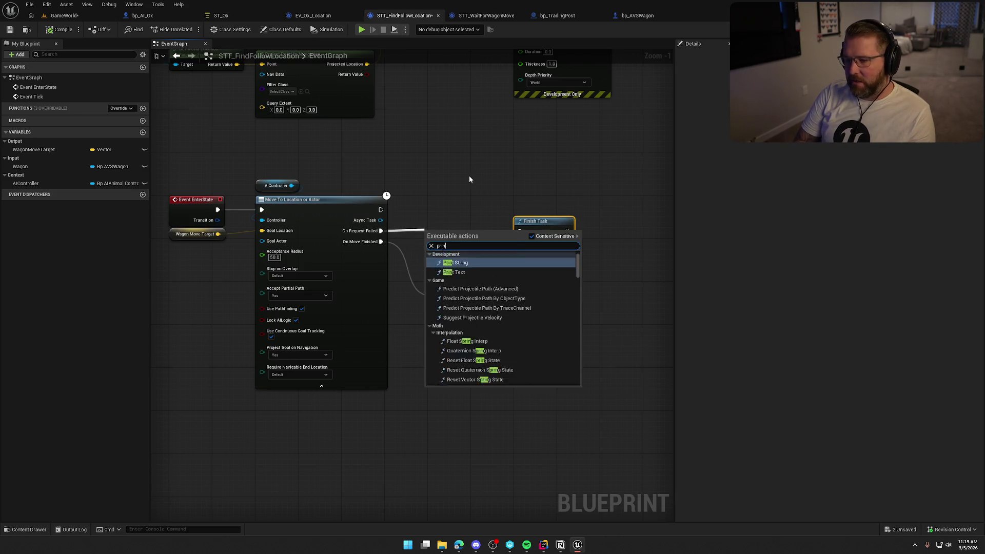
key(Return)
drag(450, 242, 456, 221)
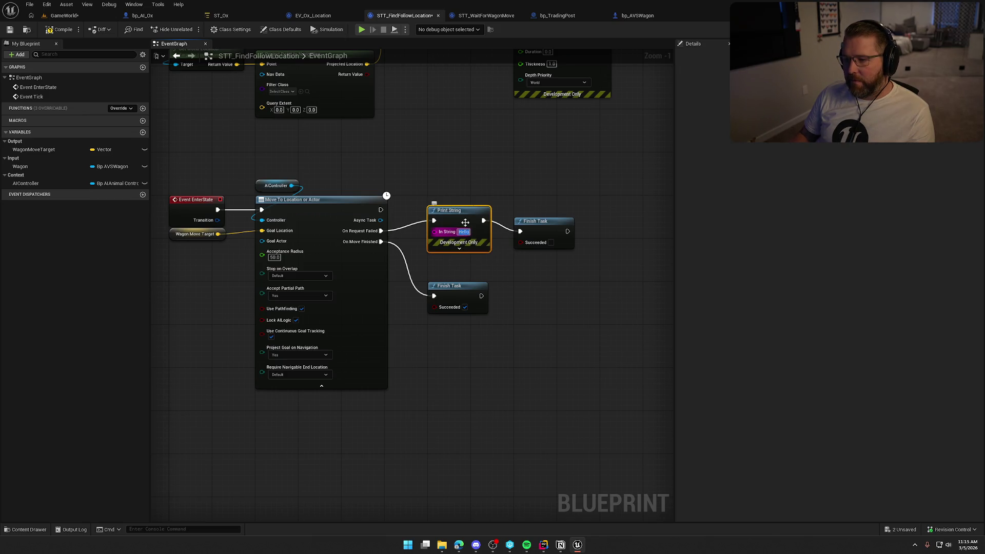
text(Move to A)
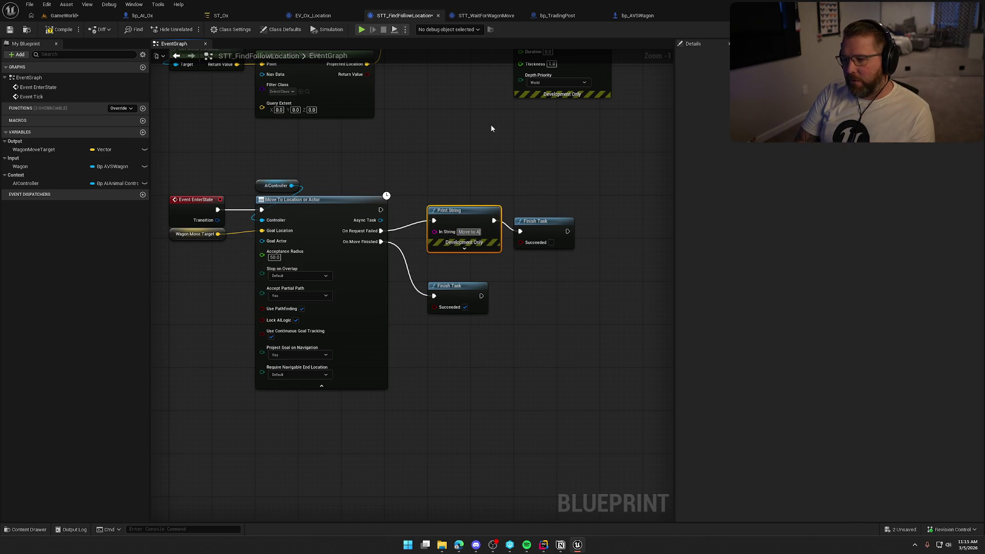
text(ailed)
key(Return)
click(491, 128)
click(66, 29)
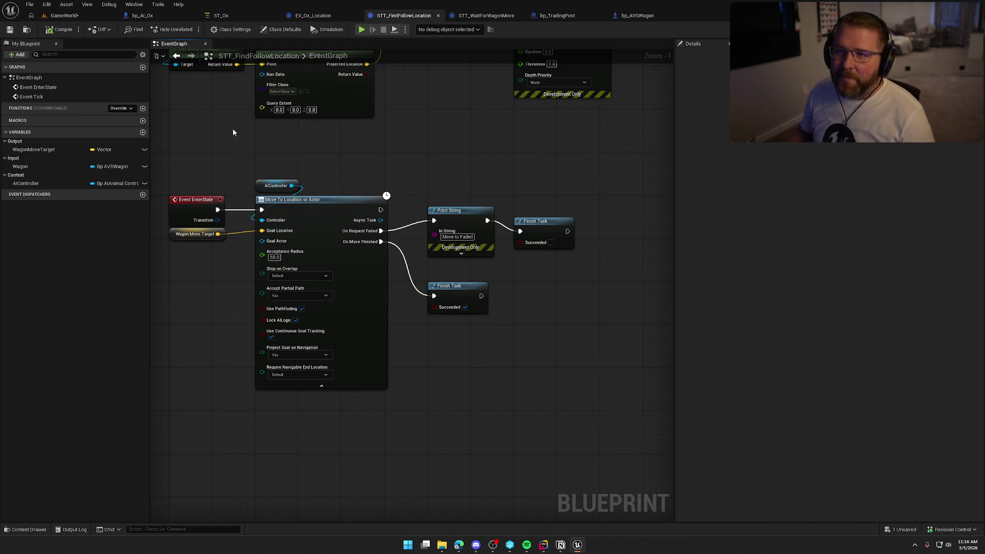
click(62, 15)
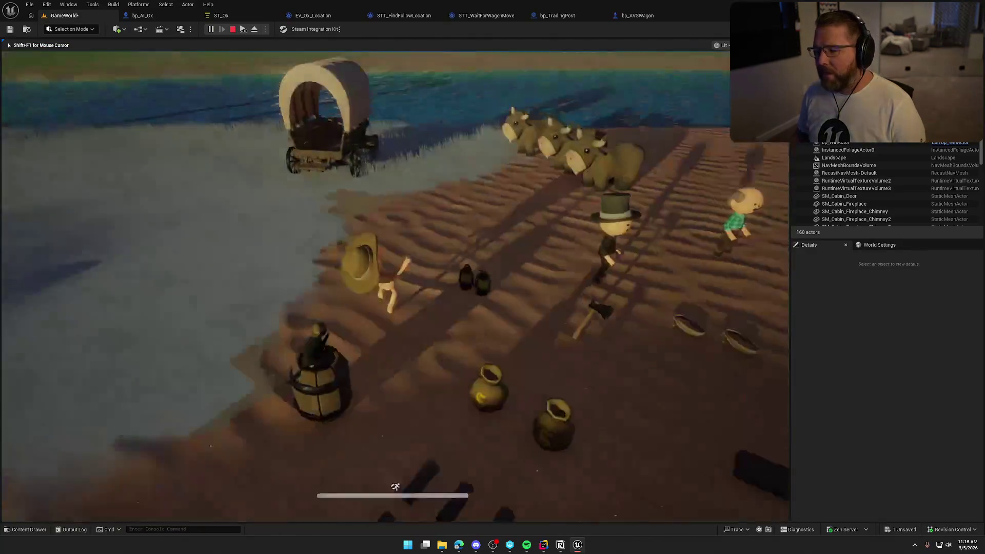
- Walk around the wagon and oxen while 'Move to Failed' messages repeat, then stop playing
key(w)
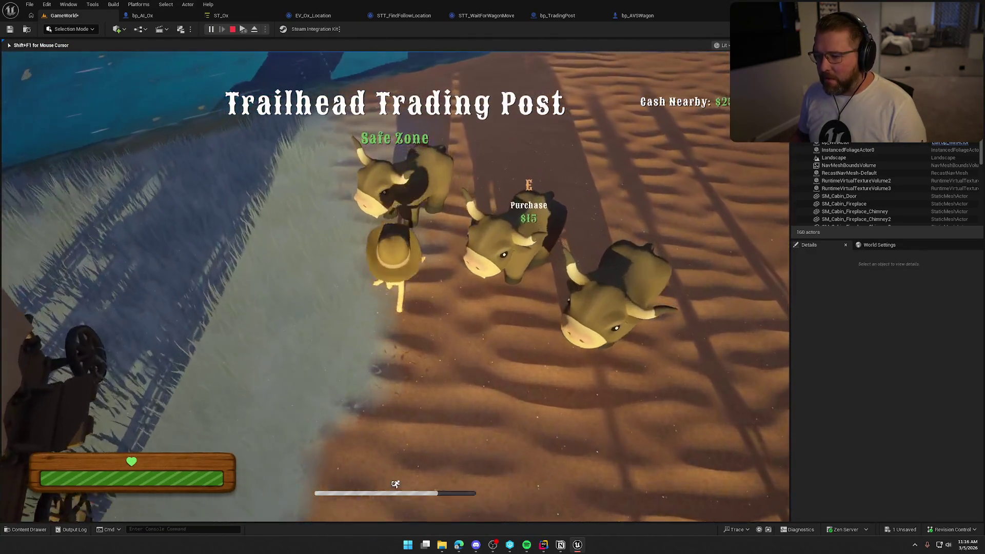
key(w)
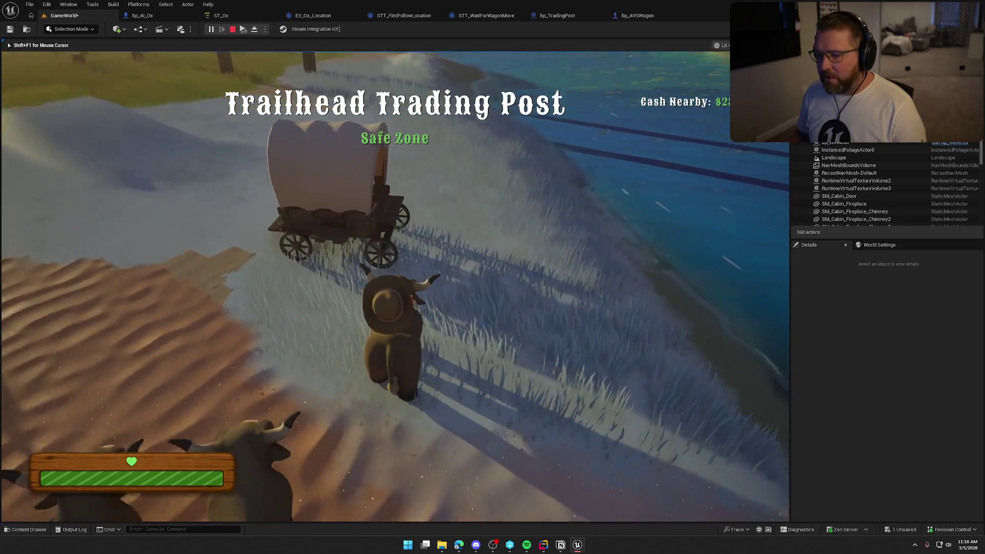
key(w)
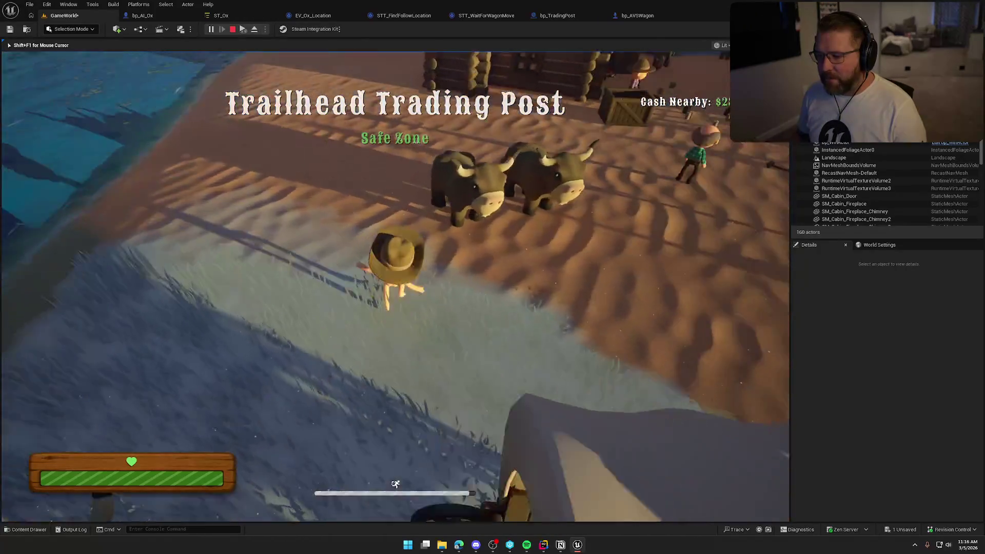
key(w)
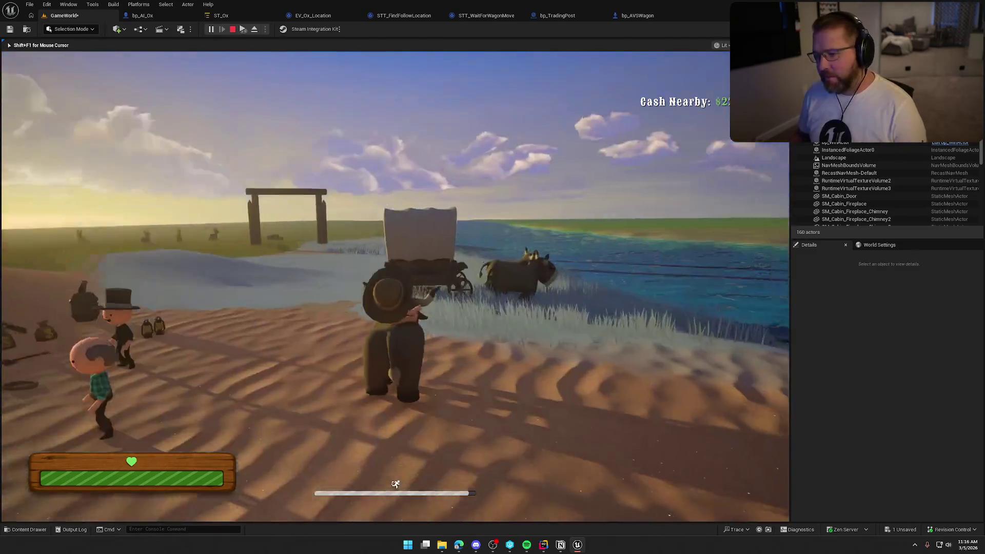
key(w)
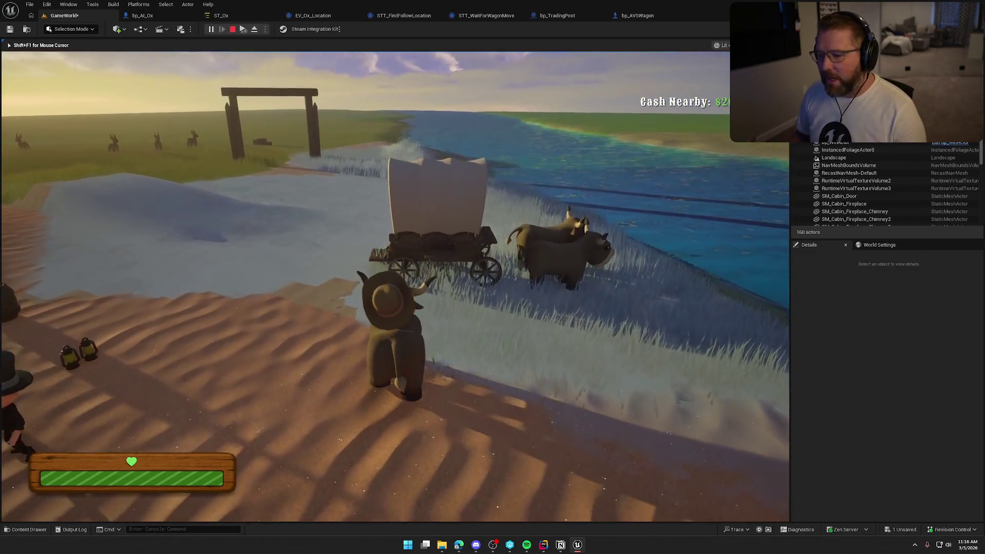
key(e)
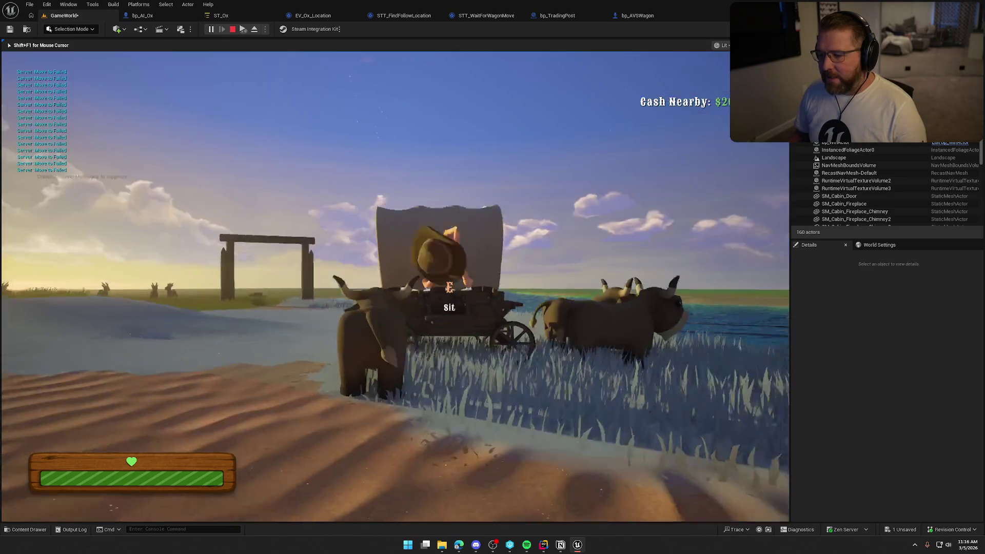
key(F8)
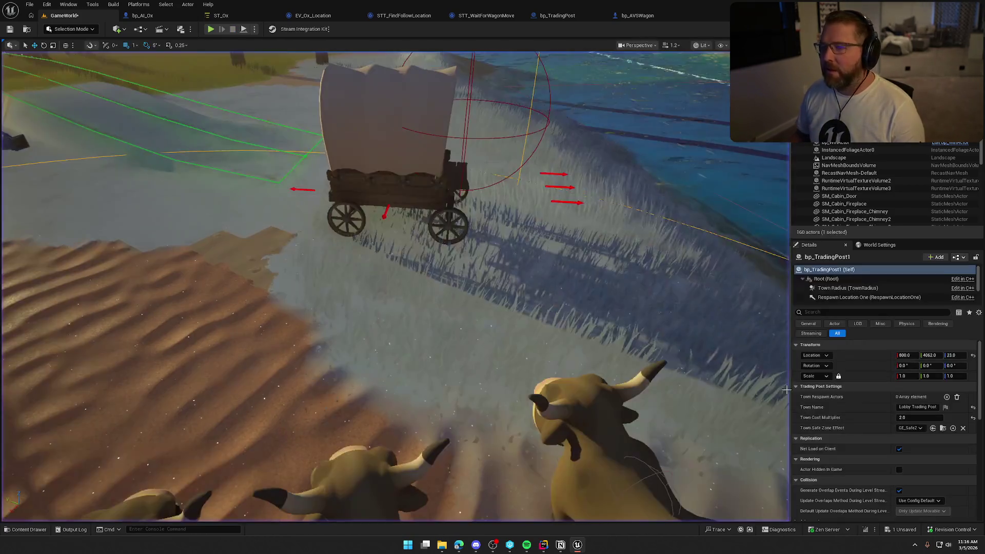
click(404, 16)
- Delete the Print String, wire On Request Failed straight to the Finish Task, and stack the Finish Tasks
click(456, 211)
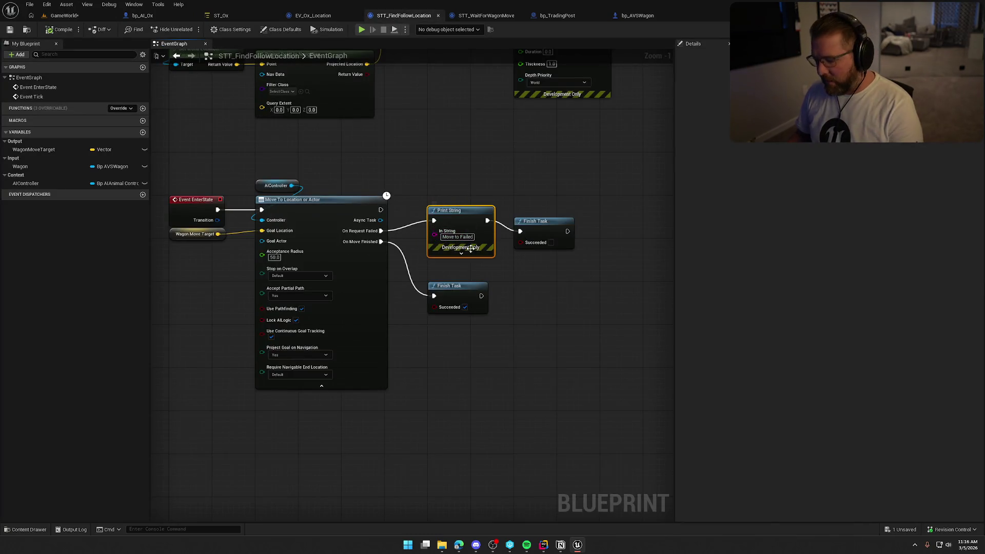
key(Delete)
mouse_move(380, 231)
mouse_down()
mouse_move(521, 233)
mouse_move(474, 237)
mouse_up()
drag(453, 282, 453, 250)
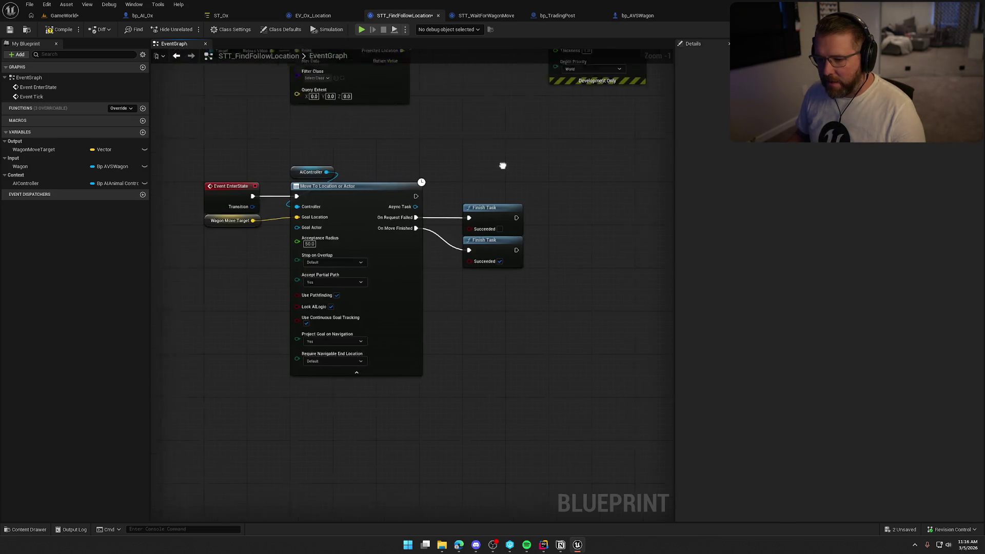
drag(281, 223, 225, 167)
click(217, 275)
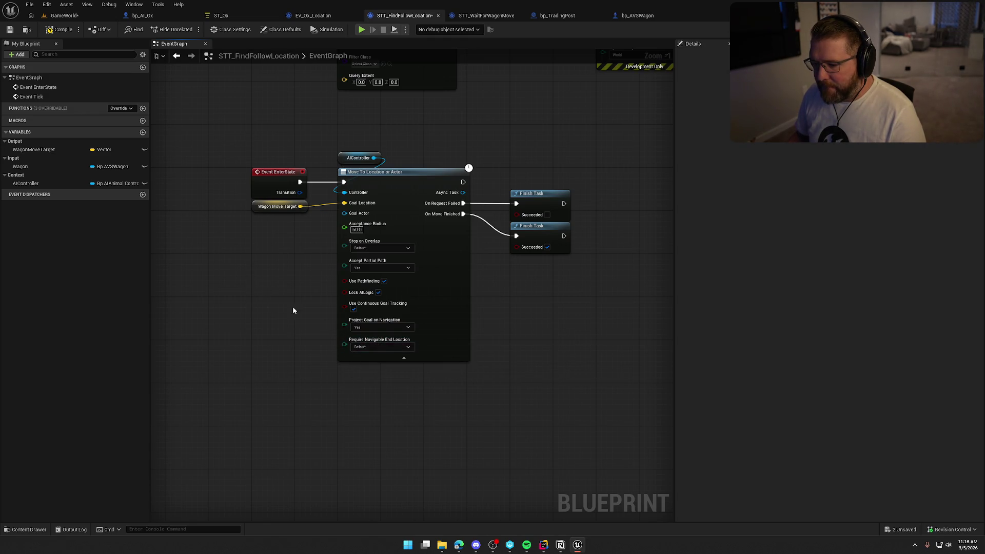
mouse_move(275, 278)
mouse_down()
mouse_move(216, 365)
mouse_move(209, 424)
mouse_move(217, 404)
mouse_up()
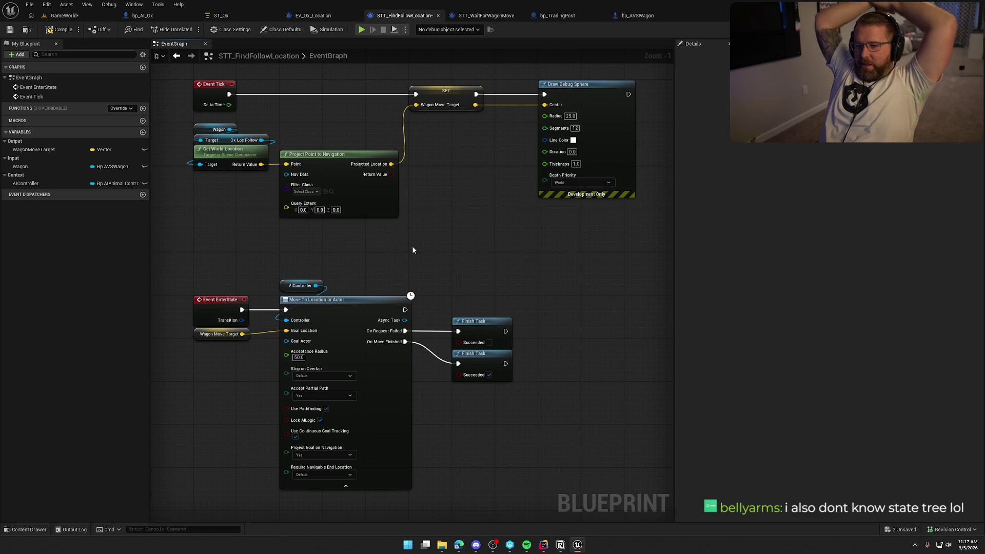
click(239, 17)
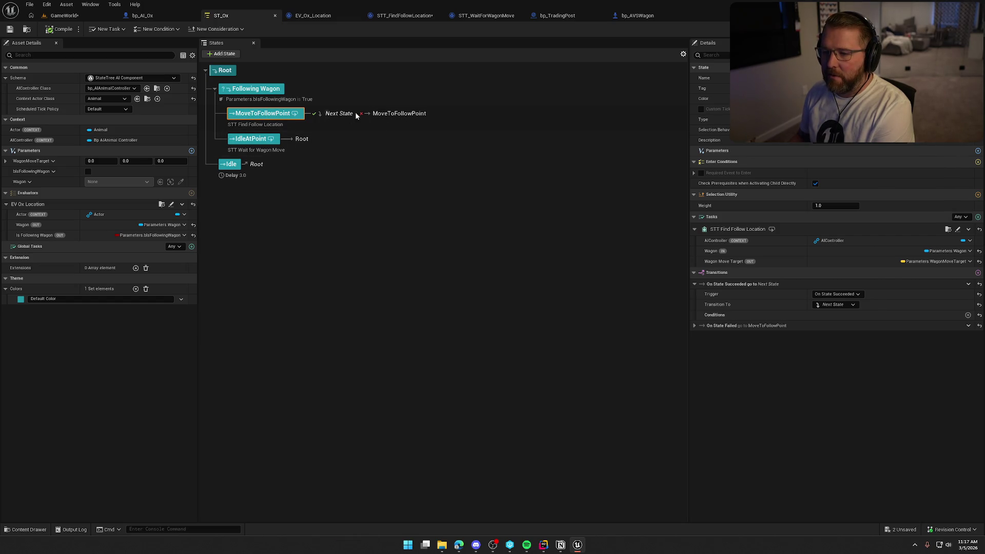
- Inspect the SET, Move To and Finish Task node groups in the STT_FindFollowLocation graph
click(403, 15)
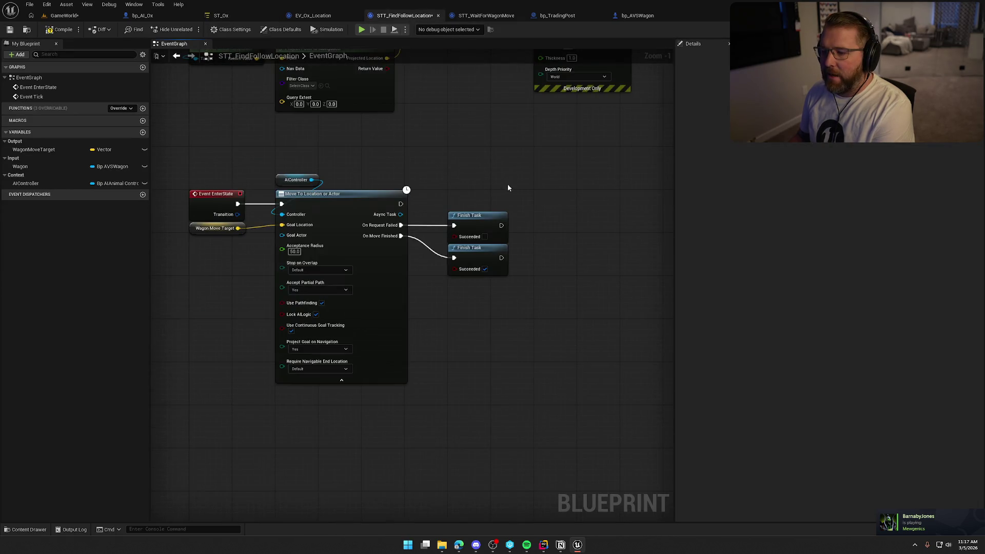
mouse_move(184, 89)
mouse_down()
mouse_move(478, 257)
mouse_move(515, 266)
mouse_up()
click(428, 110)
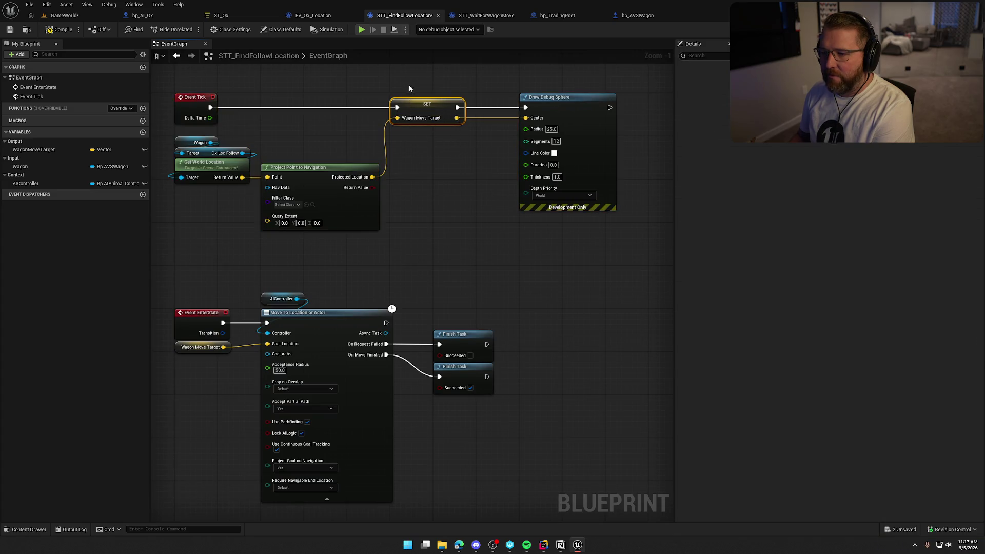
drag(192, 226, 538, 463)
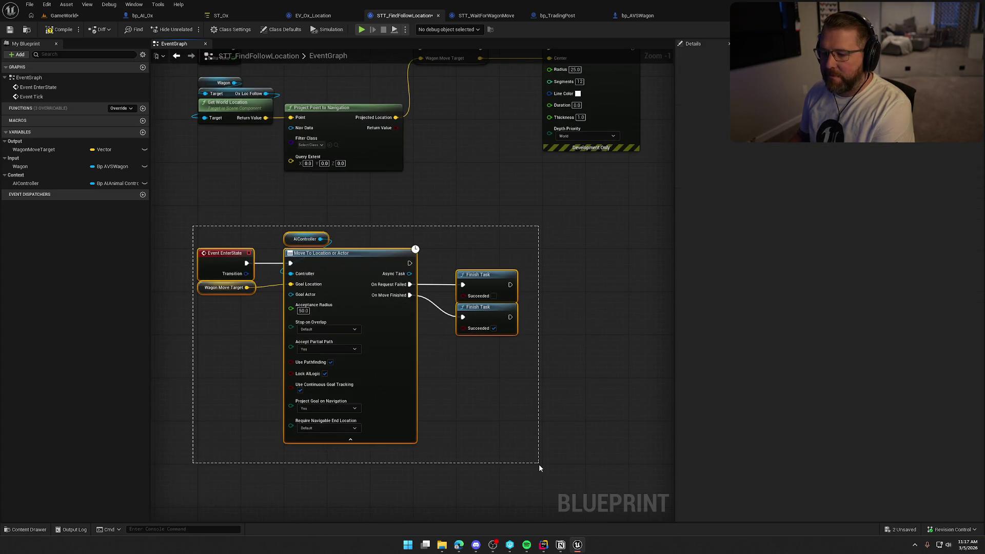
click(502, 394)
click(497, 265)
click(548, 272)
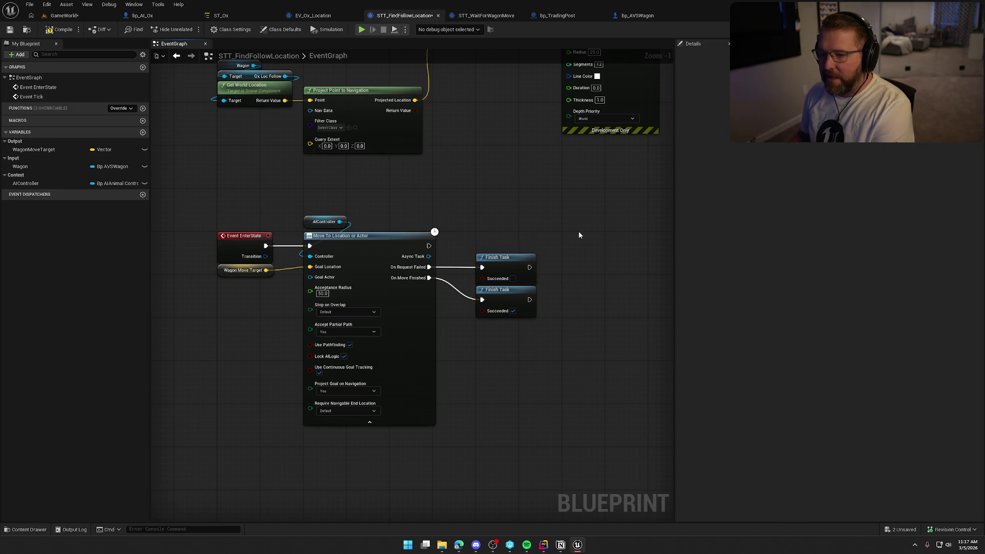
key(Home)
drag(241, 296, 451, 464)
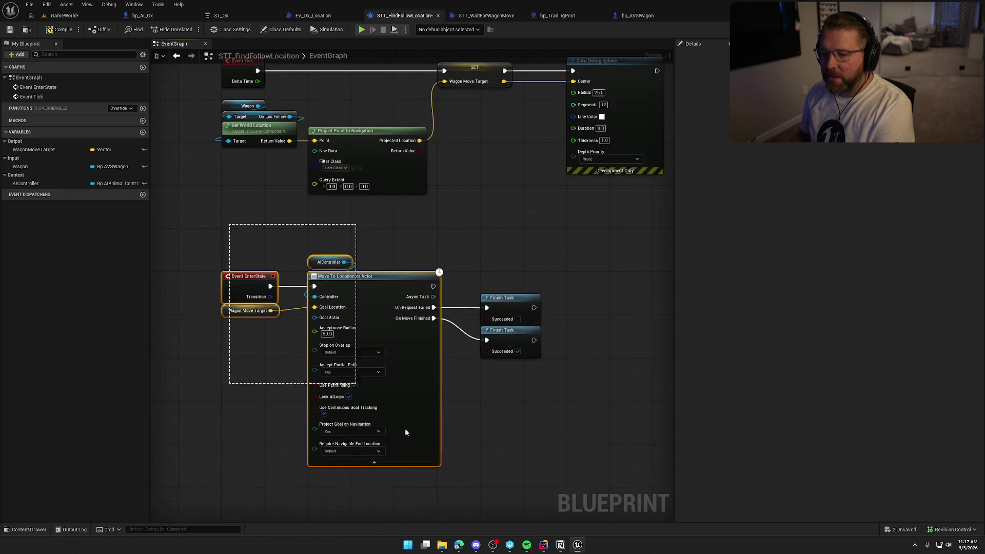
scroll(288, 272, down, 2)
scroll(299, 265, up, 1)
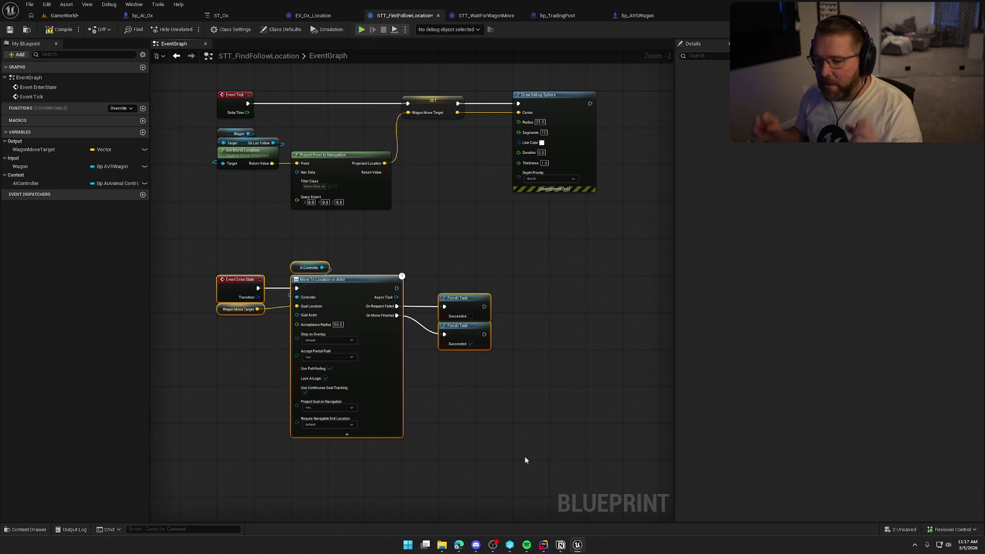
- Review the Event Tick chain, including Draw Debug Sphere and the WagonMoveTarget SET node
mouse_move(203, 77)
mouse_down()
mouse_move(205, 87)
mouse_move(605, 224)
mouse_up()
click(461, 260)
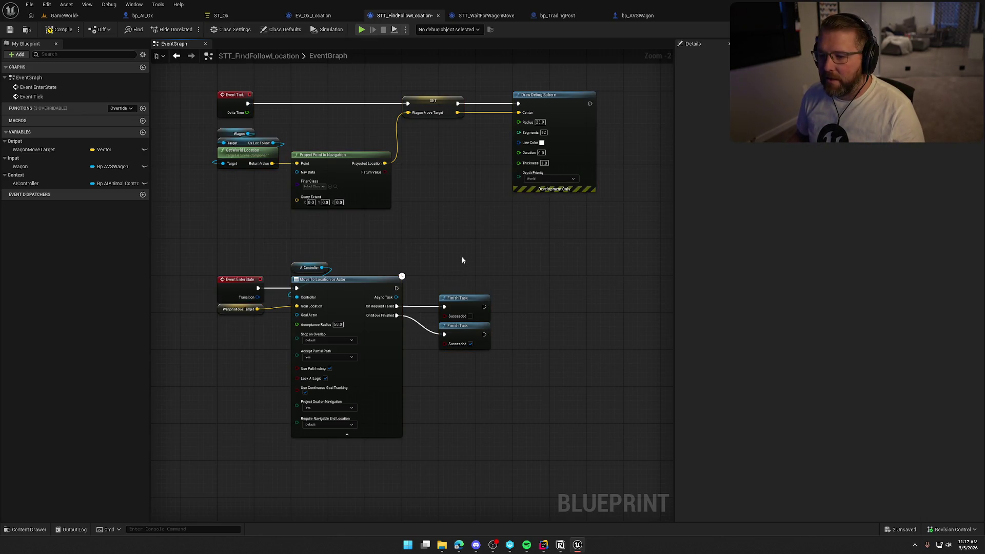
drag(498, 439, 186, 253)
drag(576, 218, 208, 85)
click(578, 237)
key(ctrl+z)
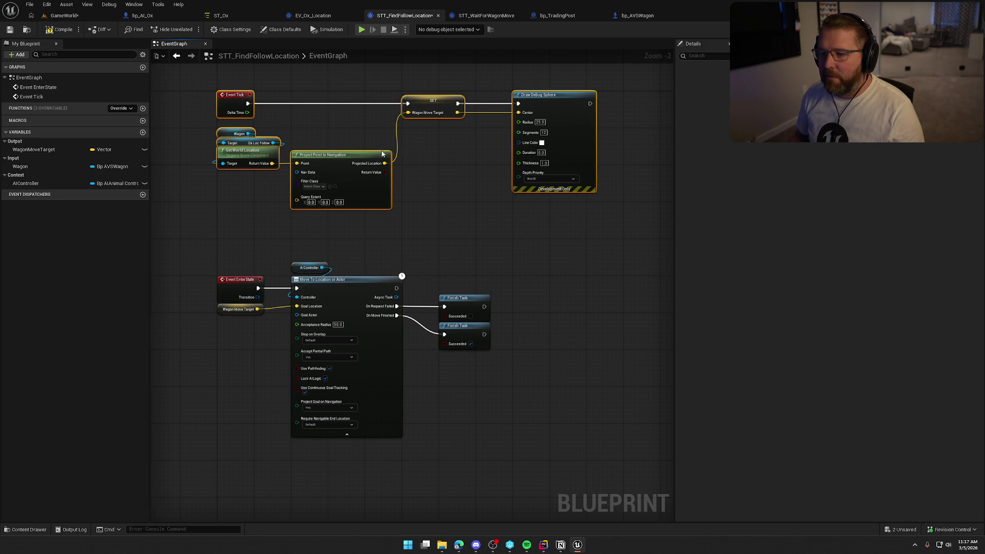
drag(445, 141, 414, 81)
click(450, 204)
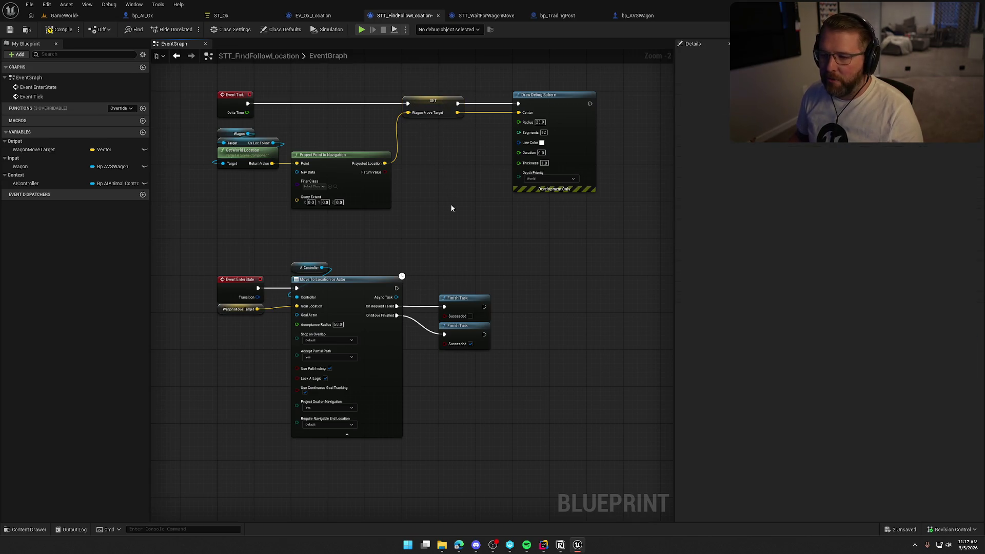
drag(268, 241, 502, 461)
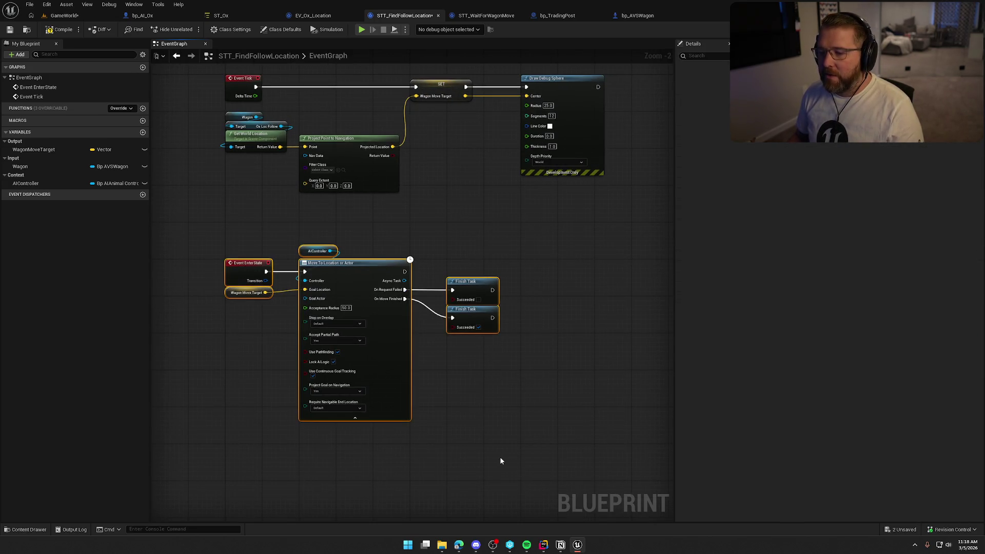
drag(470, 152, 446, 93)
click(439, 158)
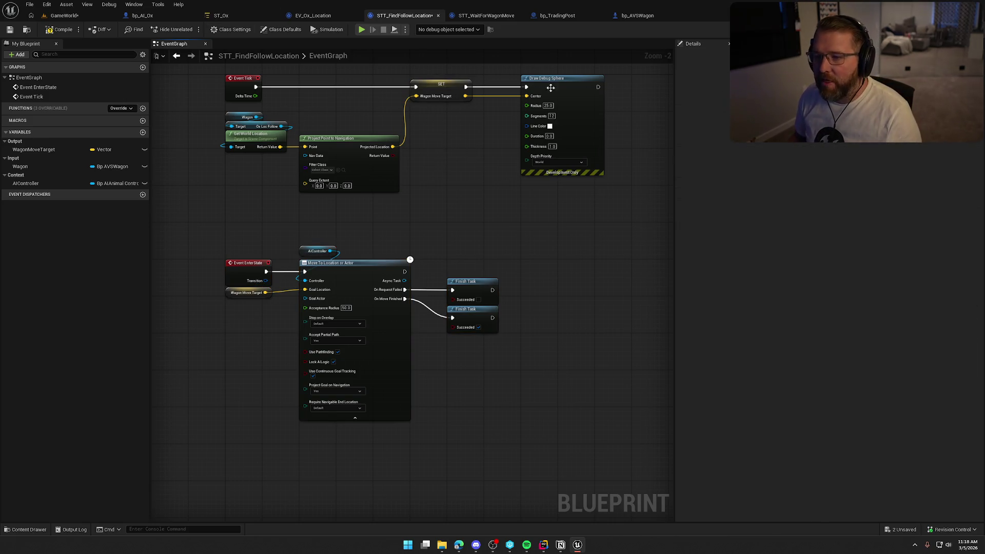
- Check the Event EnterState, Wagon Move Target and lower Finish Task nodes in STT_FindFollowLocation
click(221, 16)
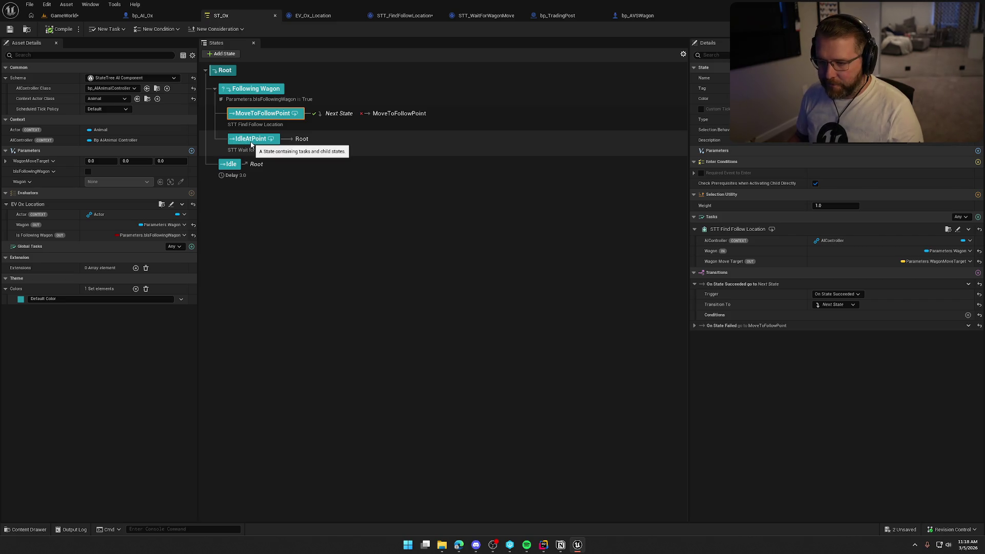
click(411, 15)
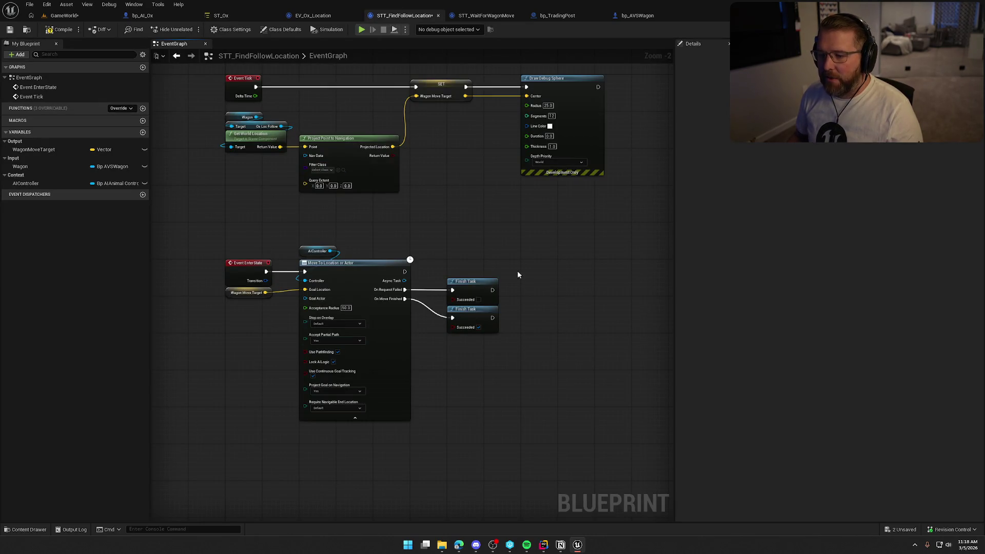
drag(269, 322, 210, 285)
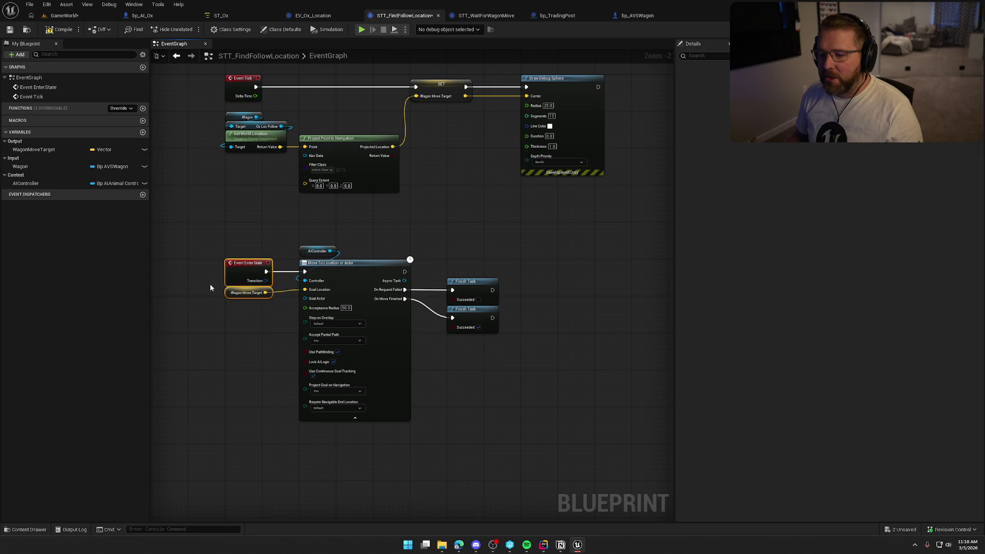
click(245, 325)
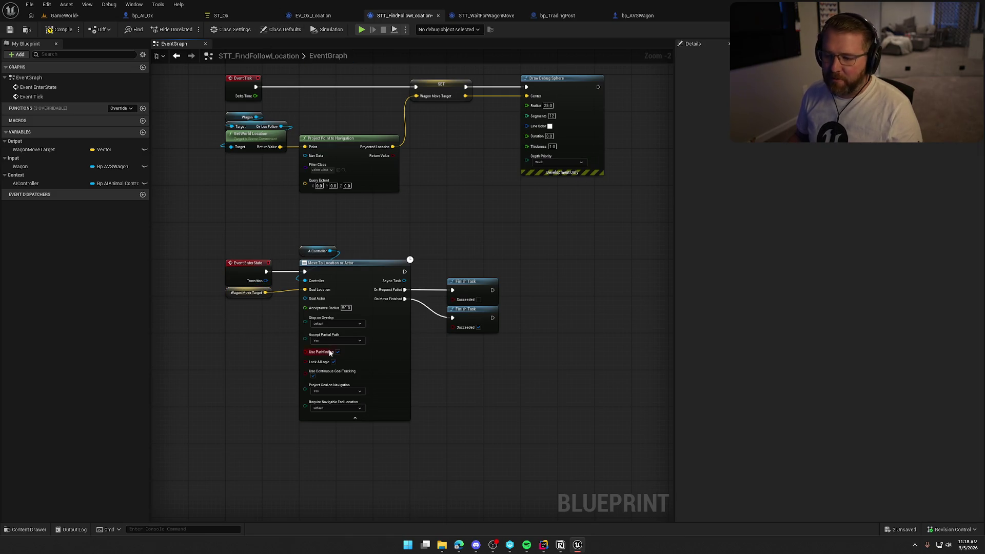
drag(260, 309, 241, 280)
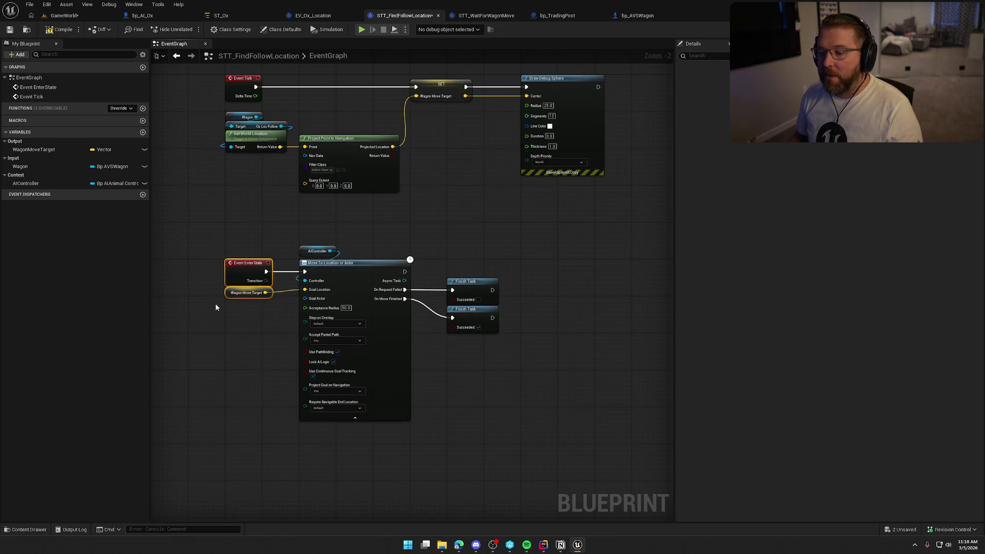
drag(530, 373, 447, 314)
- Check IdleAtPoint's task in ST_Ox, then review the STT_WaitForWagonMove graph's >= comparison
click(222, 15)
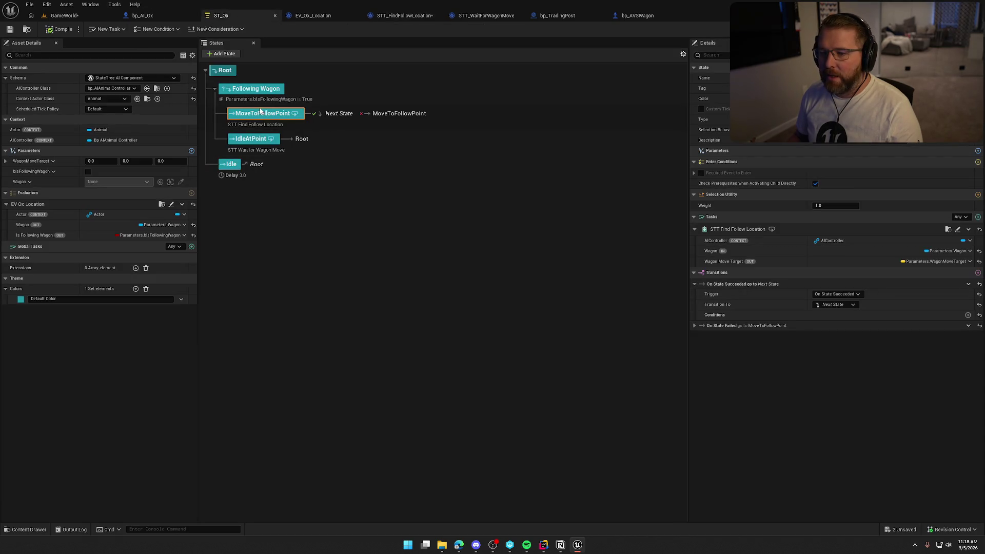
click(252, 140)
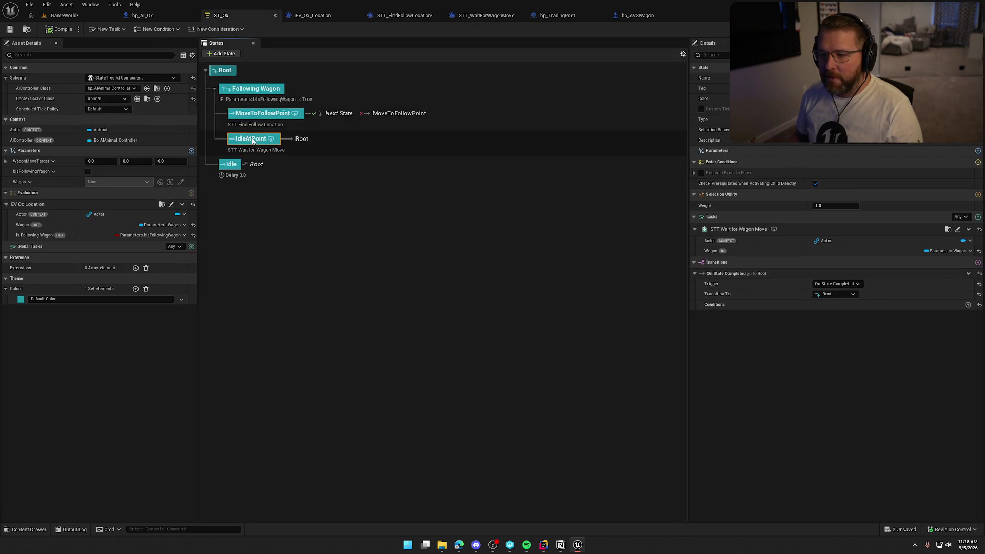
click(486, 16)
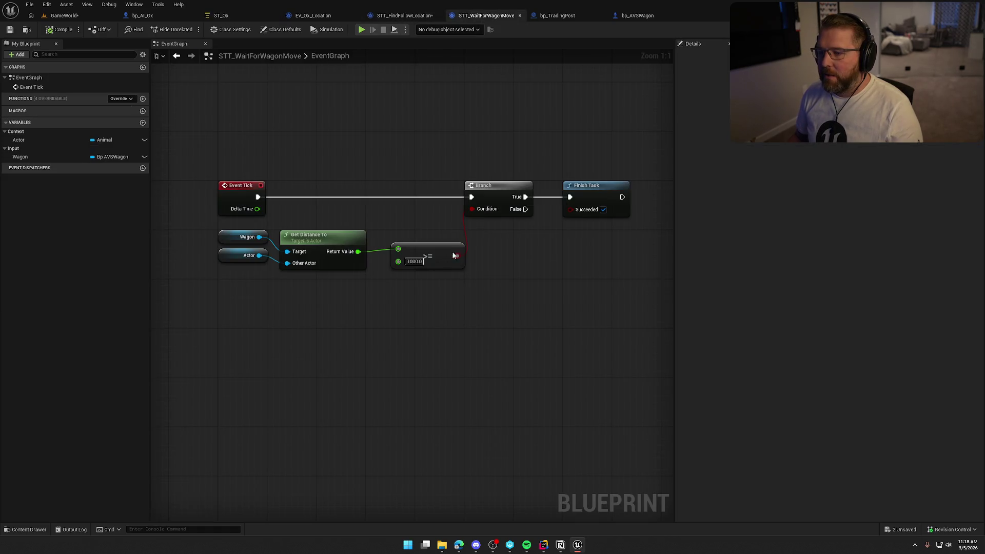
drag(615, 278, 226, 158)
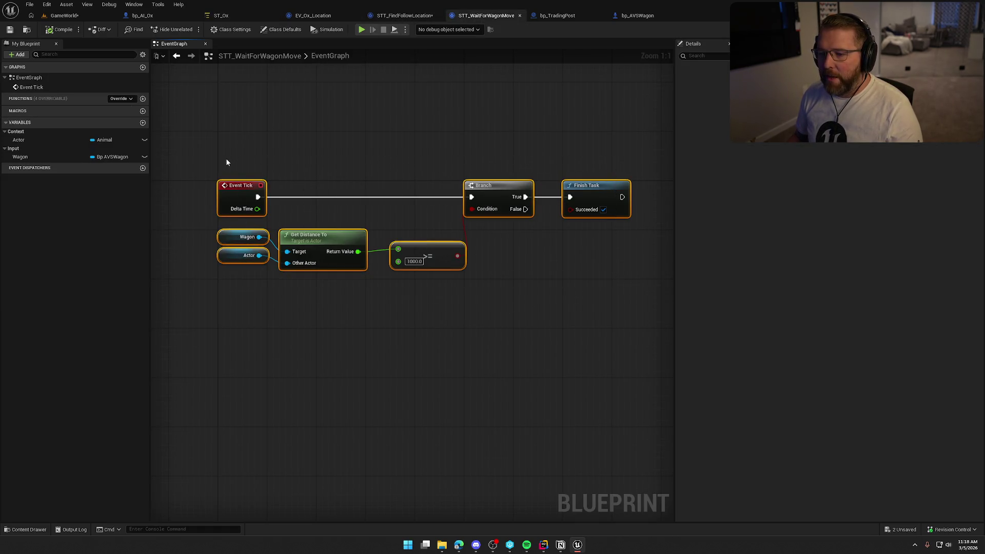
drag(500, 300, 226, 231)
drag(434, 296, 377, 230)
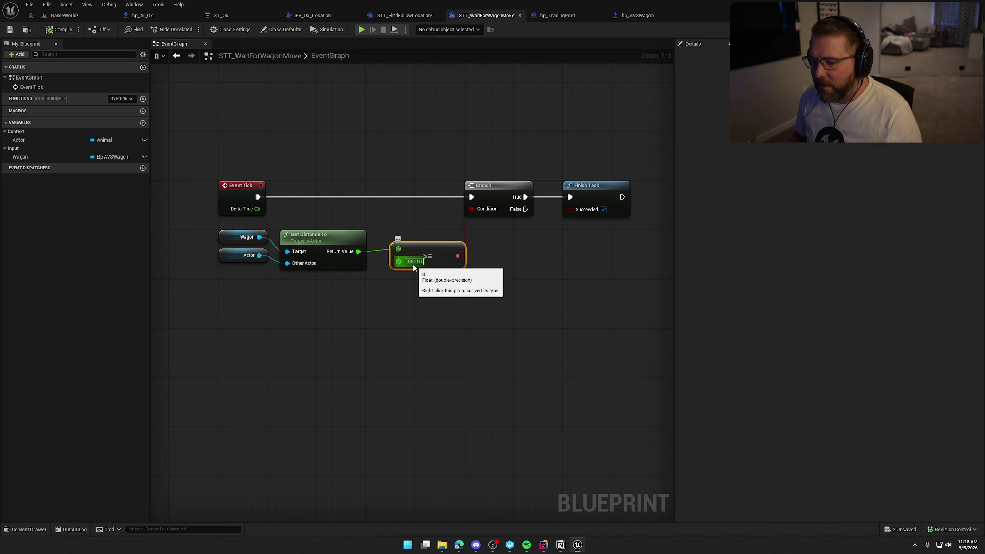
mouse_move(479, 301)
mouse_down()
mouse_move(245, 222)
mouse_move(211, 222)
mouse_move(489, 300)
mouse_up()
drag(584, 251, 551, 154)
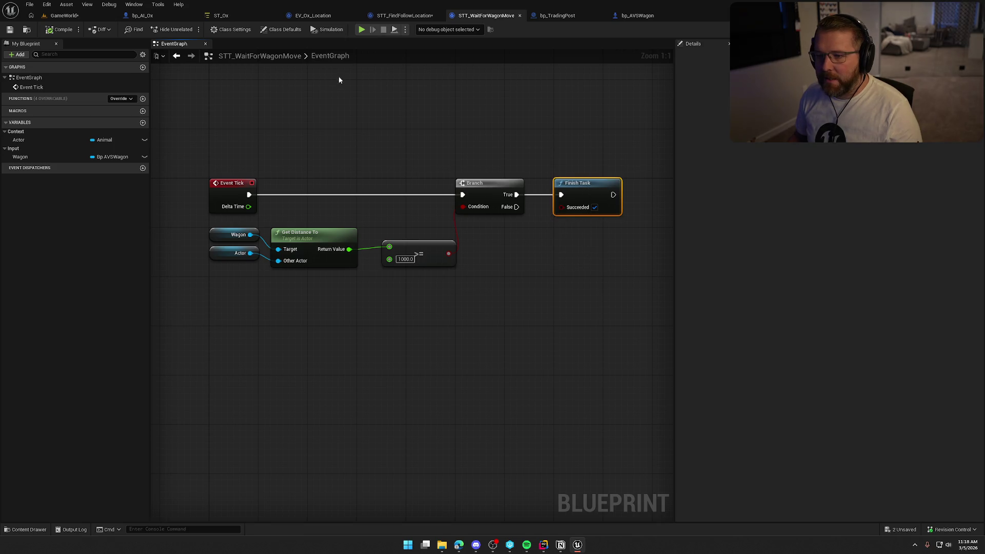
click(242, 15)
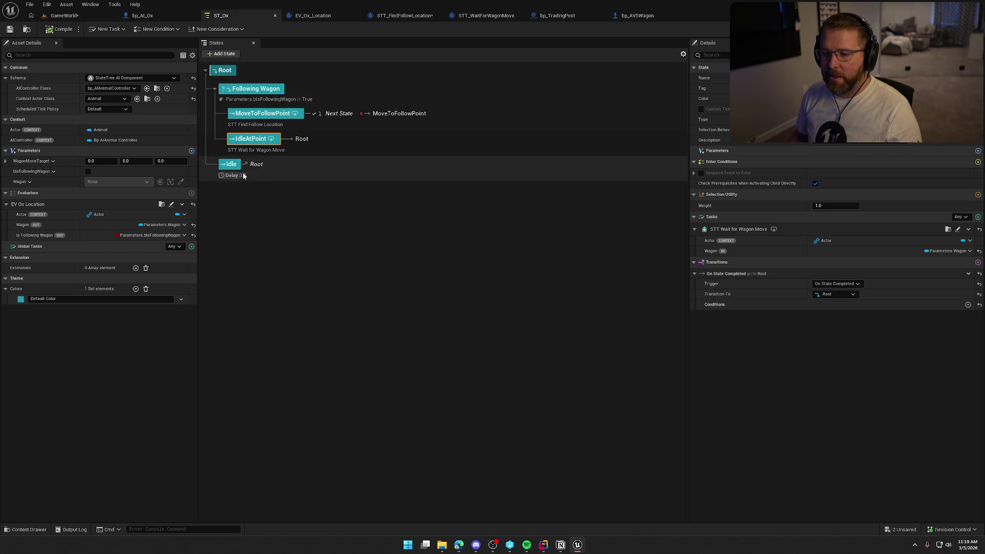
- Review the Idle, Root, Following Wagon and MoveToFollowPoint states, then go back to STT_FindFollowLocation
click(238, 178)
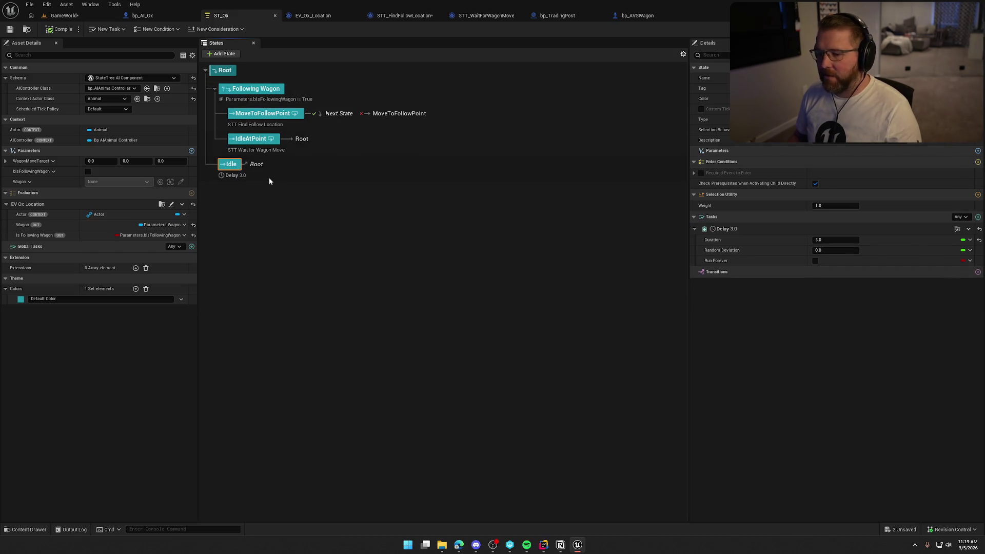
click(241, 74)
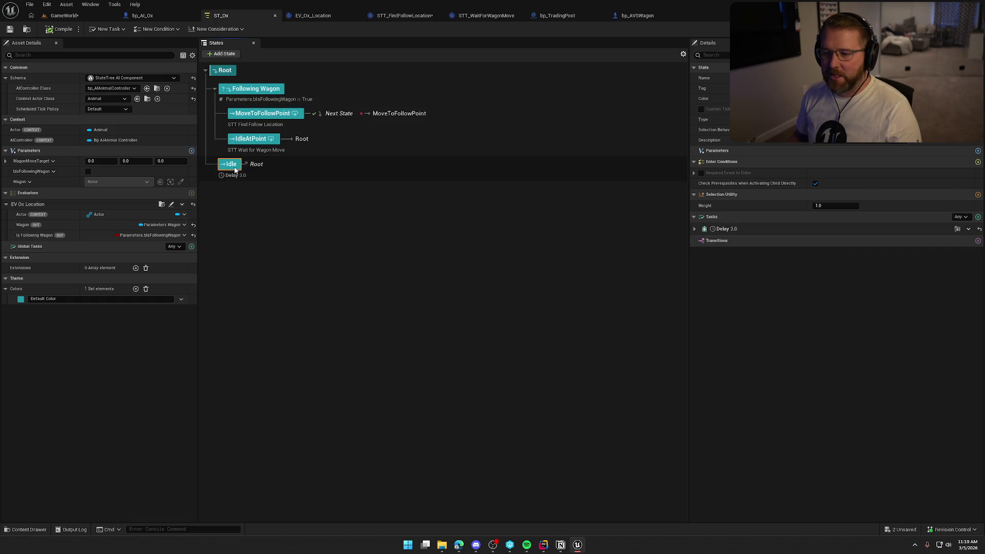
click(273, 218)
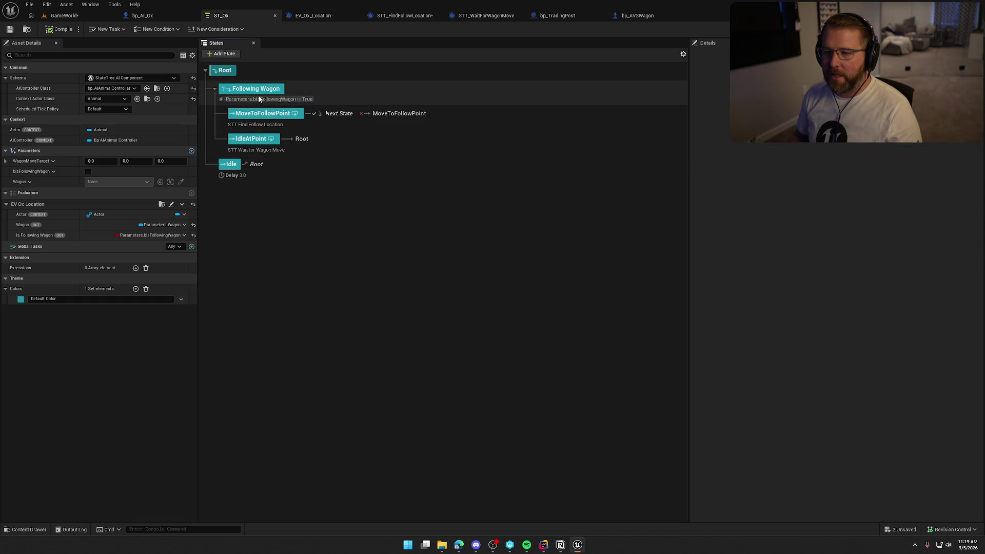
click(244, 90)
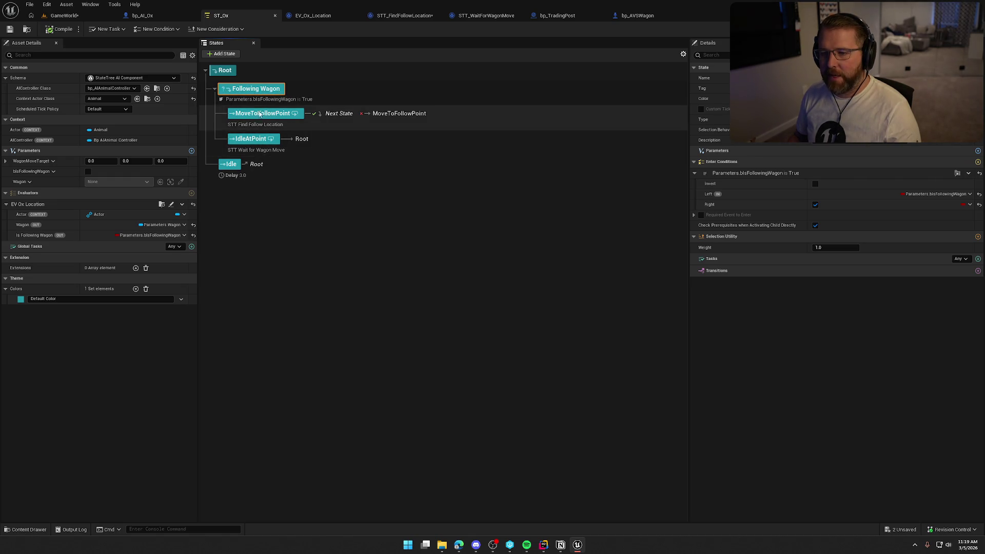
click(284, 113)
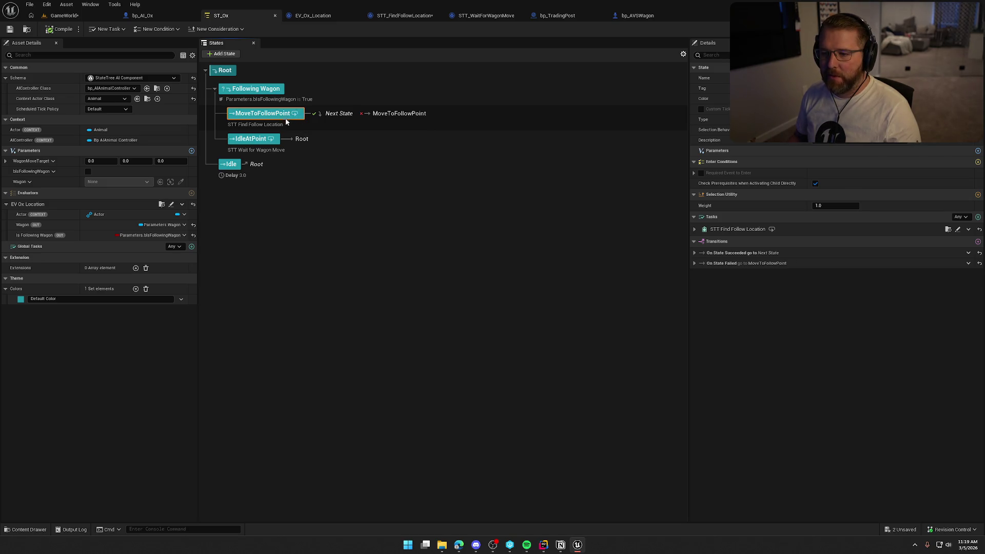
click(416, 19)
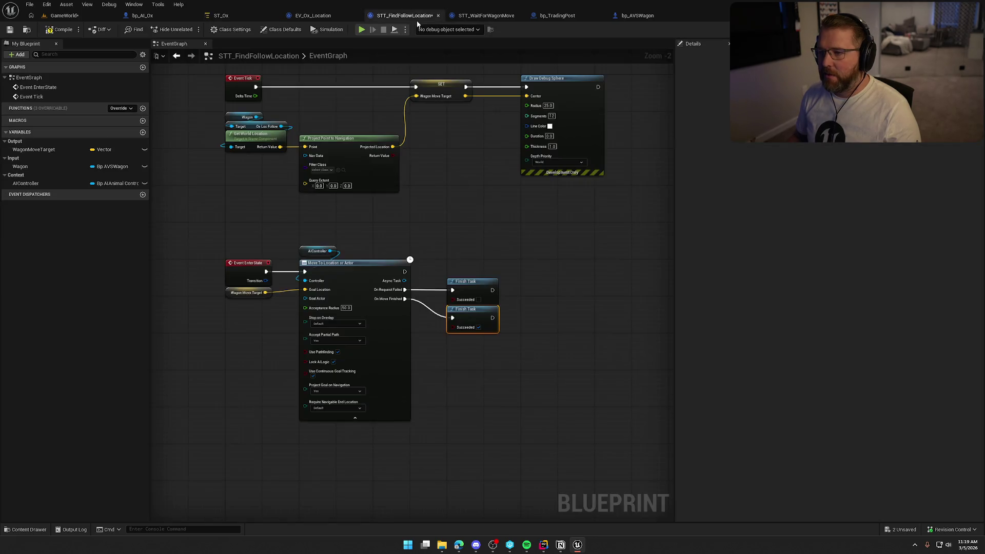
mouse_move(170, 87)
mouse_down()
mouse_move(439, 383)
mouse_move(615, 474)
mouse_move(578, 350)
mouse_up()
click(579, 337)
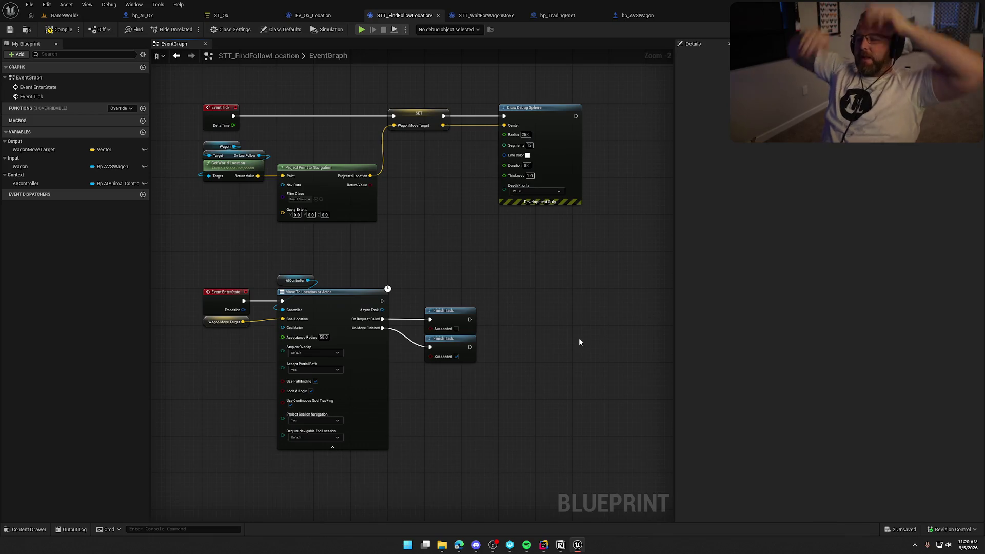
scroll(579, 337, up, 2)
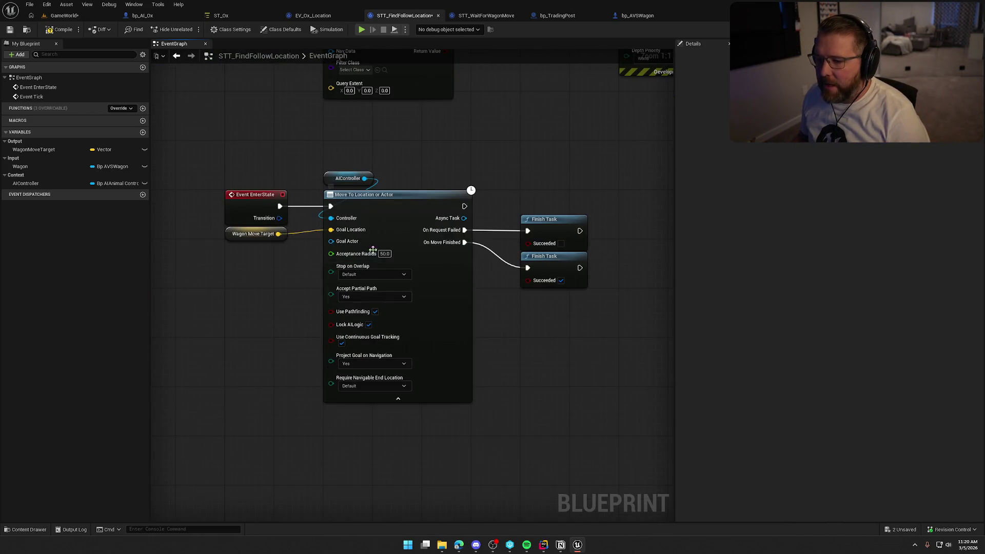
- Add a Simple Move to Location node above the AIController node
drag(430, 135, 349, 142)
right_click(493, 141)
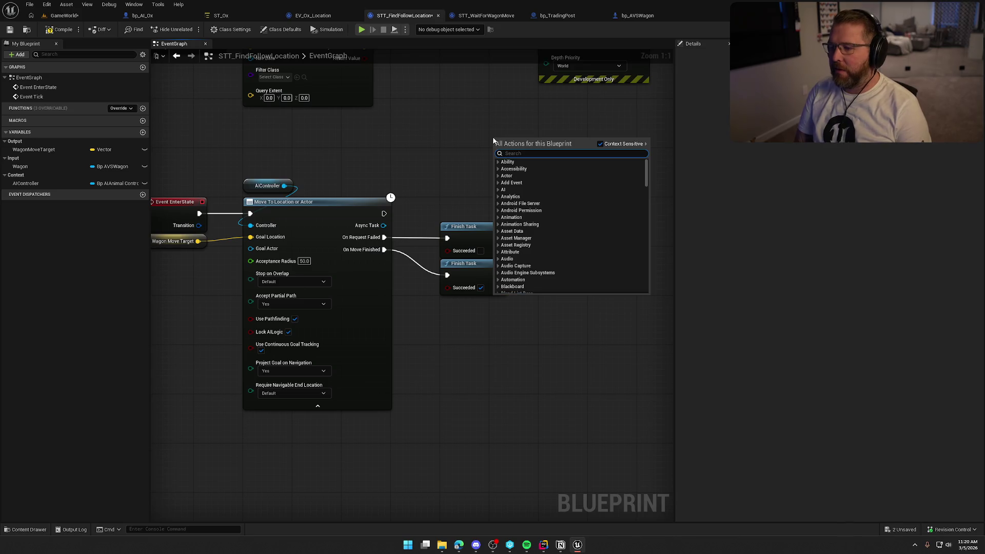
text(move to)
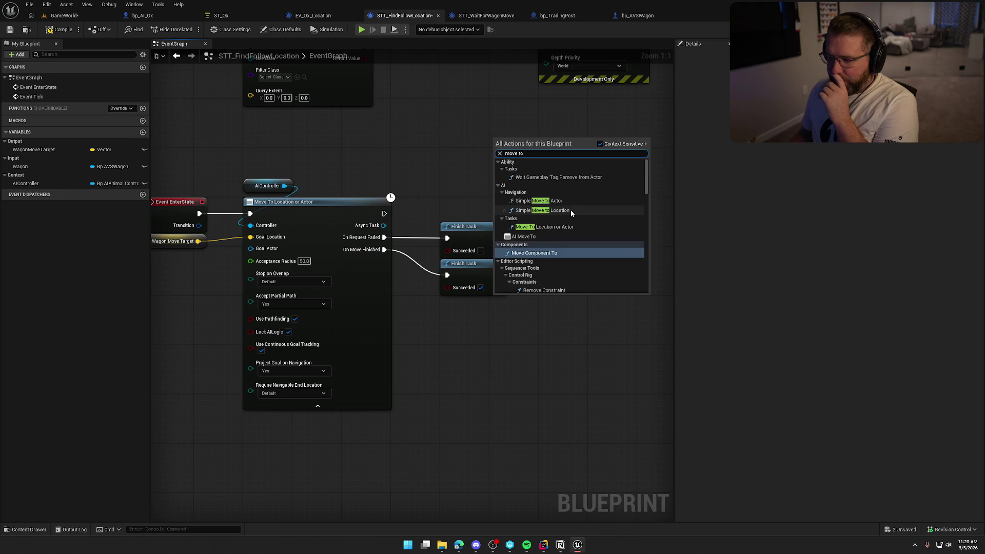
click(569, 211)
drag(530, 146, 336, 151)
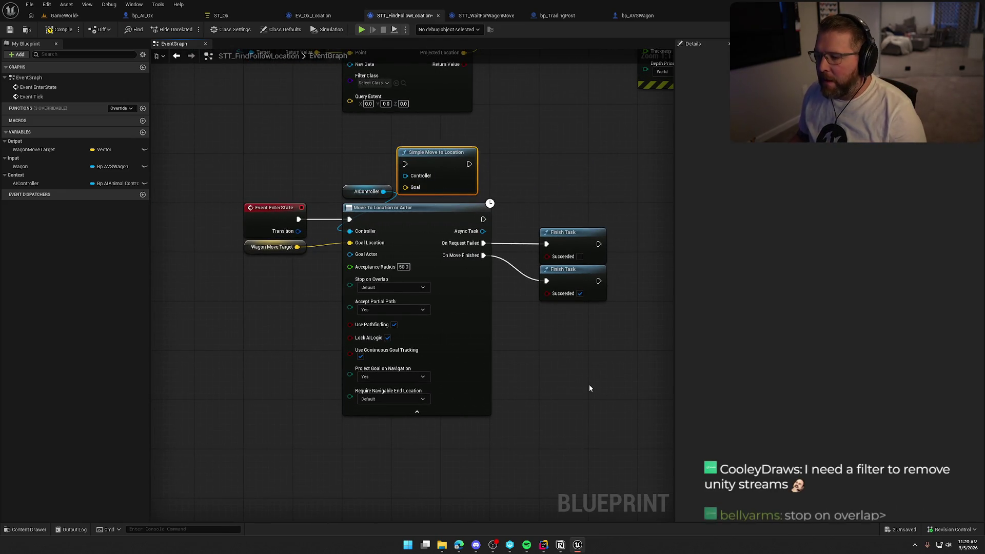
- Feed Wagon Move Target into Goal and replace Move To Location or Actor with Simple Move to Location
mouse_move(589, 386)
mouse_down()
mouse_move(511, 424)
mouse_move(562, 388)
mouse_move(540, 422)
mouse_up()
scroll(535, 444, down, 1)
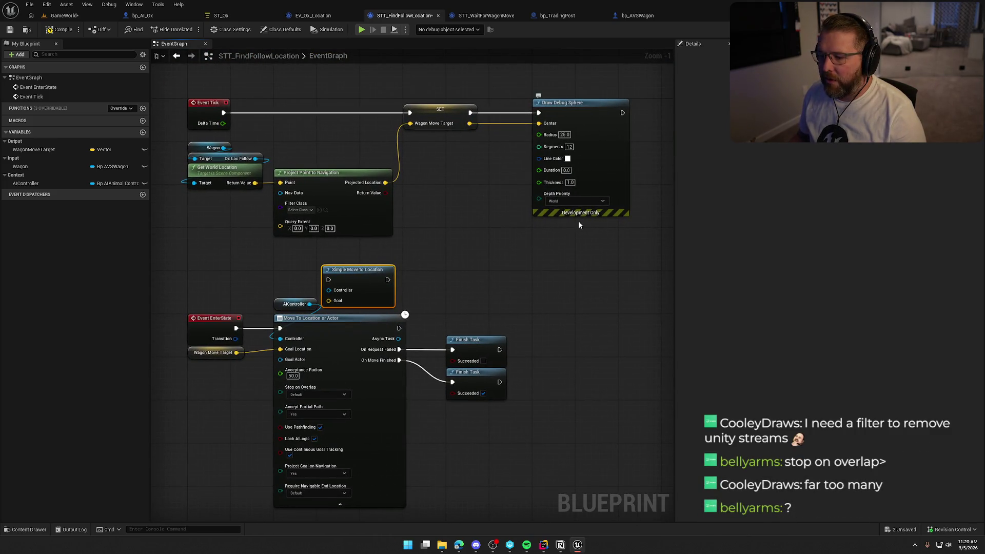
drag(579, 225, 546, 276)
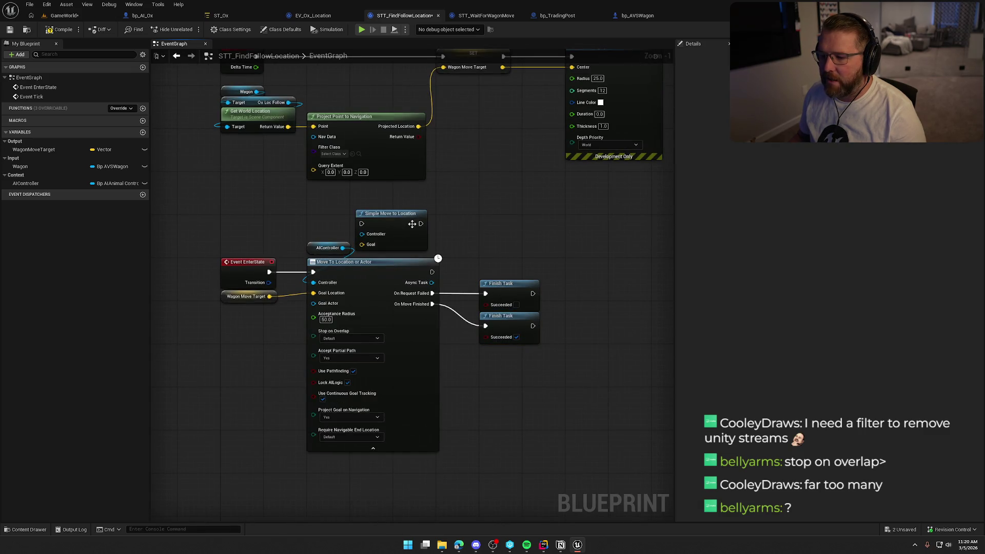
drag(395, 222, 349, 207)
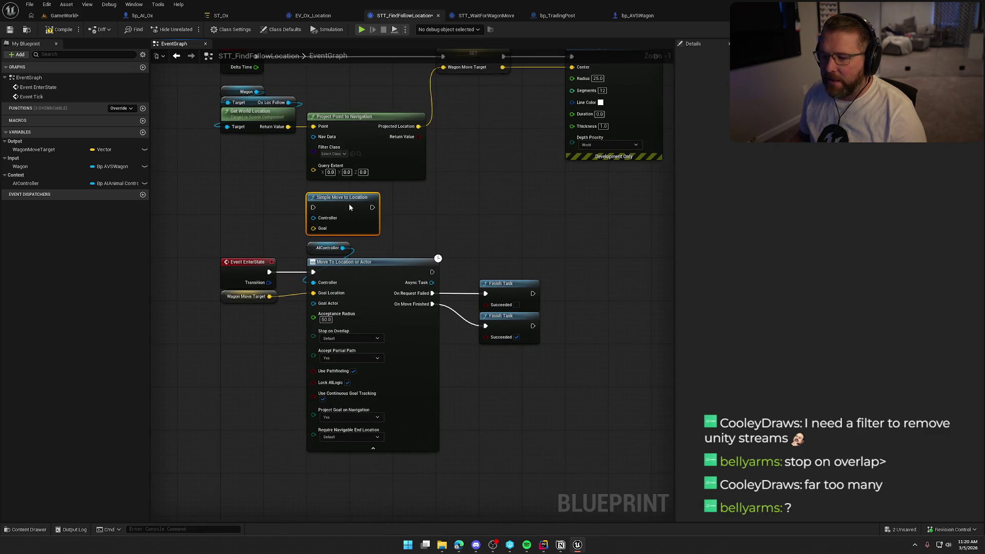
mouse_move(269, 296)
mouse_down()
mouse_move(313, 228)
mouse_move(292, 267)
mouse_move(270, 272)
mouse_up()
click(364, 263)
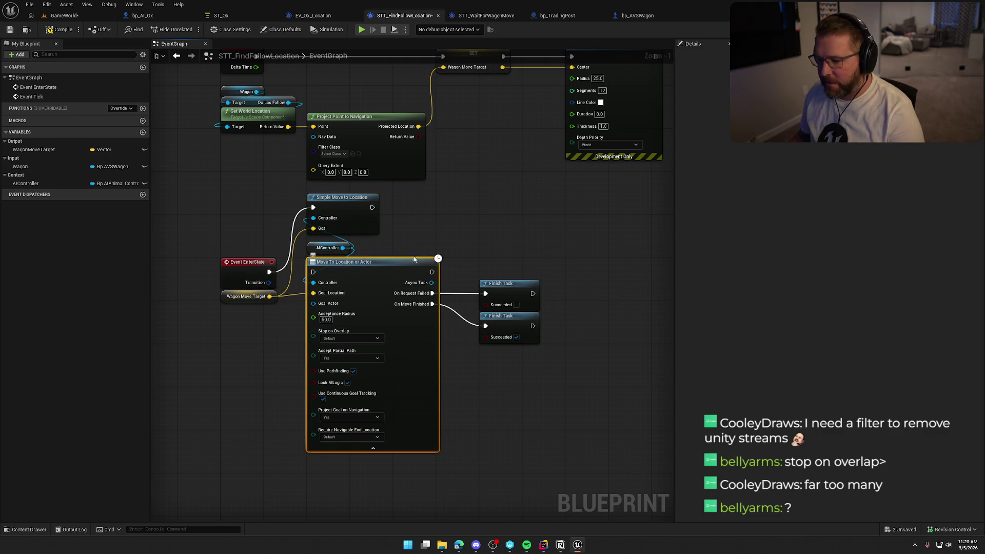
key(Delete)
drag(348, 220, 380, 284)
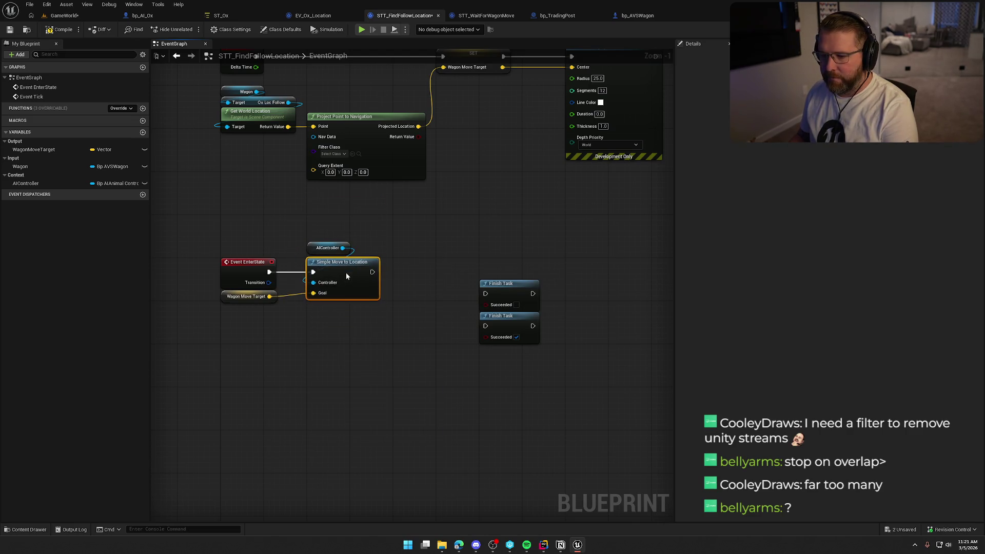
- Tidy the graph, placing the Succeeded Finish Task above the other and shifting Draw Debug Sphere right
drag(432, 331, 386, 392)
mouse_move(454, 377)
mouse_down()
mouse_move(523, 365)
mouse_move(516, 262)
mouse_move(470, 281)
mouse_up()
drag(553, 110, 664, 116)
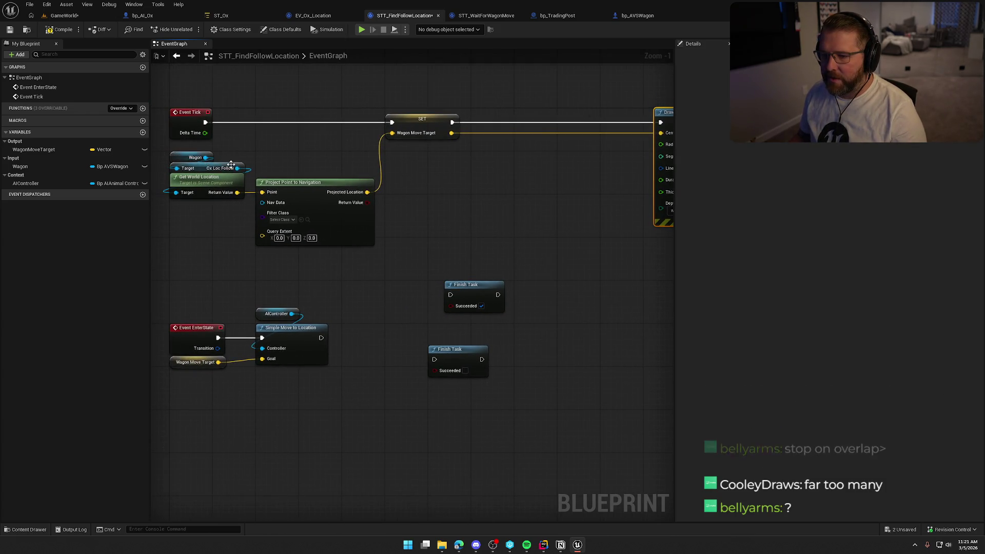
click(483, 234)
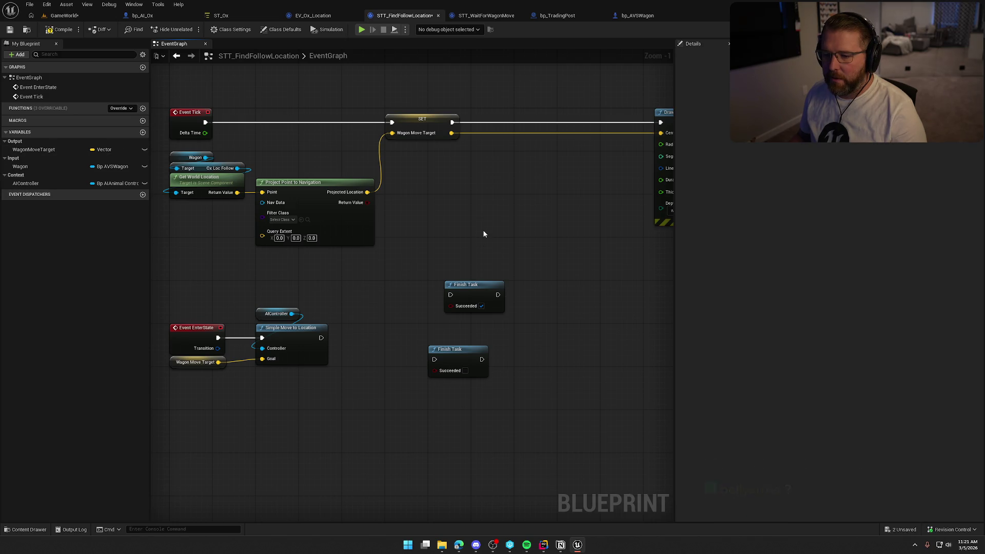
drag(430, 195, 466, 165)
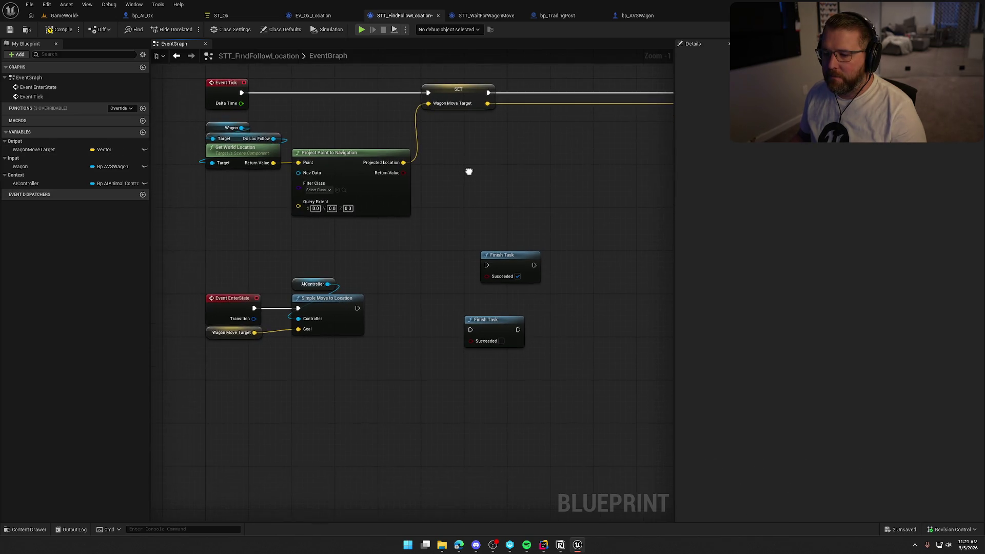
click(297, 290)
click(327, 236)
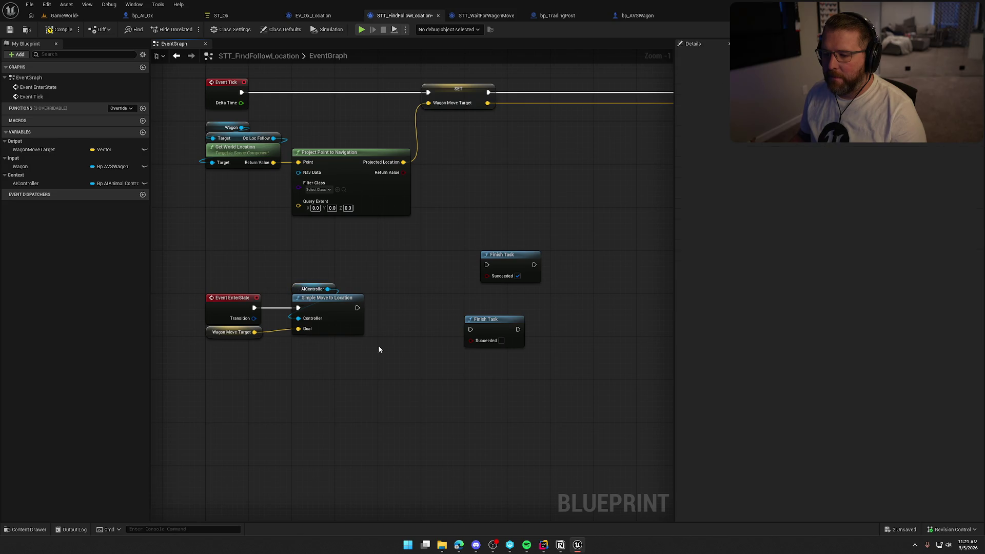
click(231, 332)
mouse_move(195, 262)
mouse_down()
mouse_move(384, 364)
mouse_move(390, 354)
mouse_up()
drag(411, 272, 319, 288)
drag(463, 323, 563, 338)
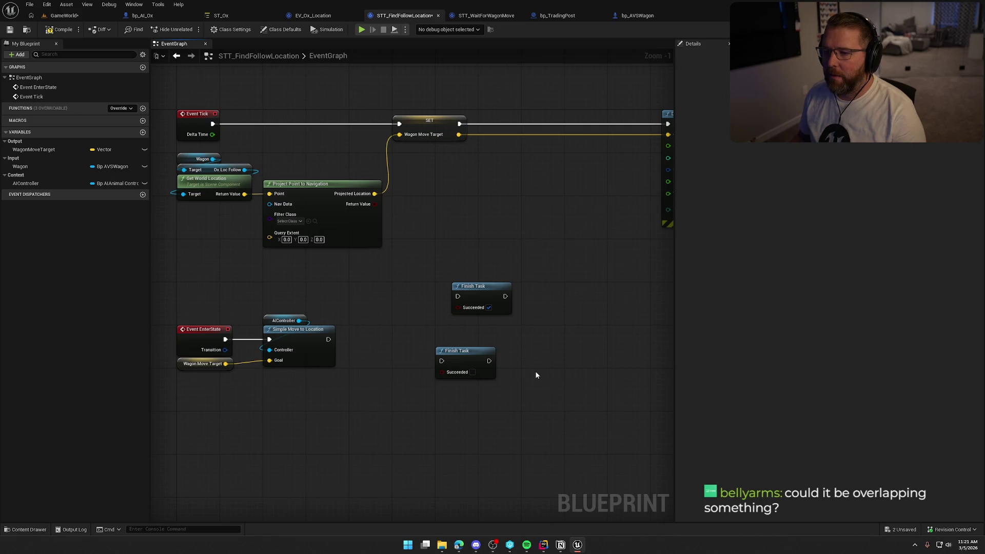
drag(536, 375, 554, 352)
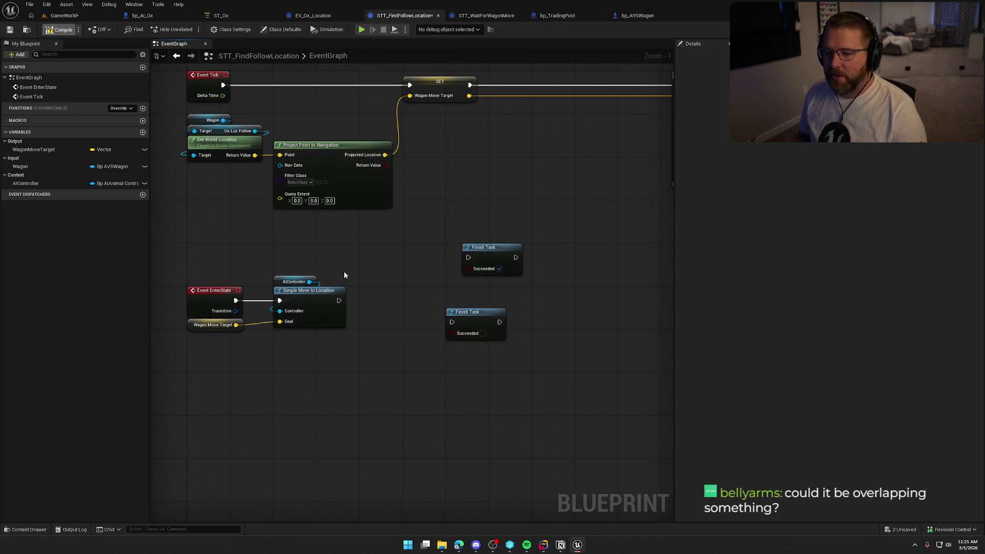
- Compile and save the STT_FindFollowLocation blueprint
key(ctrl+s)
mouse_move(183, 279)
mouse_down()
mouse_move(266, 295)
mouse_move(364, 380)
mouse_up()
click(364, 375)
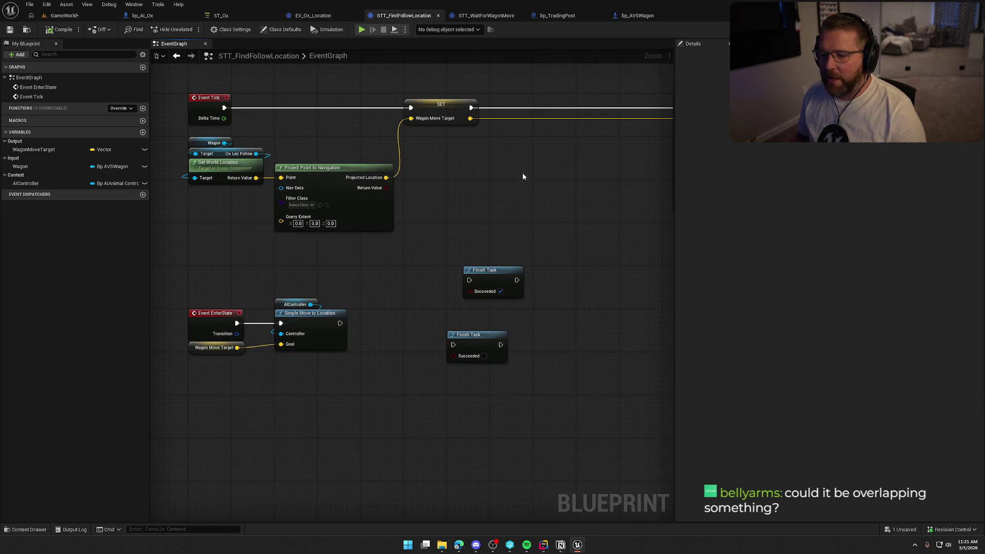
click(62, 16)
- Play the level, walk to the wagon, drive it with E among the oxen, then stop play
click(309, 220)
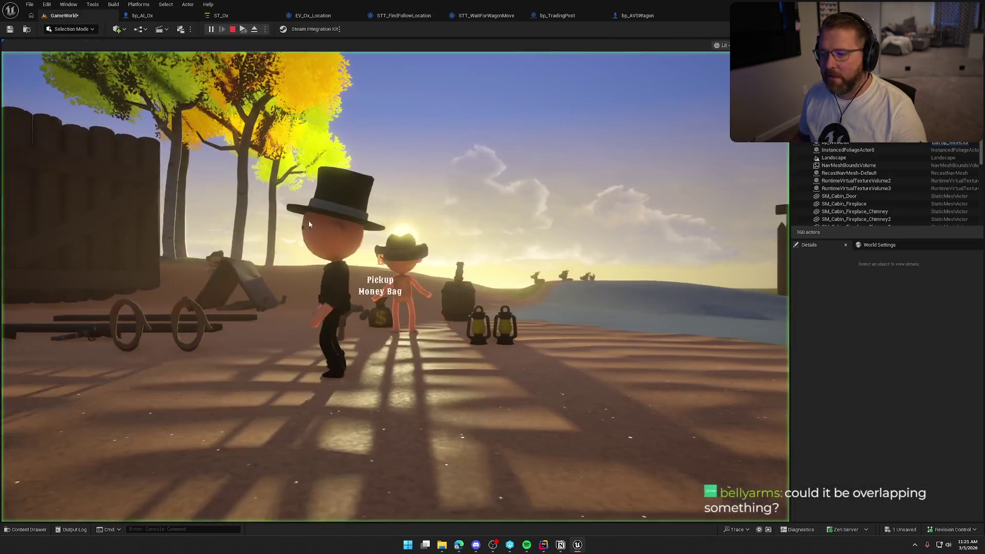
key(w)
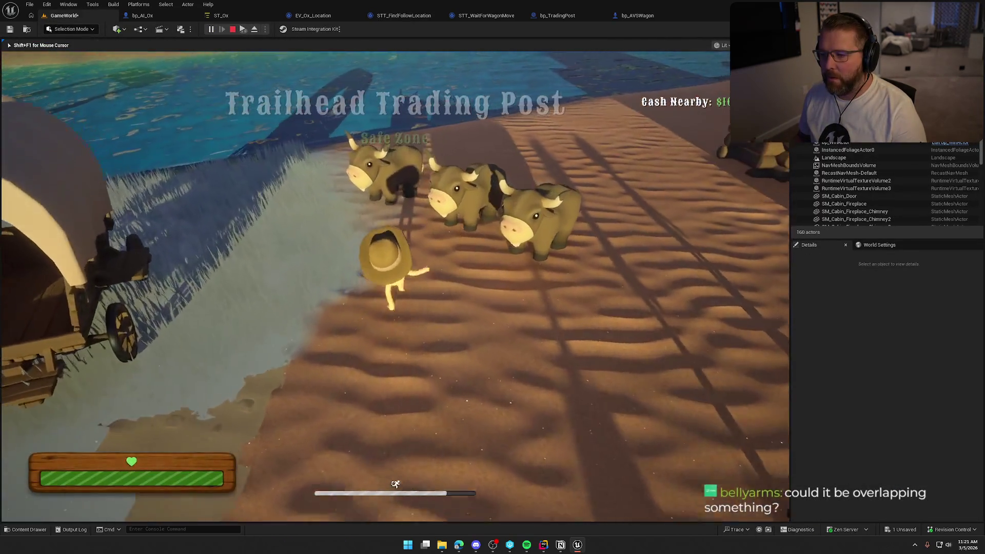
key(w)
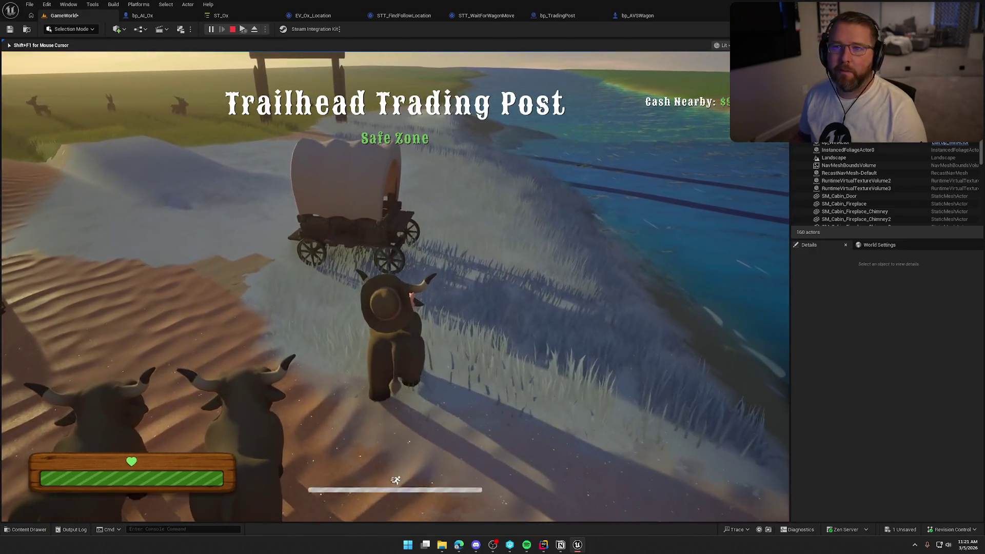
key(w)
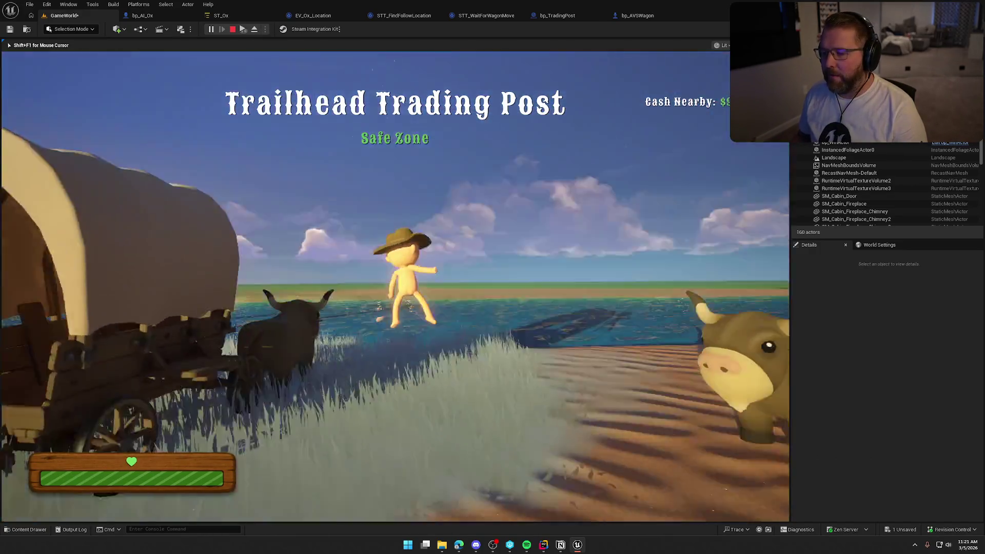
key(shift)
key(w)
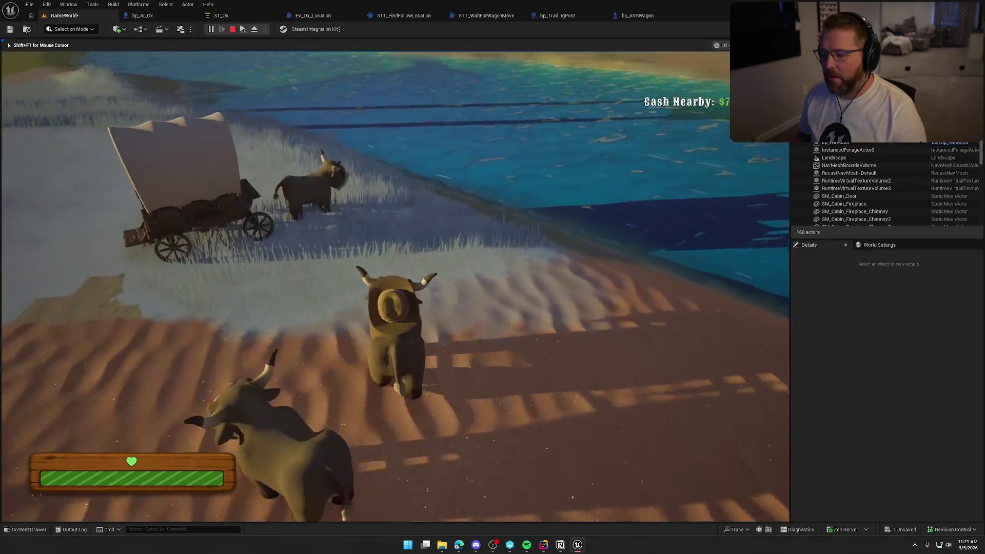
key(w)
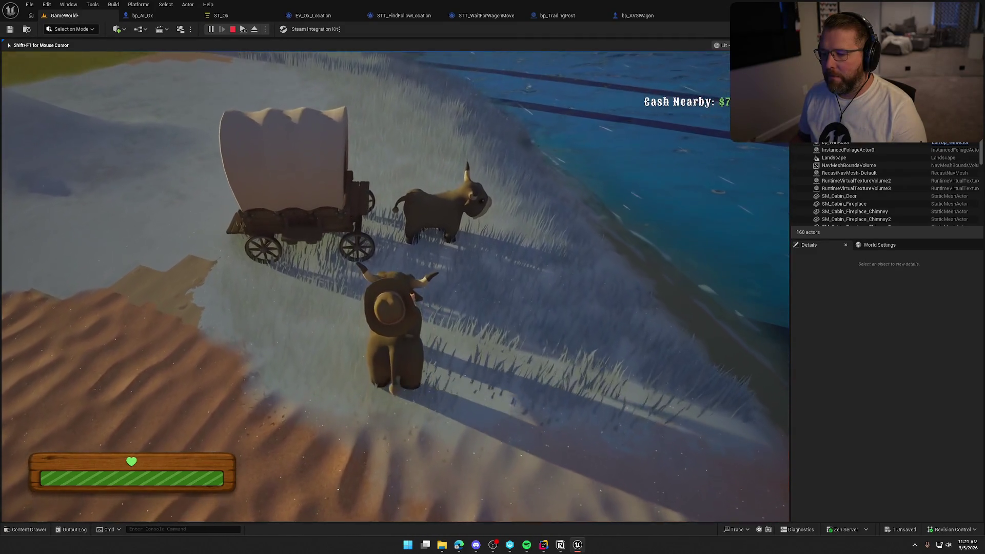
key(w)
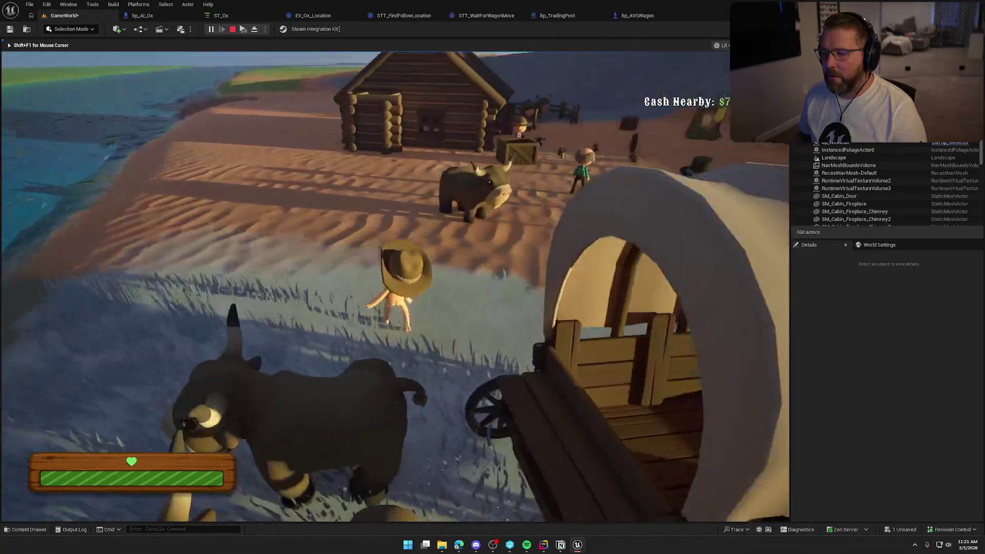
key(shift)
key(w)
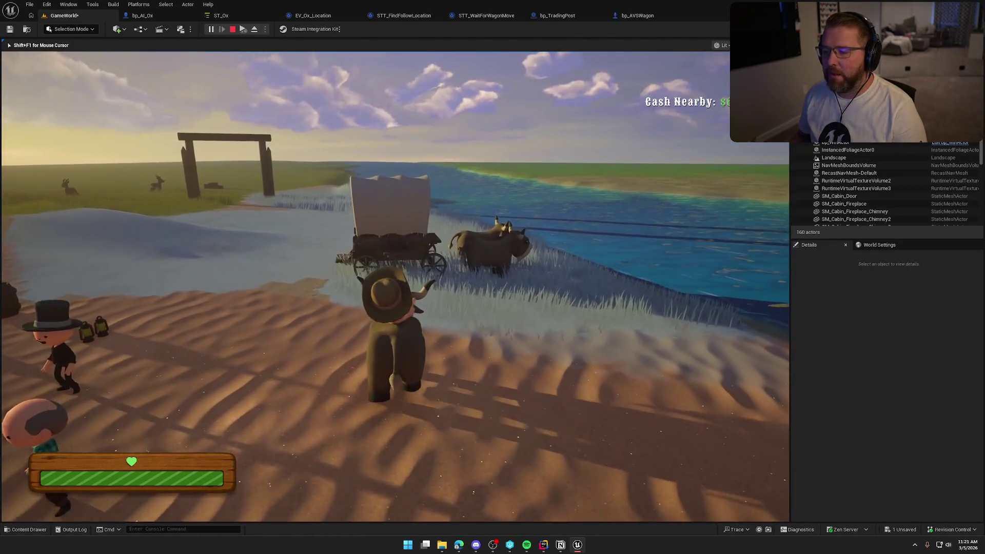
key(w)
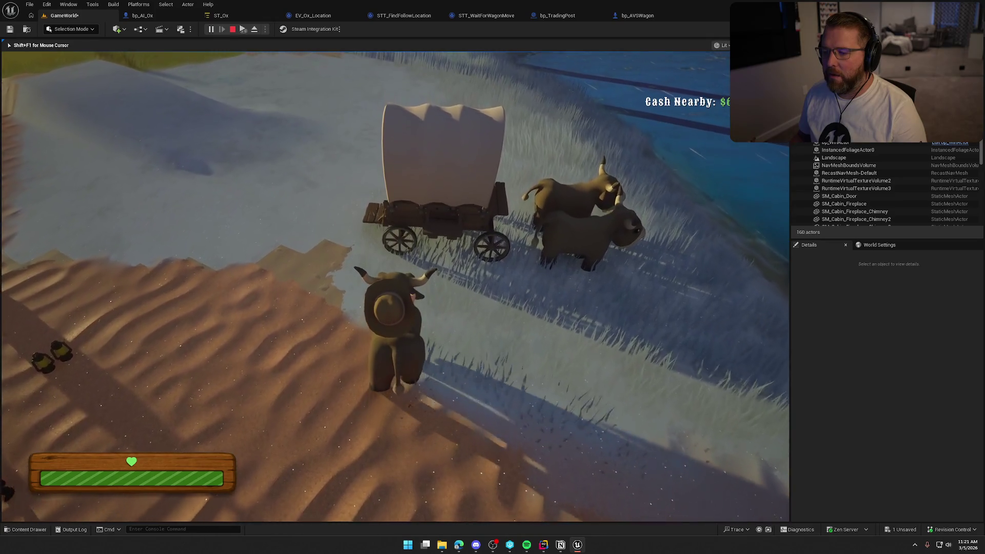
key(w)
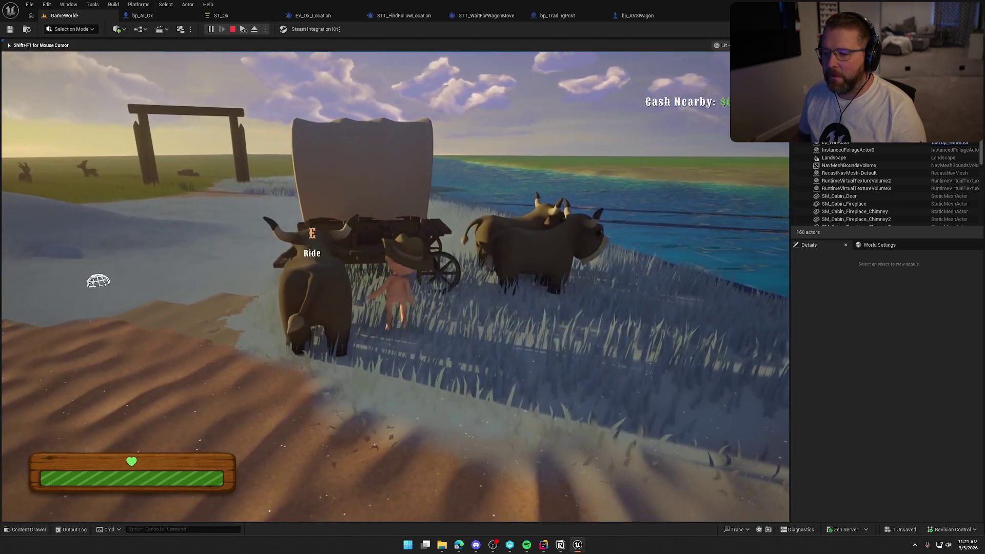
key(w)
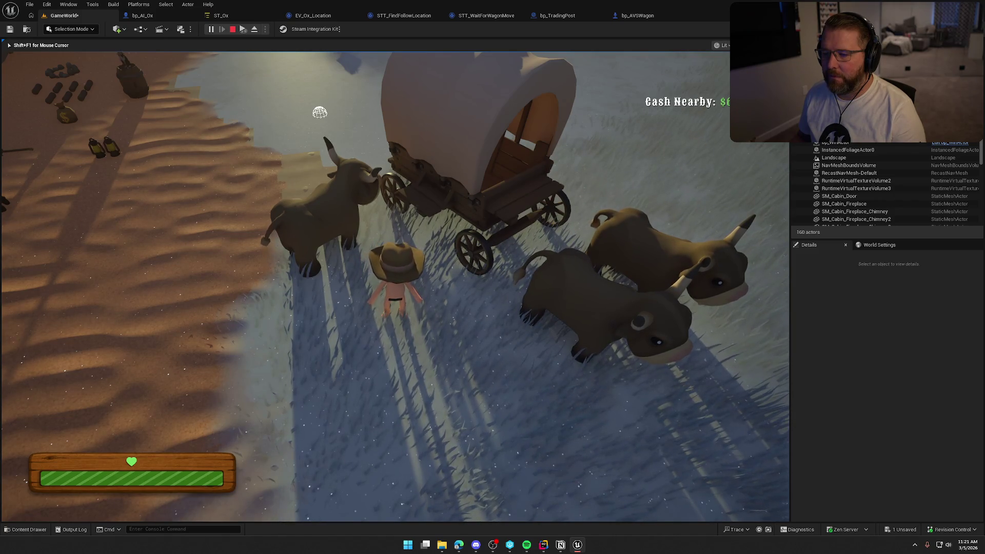
key(w)
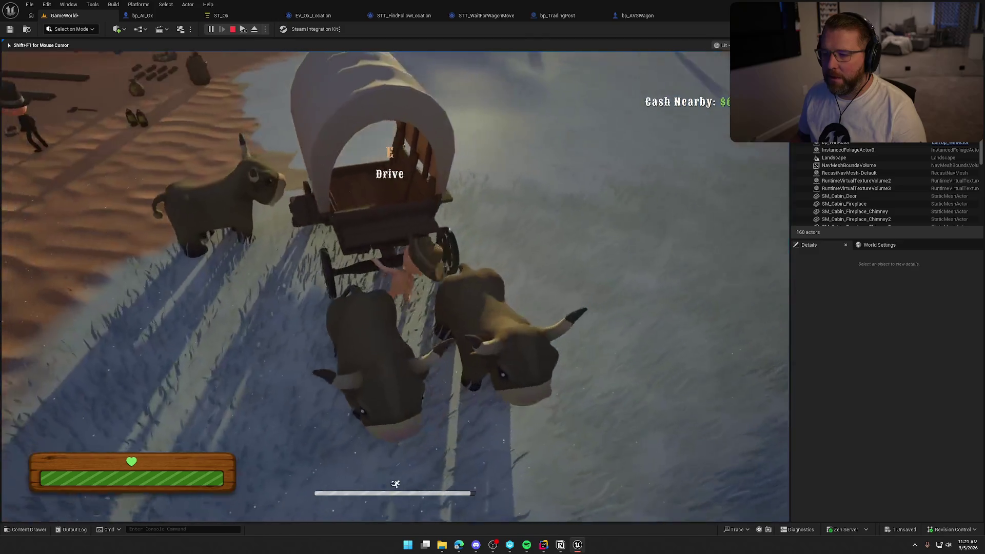
key(e)
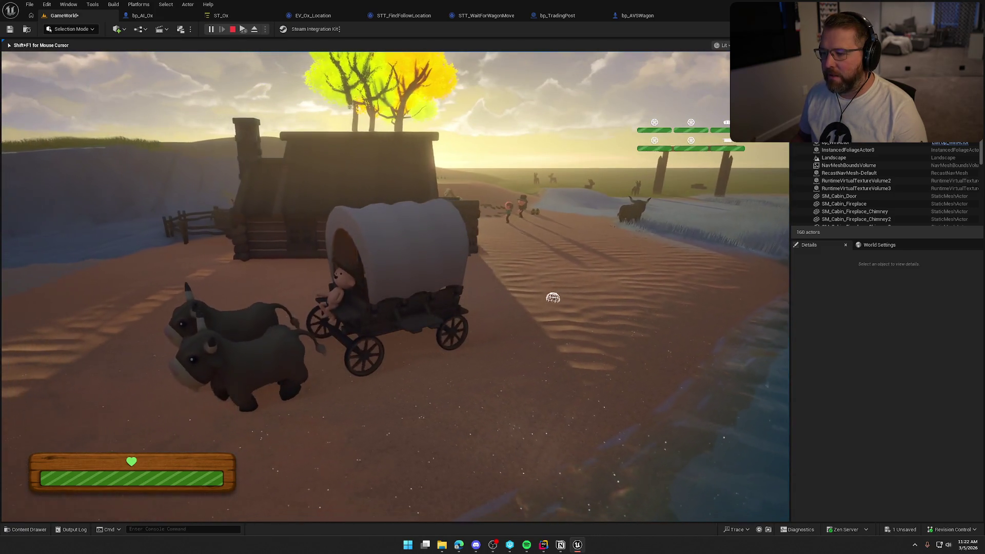
key(Escape)
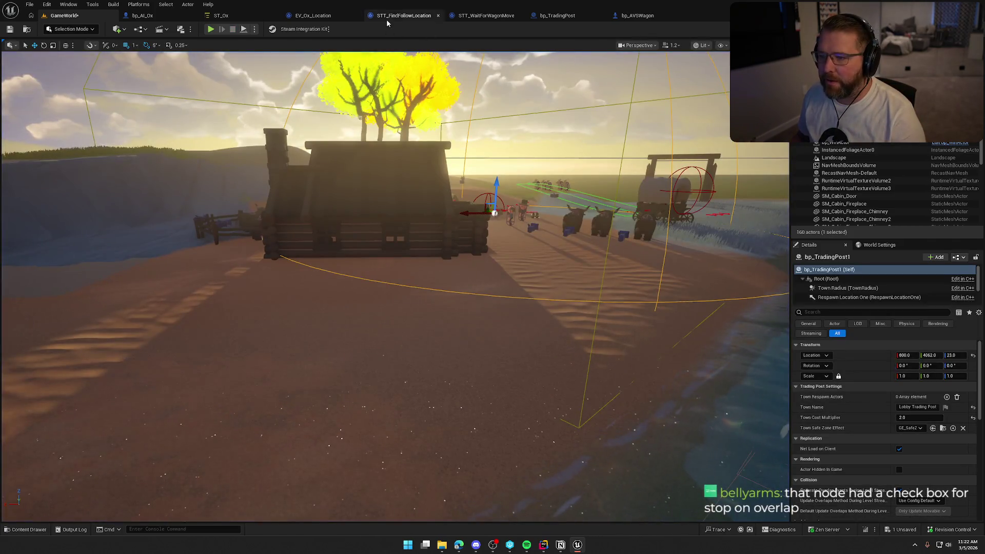
- Search the STT_FindFollowLocation graph's add-node list for 'move to' entries
click(387, 19)
right_click(373, 358)
text(move to)
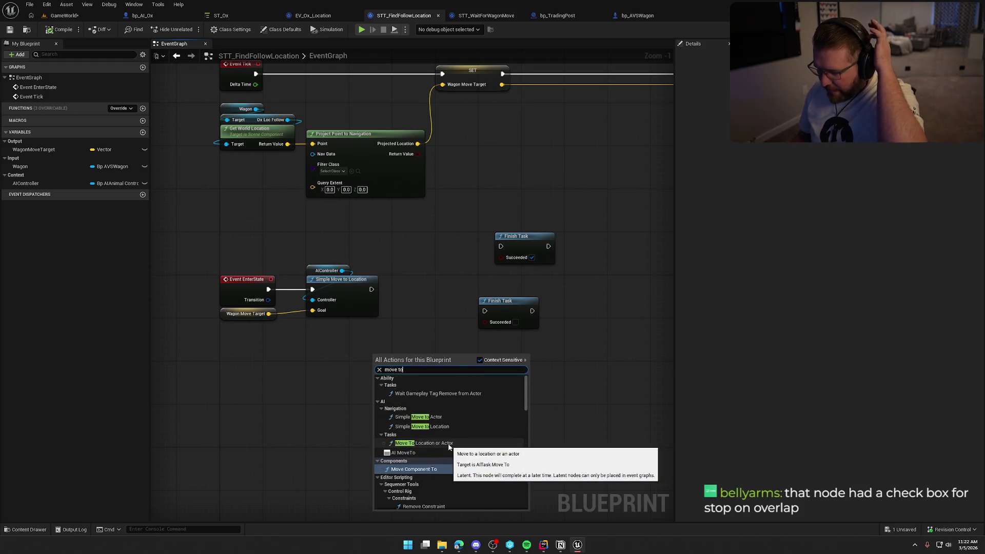
scroll(472, 439, down, 5)
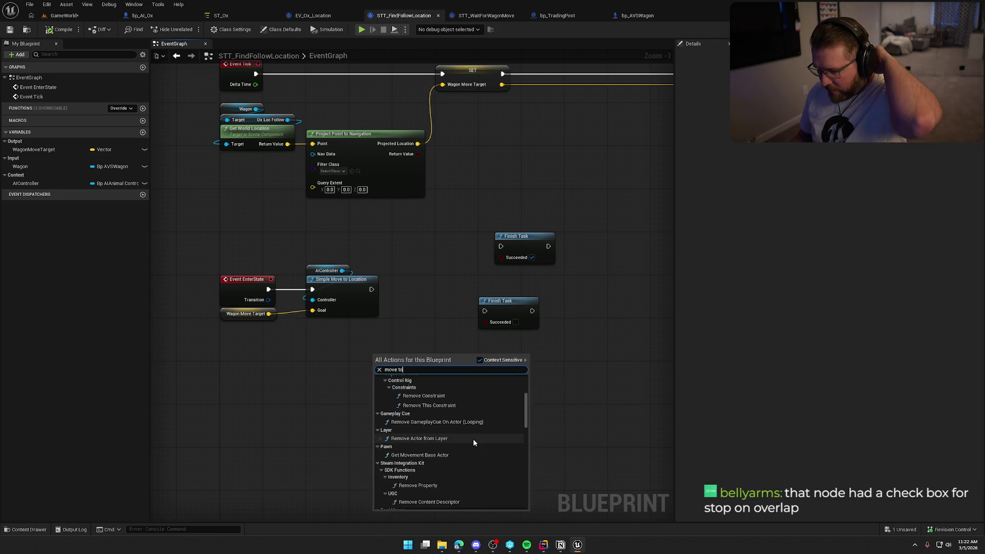
scroll(474, 442, down, 10)
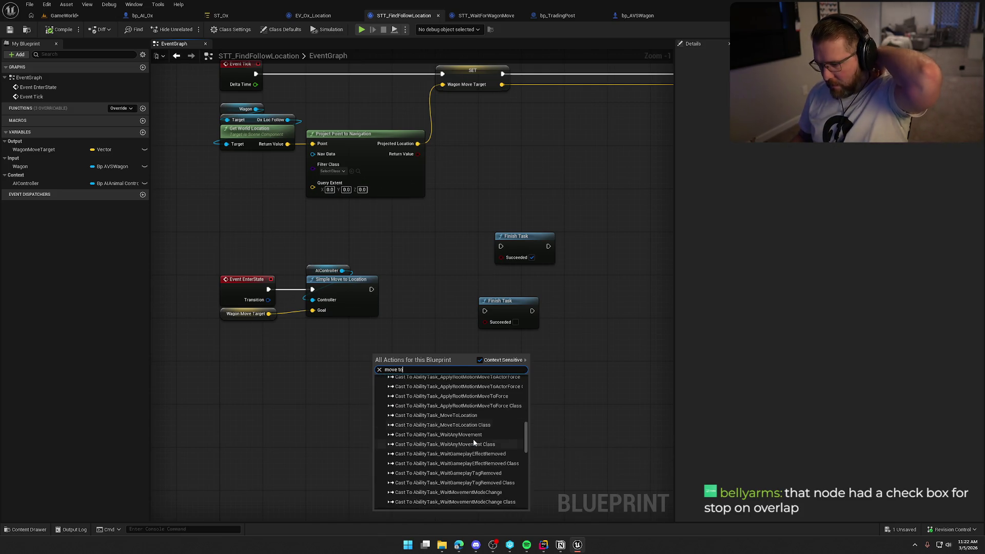
scroll(478, 433, up, 10)
scroll(477, 428, up, 10)
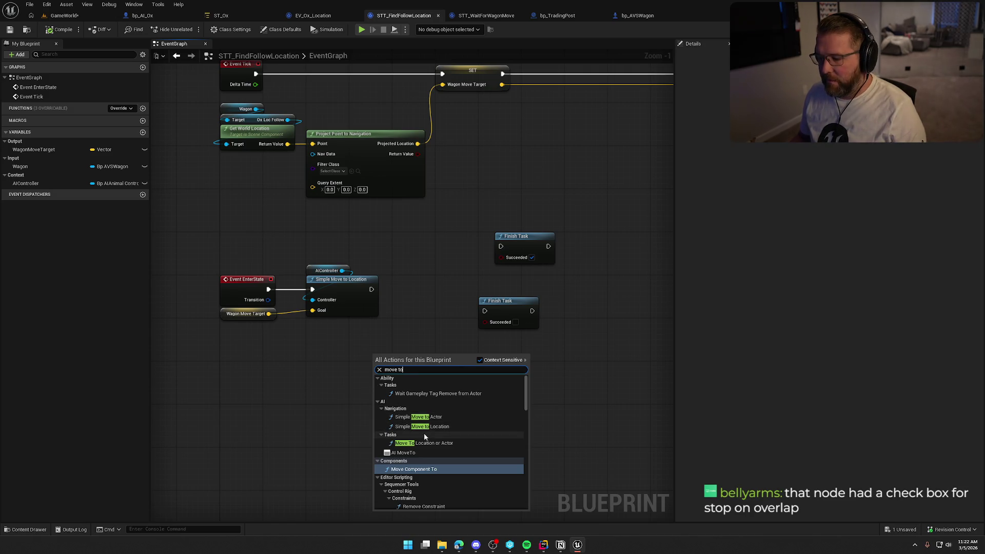
- Replace Simple Move to Location with Move To Location or Actor, wired to AIController and Wagon Move Target
click(435, 444)
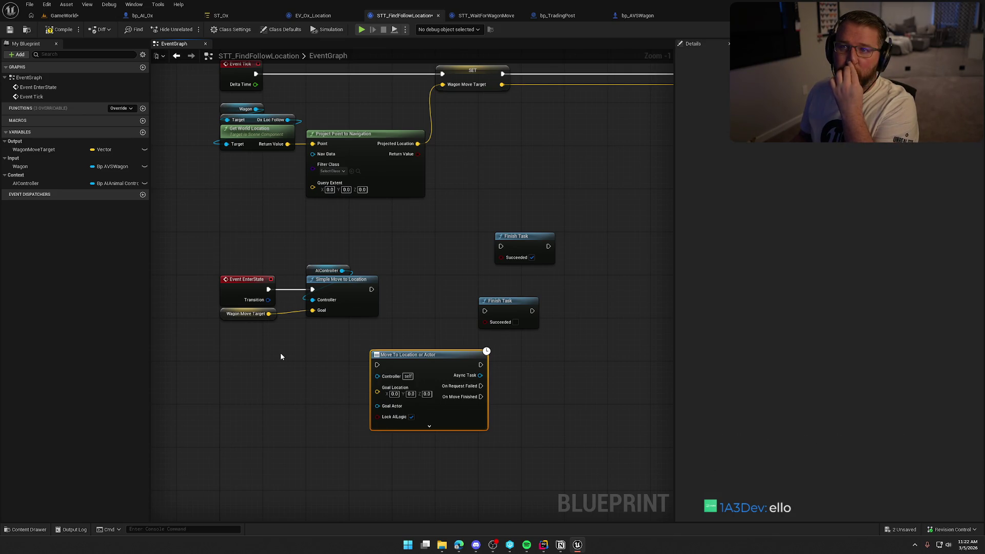
drag(424, 361, 359, 334)
mouse_move(302, 261)
mouse_down()
mouse_move(359, 294)
mouse_move(313, 349)
mouse_up()
click(359, 254)
drag(269, 313, 313, 363)
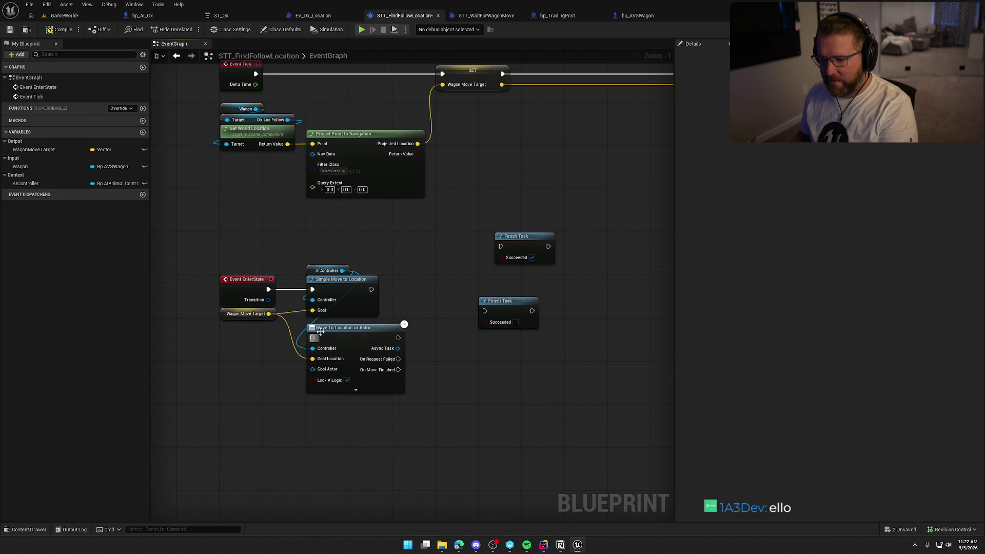
key(Delete)
mouse_move(353, 331)
mouse_down()
mouse_move(352, 282)
mouse_move(269, 289)
mouse_up()
- Set Stop on Overlap to No and edit the Acceptance Radius on the Move To node
click(358, 340)
scroll(441, 423, up, 1)
click(335, 238)
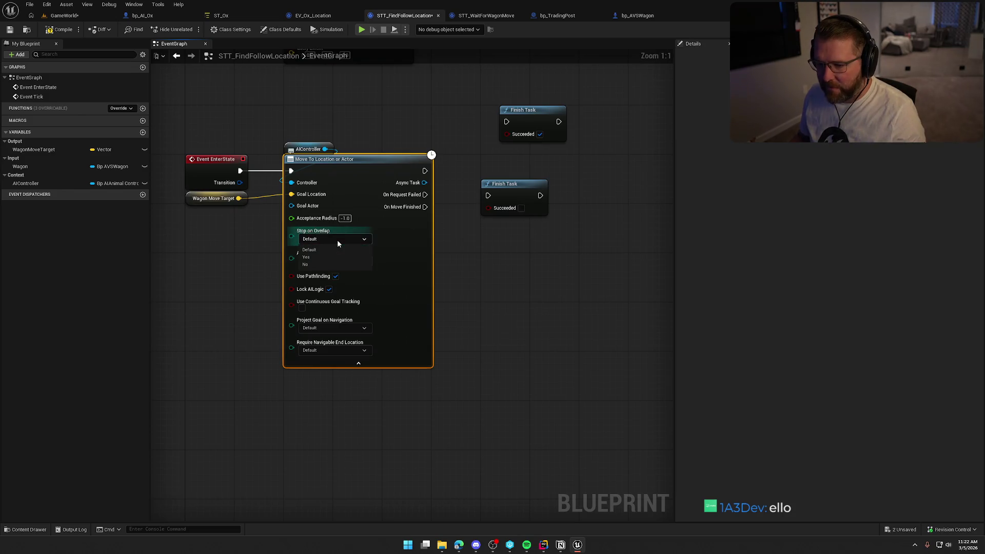
click(326, 263)
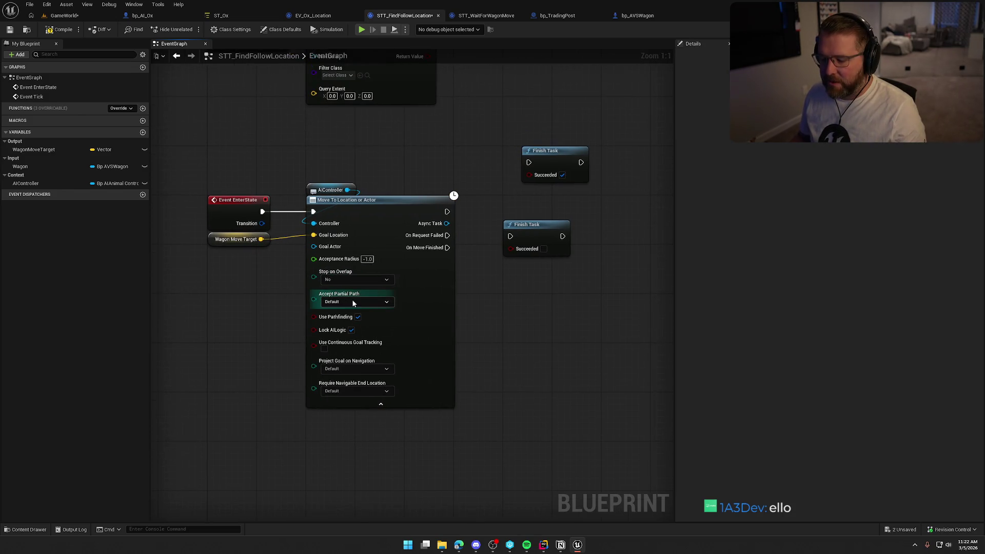
click(370, 259)
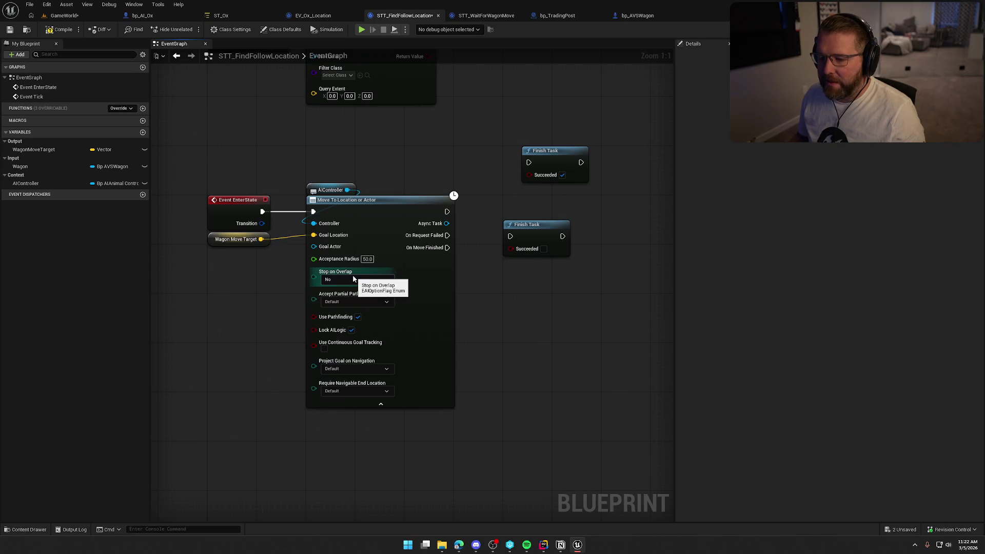
- Route On Request Failed and On Move Finished to their Finish Task nodes
mouse_move(353, 278)
mouse_down()
mouse_move(293, 470)
mouse_move(135, 444)
mouse_up()
mouse_move(569, 133)
mouse_down()
mouse_move(420, 126)
mouse_move(440, 169)
mouse_up()
mouse_move(418, 211)
mouse_down()
mouse_move(355, 249)
mouse_move(418, 238)
mouse_up()
drag(456, 165, 444, 270)
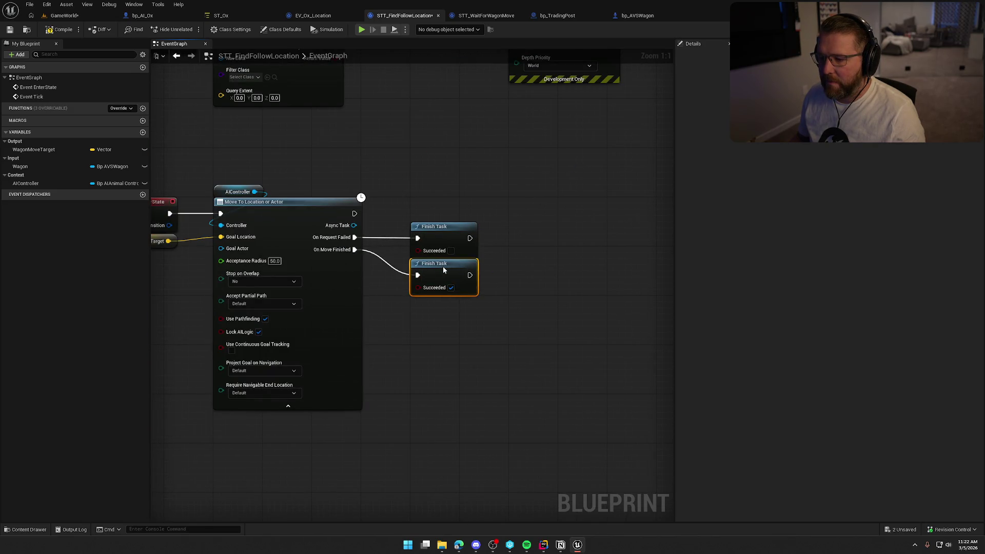
click(527, 254)
key(Home)
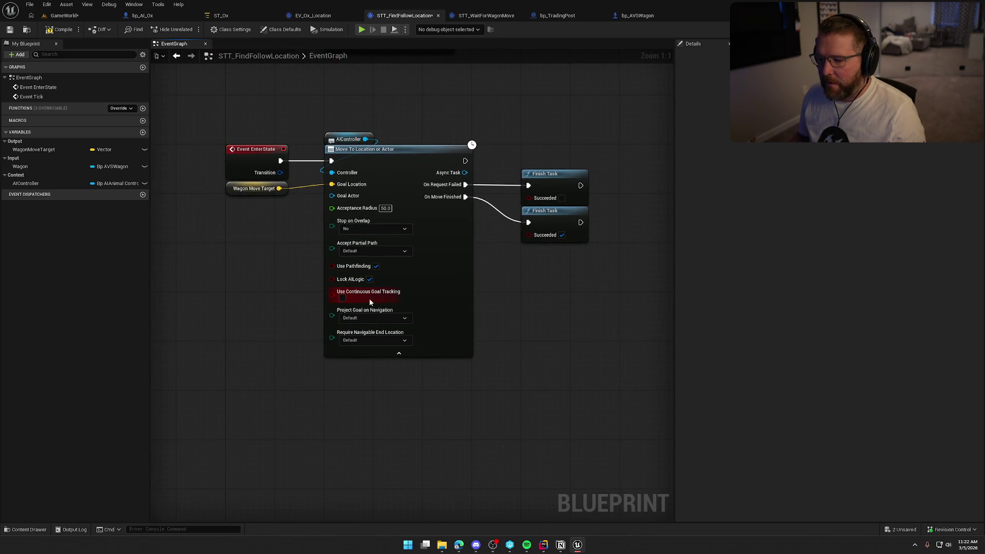
- Adjust the Move To node's navigation options, leaving Goal Actor unconnected
click(365, 340)
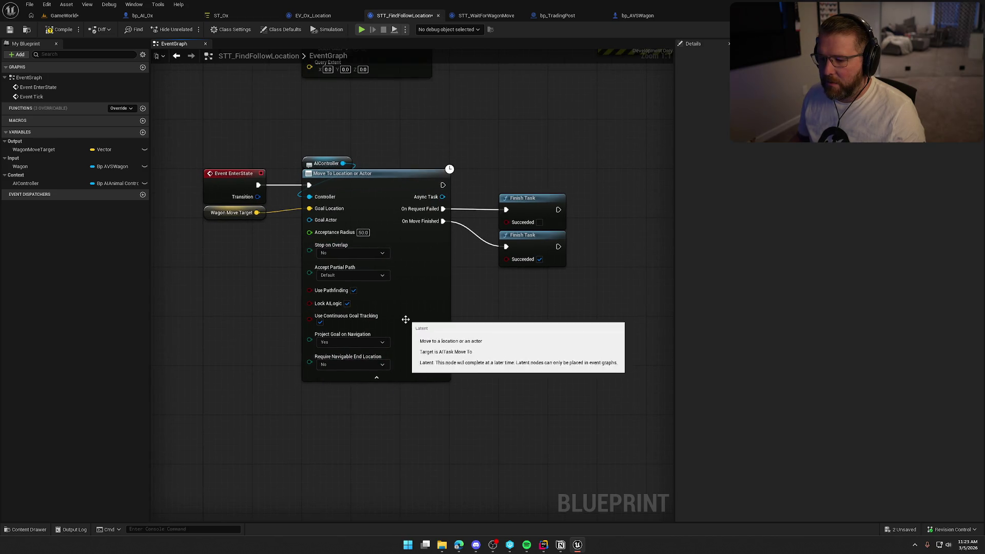
click(349, 290)
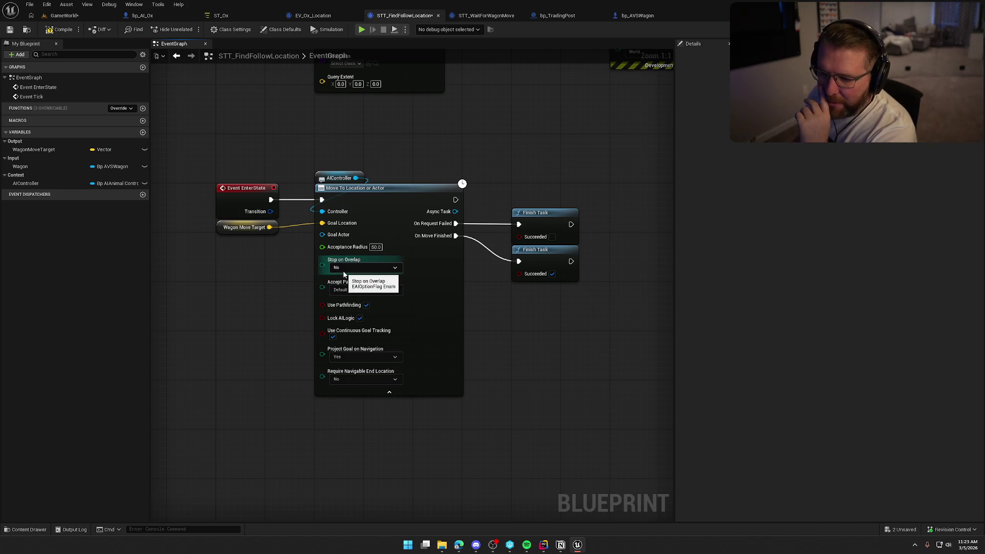
drag(323, 235, 263, 262)
click(208, 289)
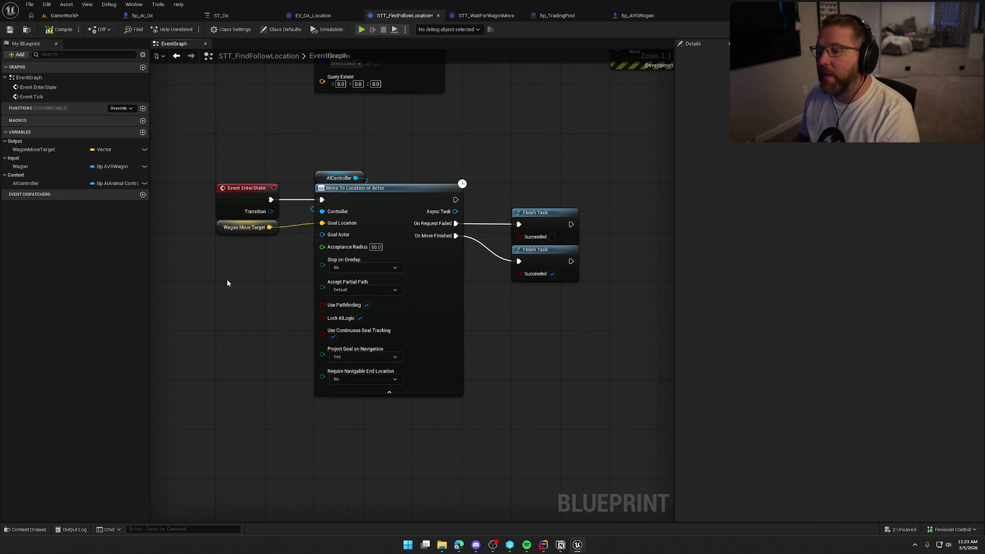
drag(377, 233, 329, 256)
click(267, 303)
- Compile and save the task blueprint, then start a play session with Alt+P
key(ctrl+s)
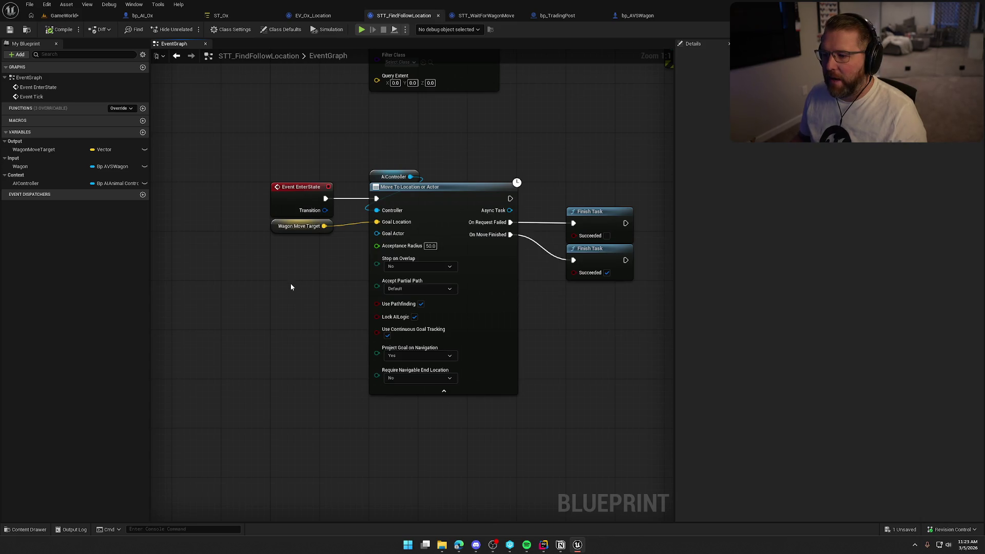
click(396, 193)
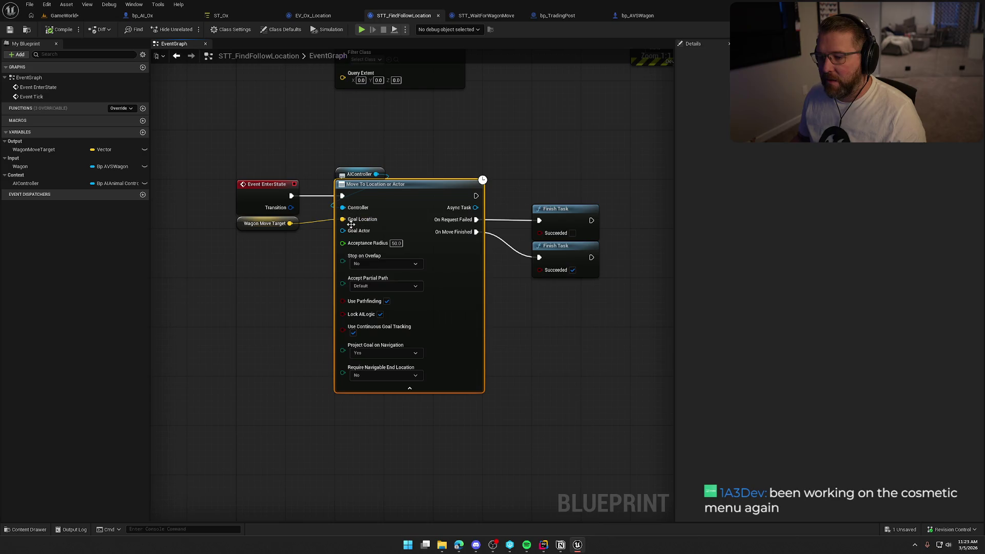
click(276, 325)
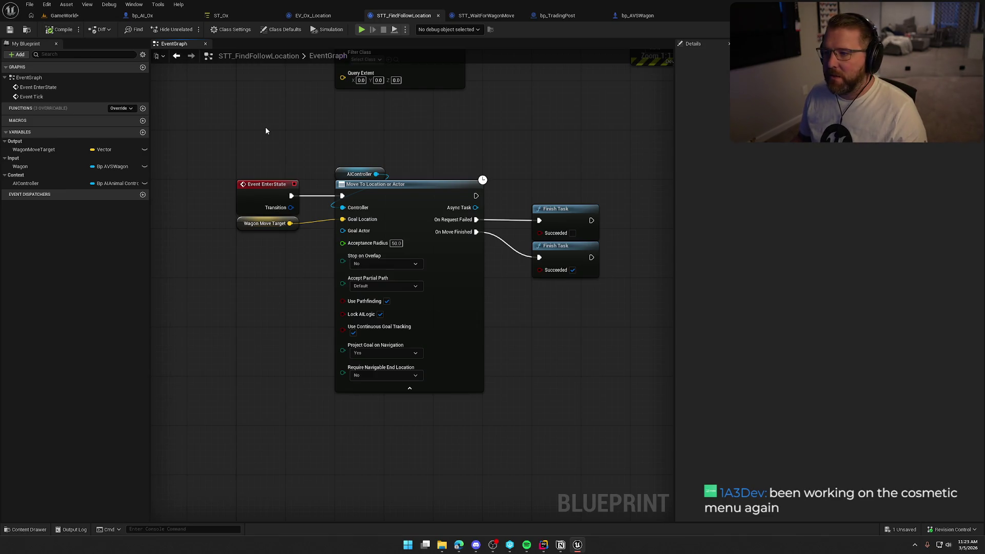
key(alt+p)
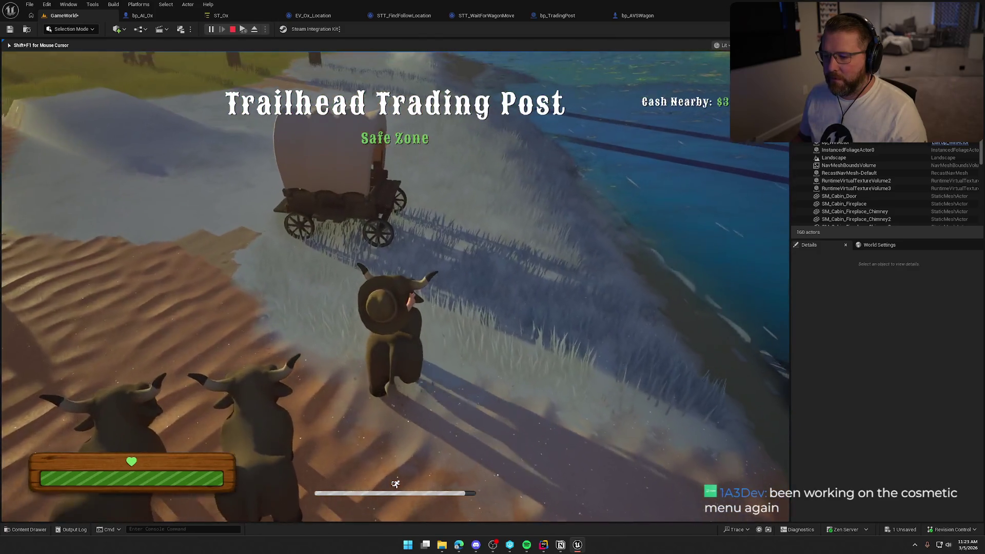
- Walk to the wagon, ride it toward the trading post with the oxen following, then stop play
key(w)
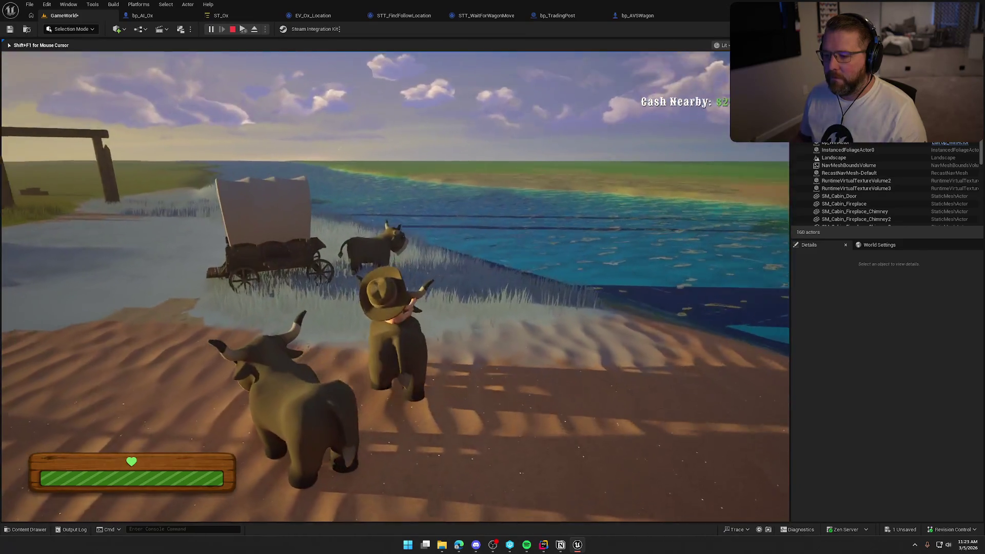
key(w)
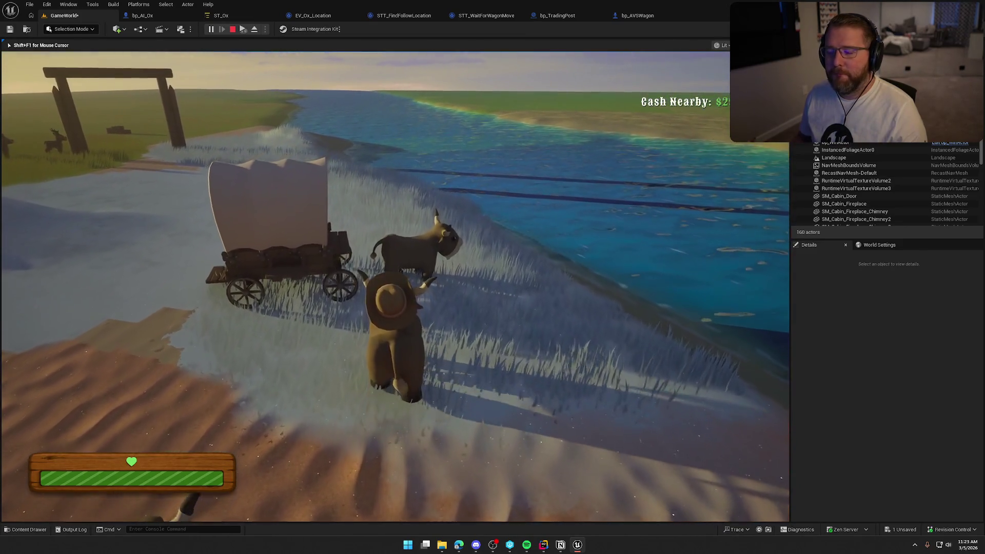
key(shift)
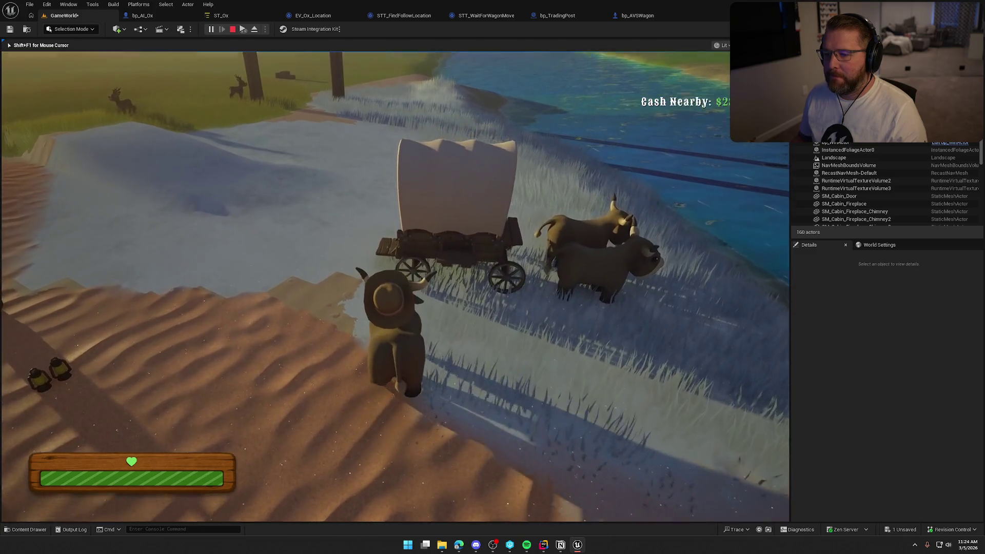
key(w)
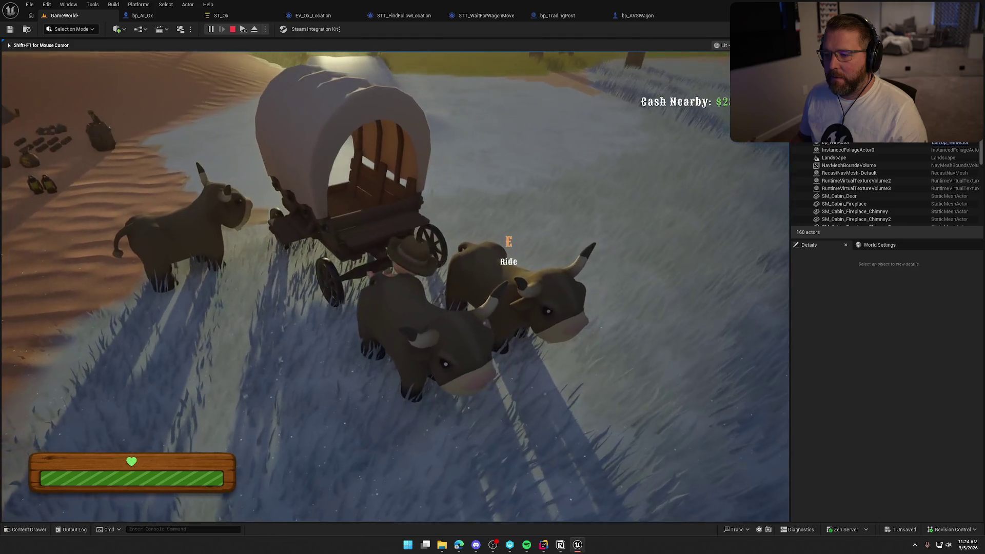
key(e)
key(w)
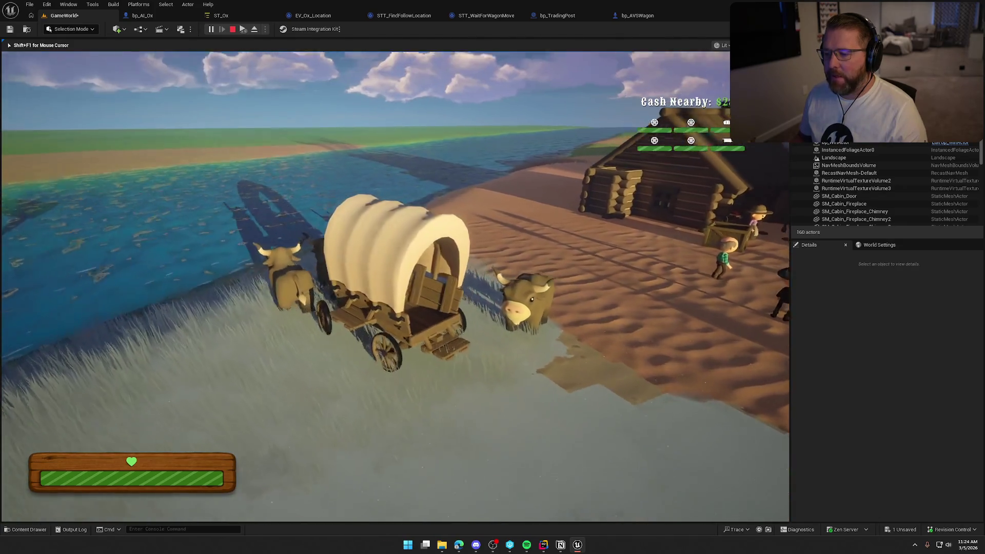
key(w)
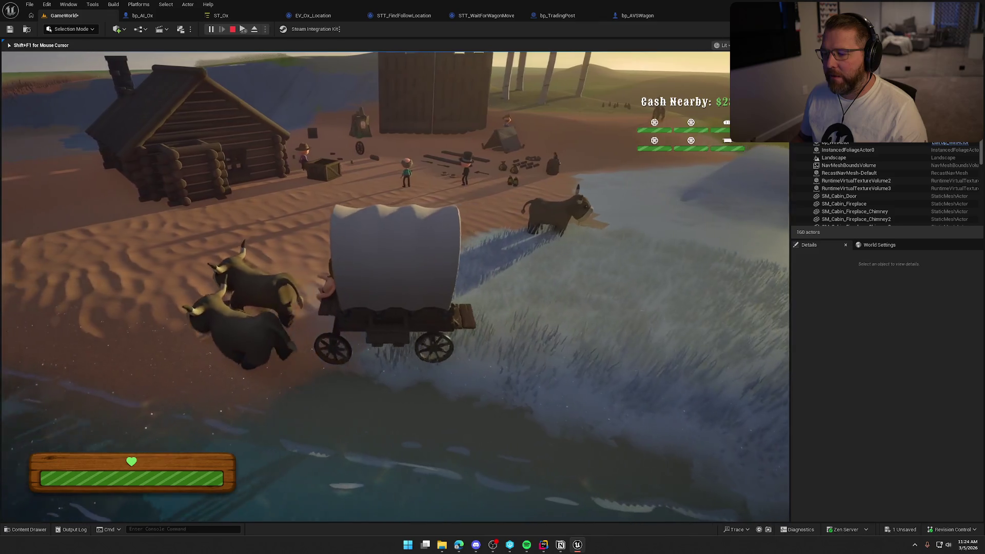
key(w)
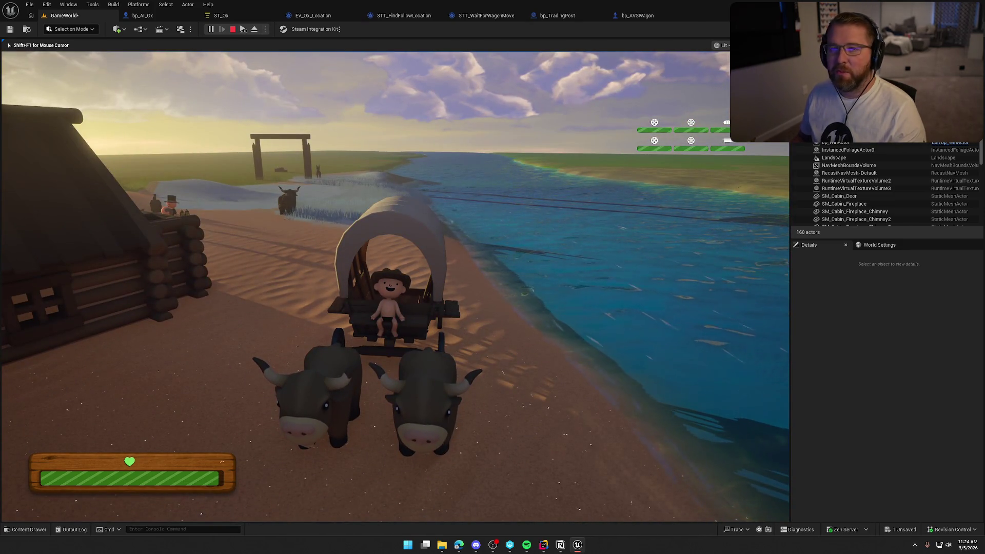
key(Escape)
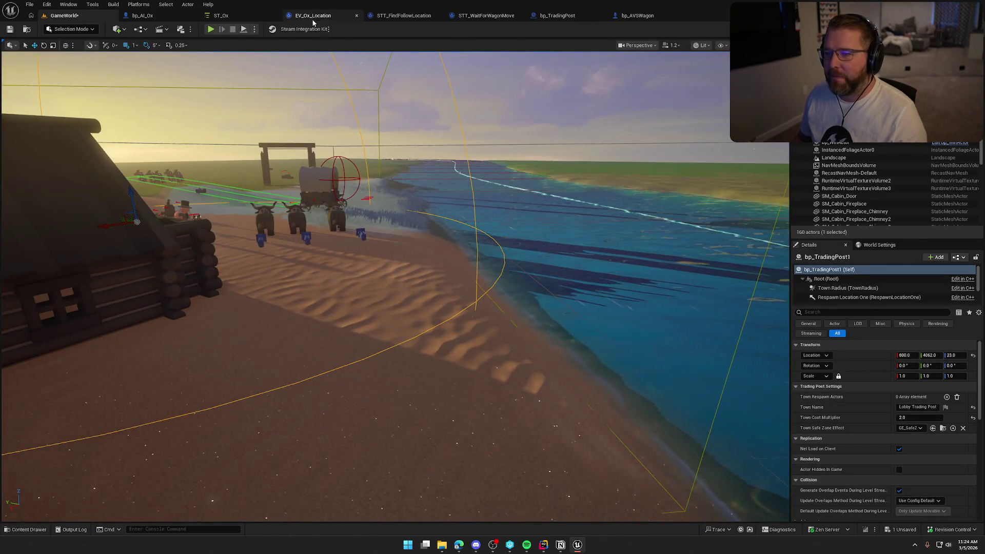
- Return to the STT_FindFollowLocation graph and frame both event chains, including Event Tick
click(313, 15)
click(403, 15)
mouse_move(457, 132)
mouse_down()
mouse_move(422, 124)
mouse_move(412, 216)
mouse_up()
scroll(388, 266, down, 2)
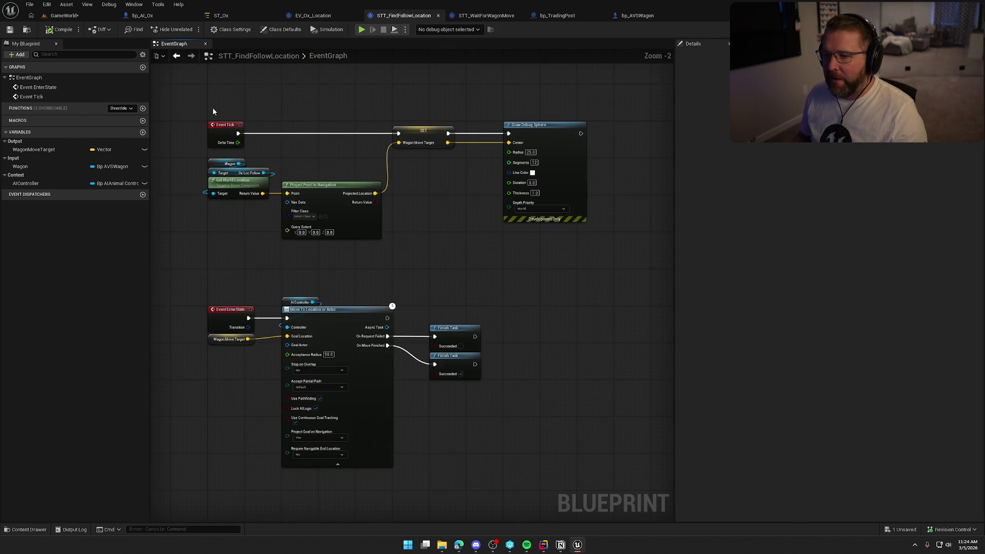
mouse_move(419, 251)
mouse_down()
mouse_move(432, 233)
mouse_move(308, 159)
mouse_move(222, 138)
mouse_up()
- Inspect the Wagon Move Target setter and Move To Location or Actor node, then bring Rider forward
shift+click(436, 117)
click(265, 264)
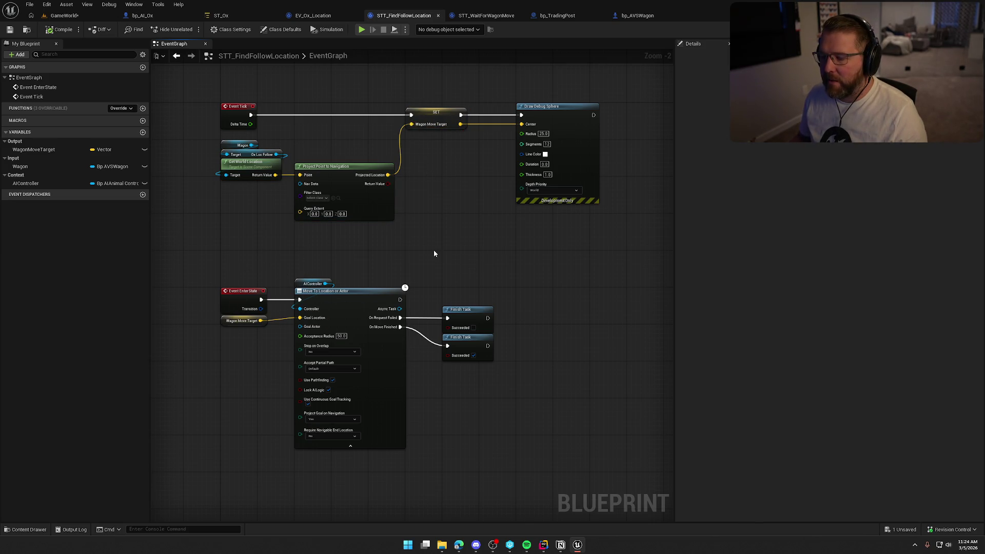
mouse_move(434, 253)
mouse_down()
mouse_move(473, 214)
mouse_move(475, 232)
mouse_up()
click(460, 123)
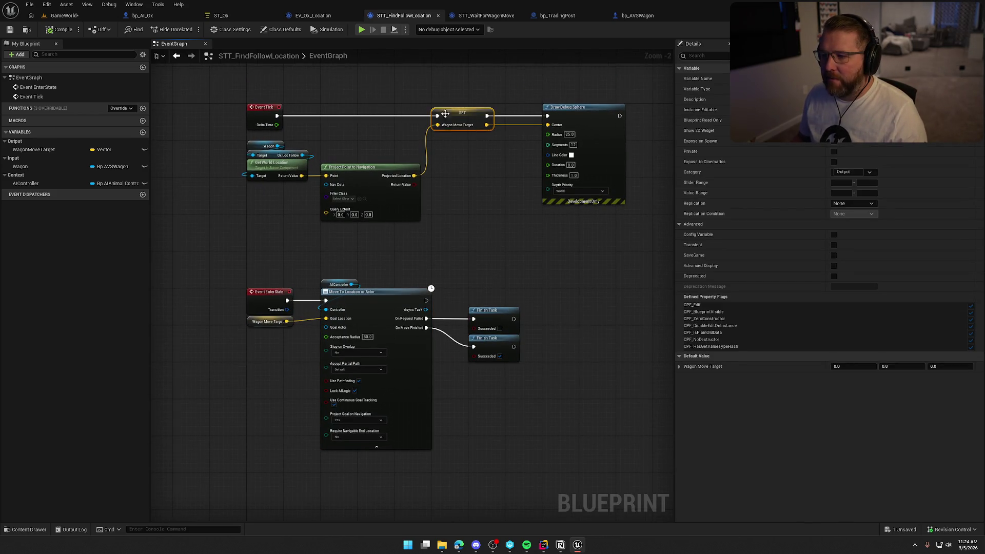
drag(269, 361, 252, 322)
click(362, 304)
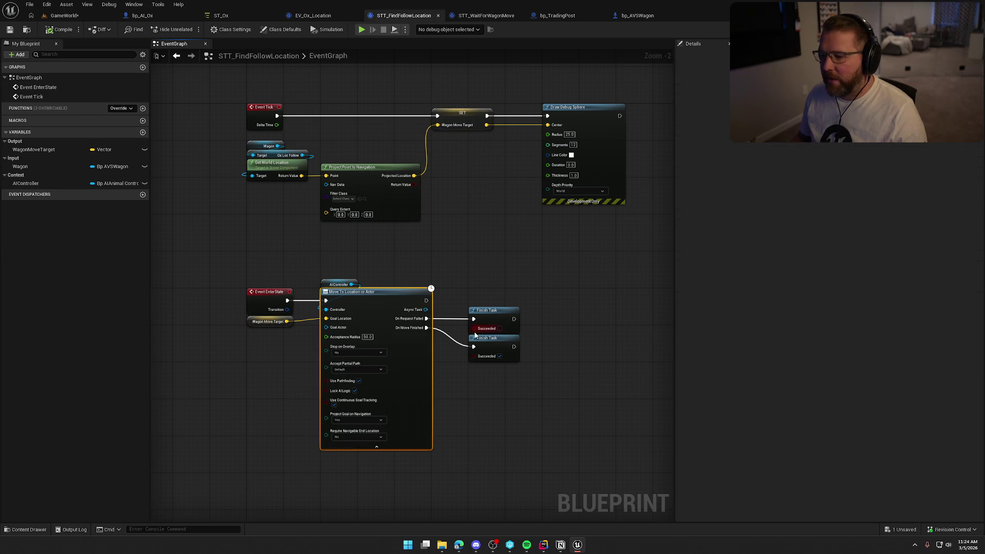
click(543, 544)
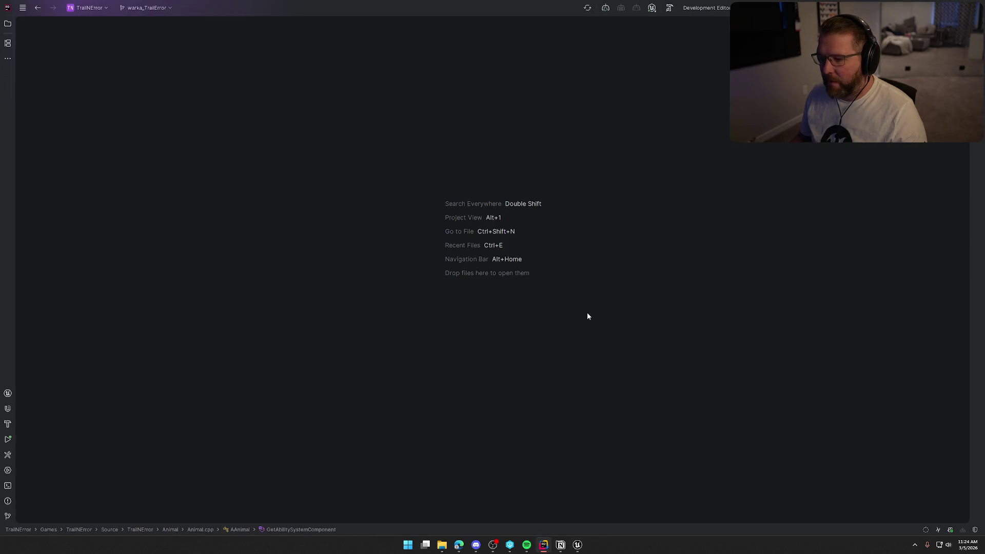
- Search the project for movetoactor and browse the results without opening one
key(shift)
key(shift)
text(mov)
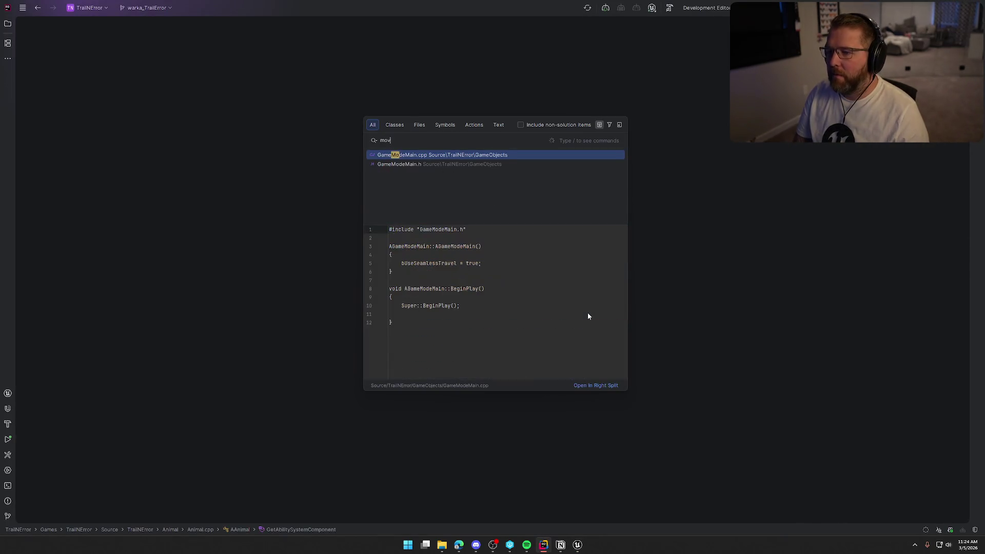
text(etoactor)
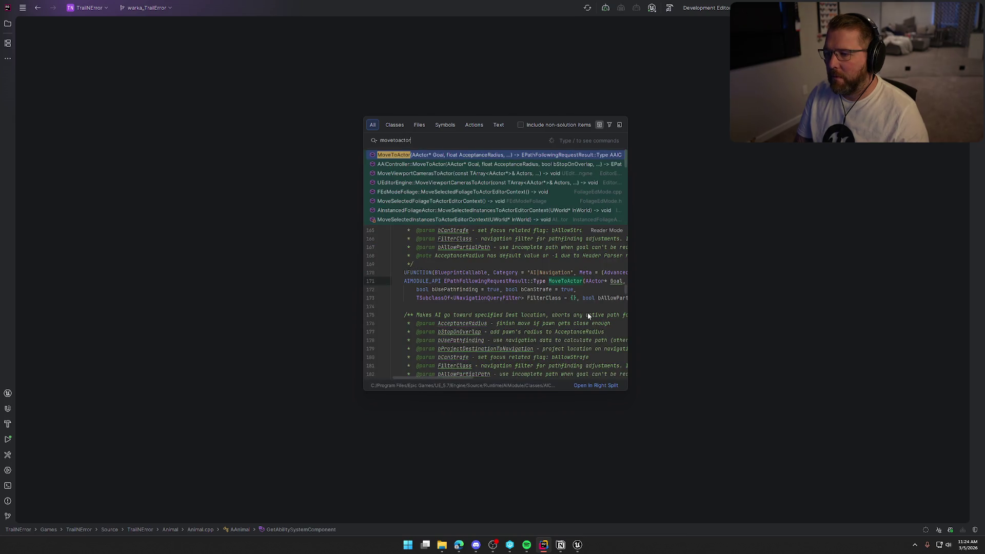
key(Down)
key(Down)
key(Down)
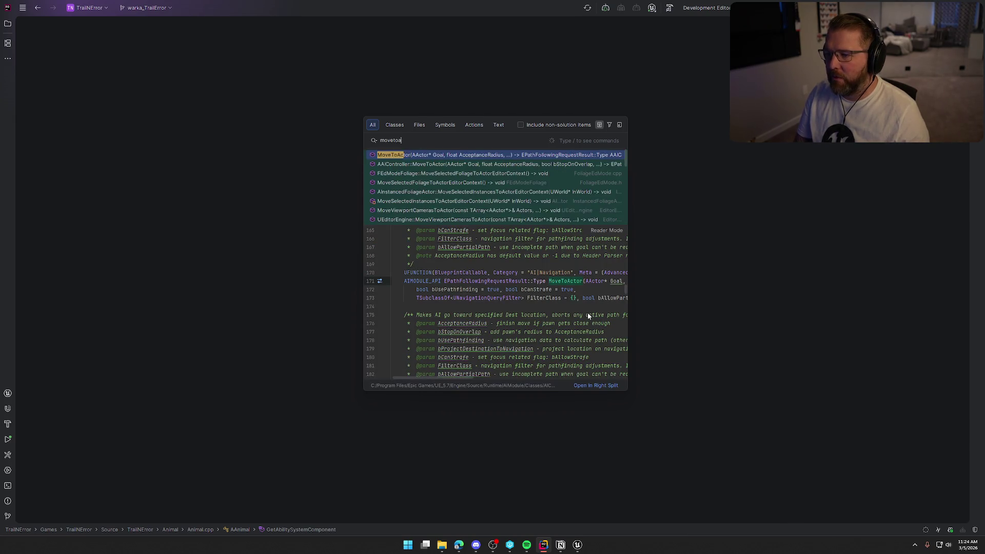
key(alt+Tab)
key(alt+Tab)
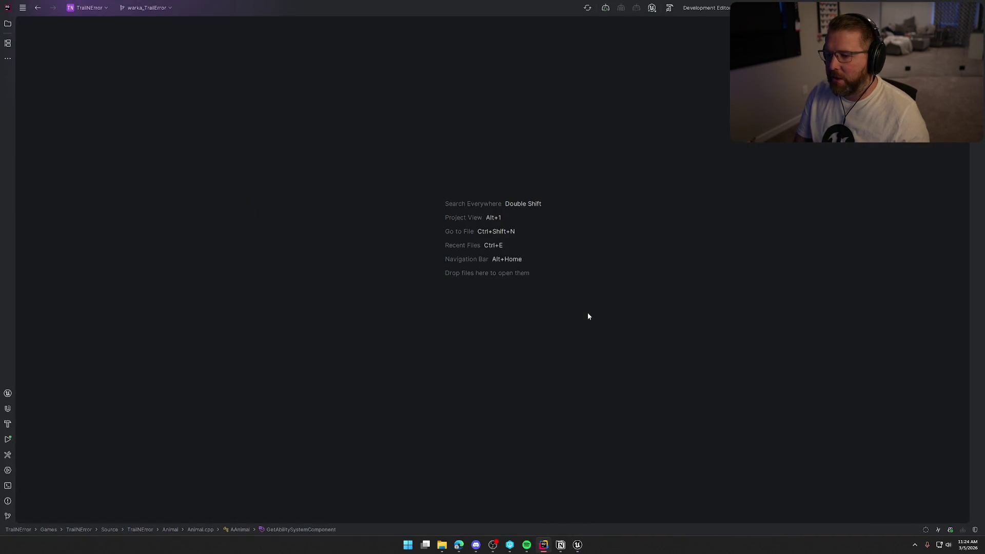
- Search for MoveToLocation including engine items and open the AAIController::MoveToLocation definition
key(shift)
key(shift)
text(moveto)
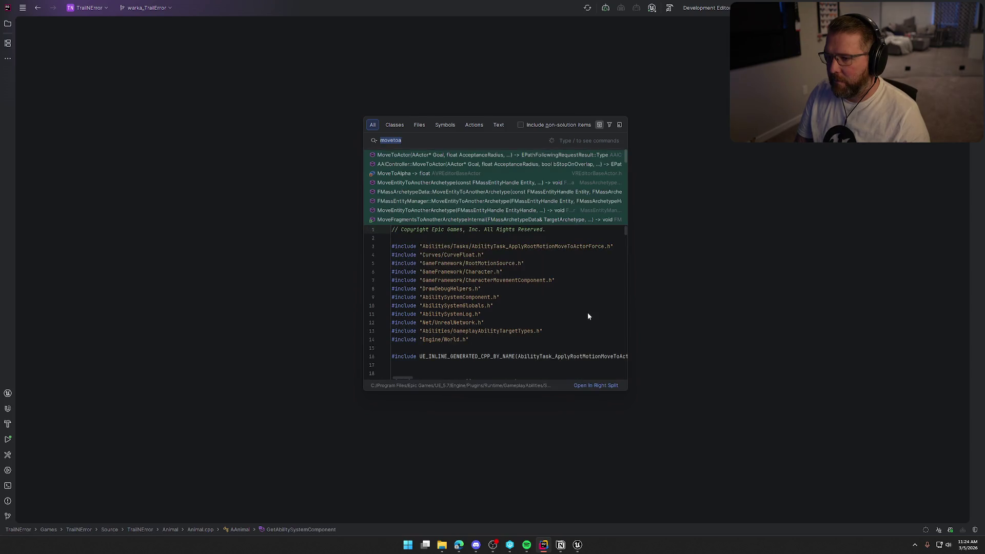
text(location)
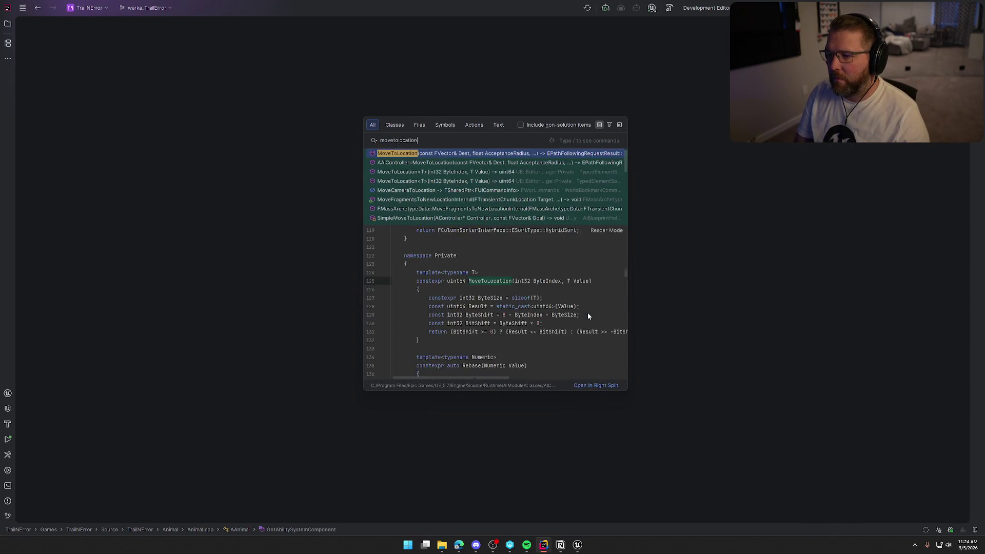
text(oractor)
key(alt+n)
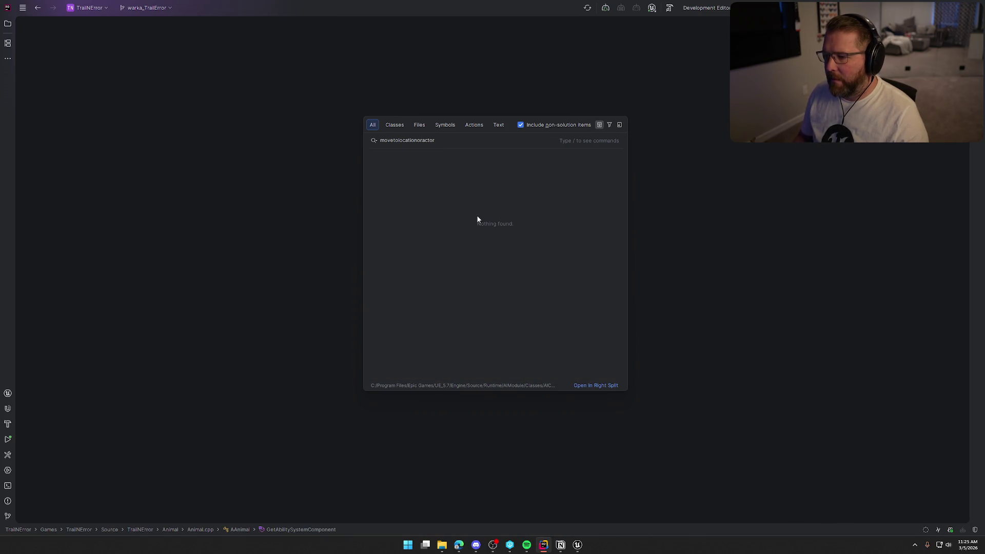
key(BackSpace)
key(BackSpace)
key(BackSpace)
key(alt+n)
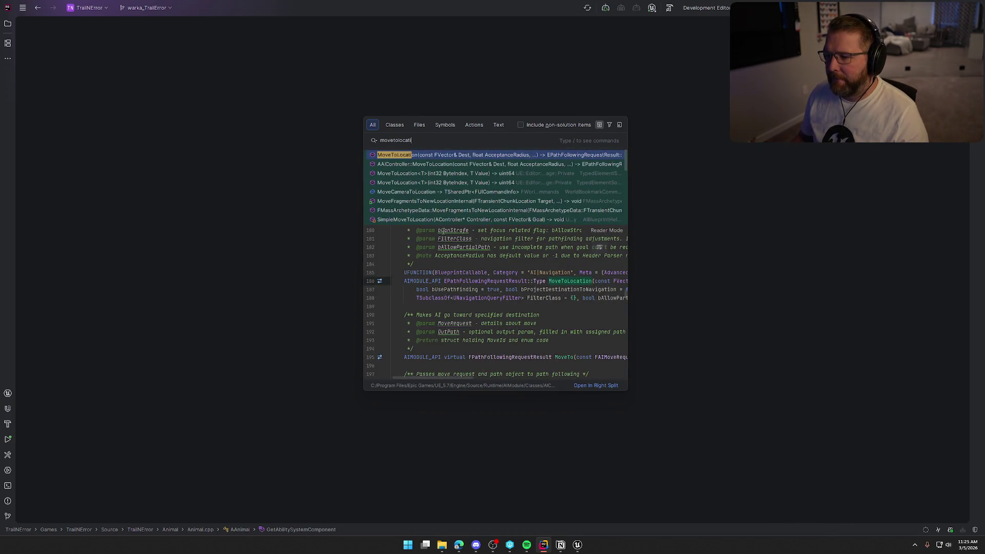
click(482, 162)
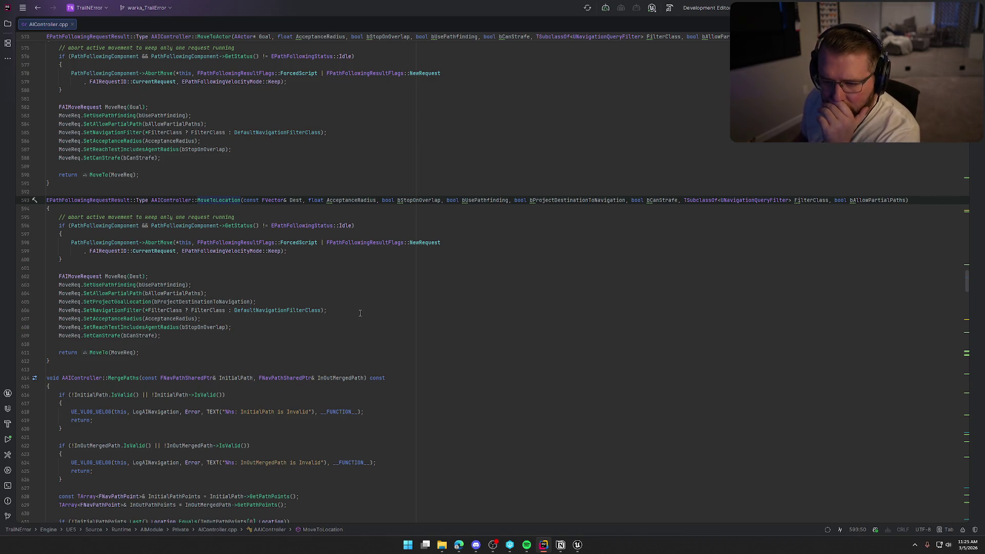
- Read through AAIController::MoveToLocation and jump to the MoveTo function it calls
scroll(340, 299, down, 1)
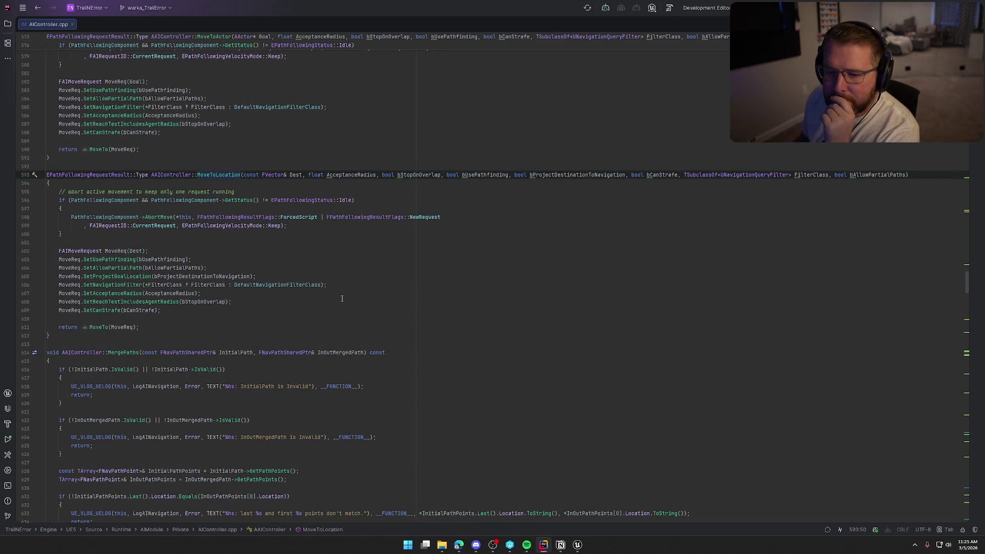
scroll(234, 260, down, 1)
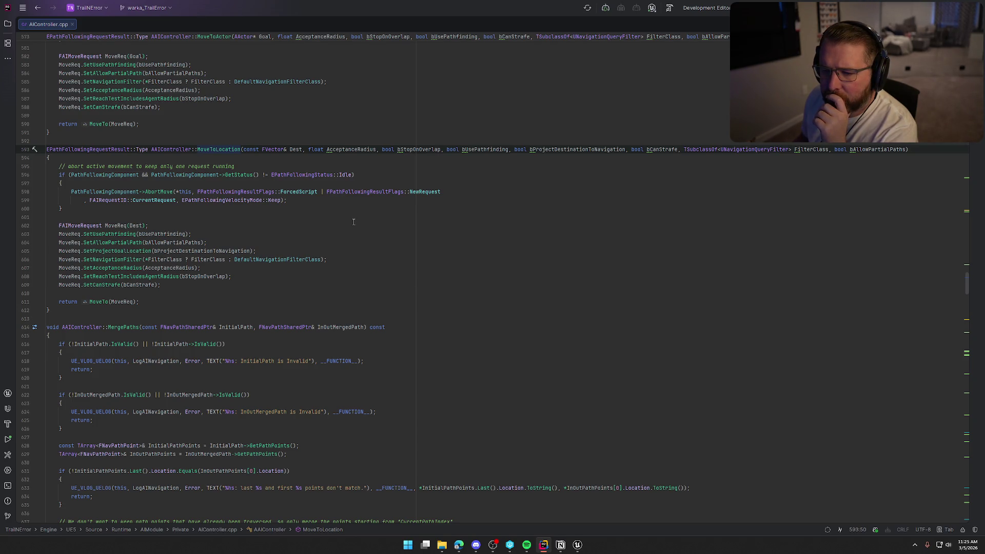
scroll(354, 222, down, 1)
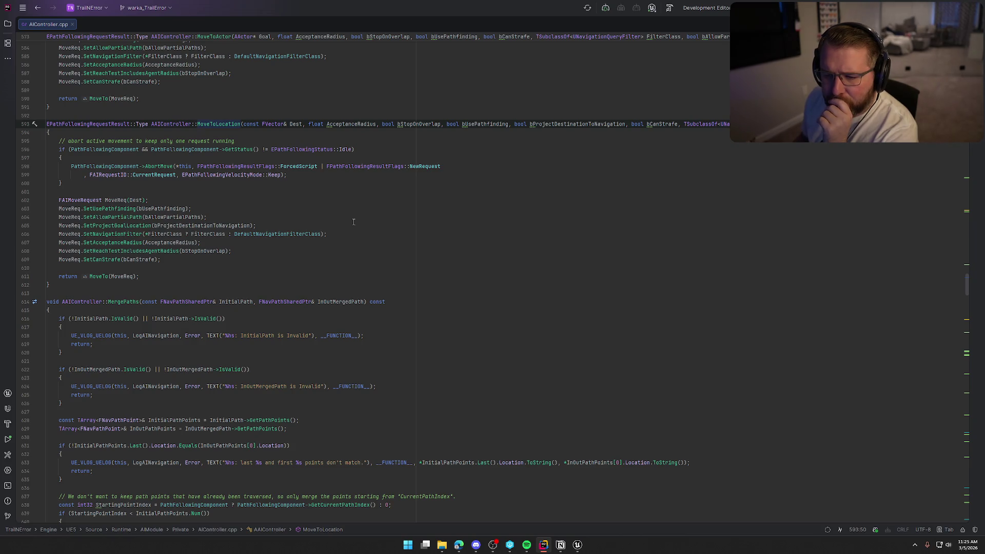
click(97, 276)
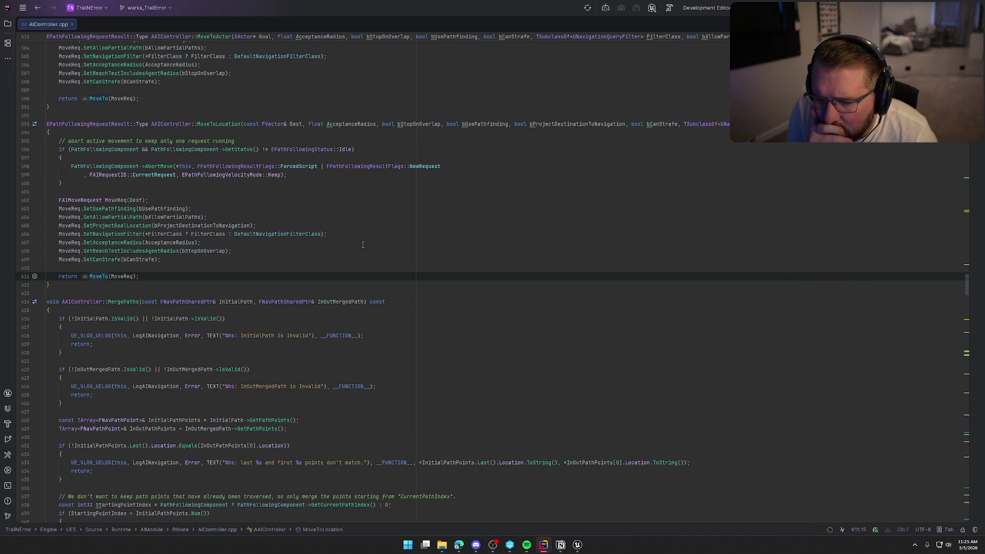
key(F12)
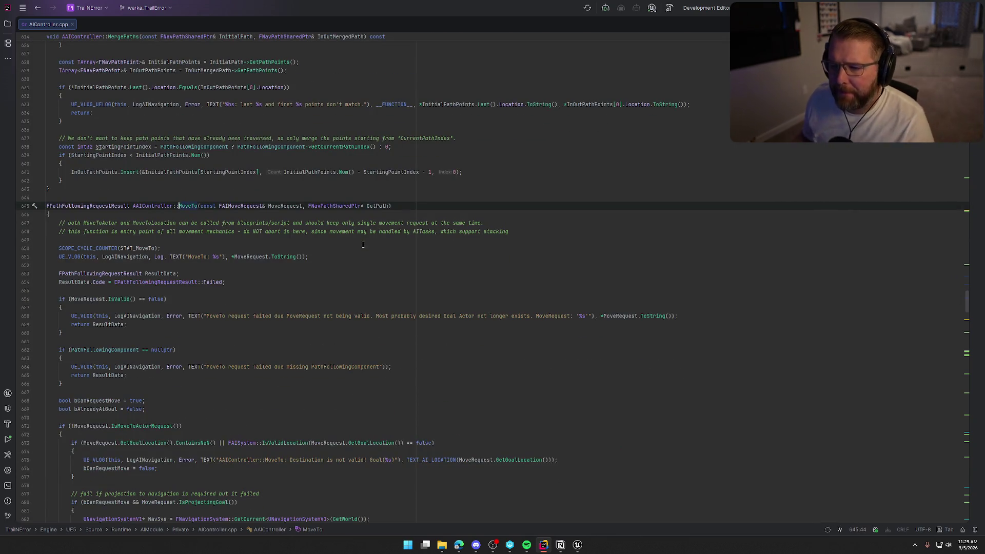
- Read through the AAIController::MoveTo implementation, then return to Unreal and show the output log
scroll(362, 253, down, 4)
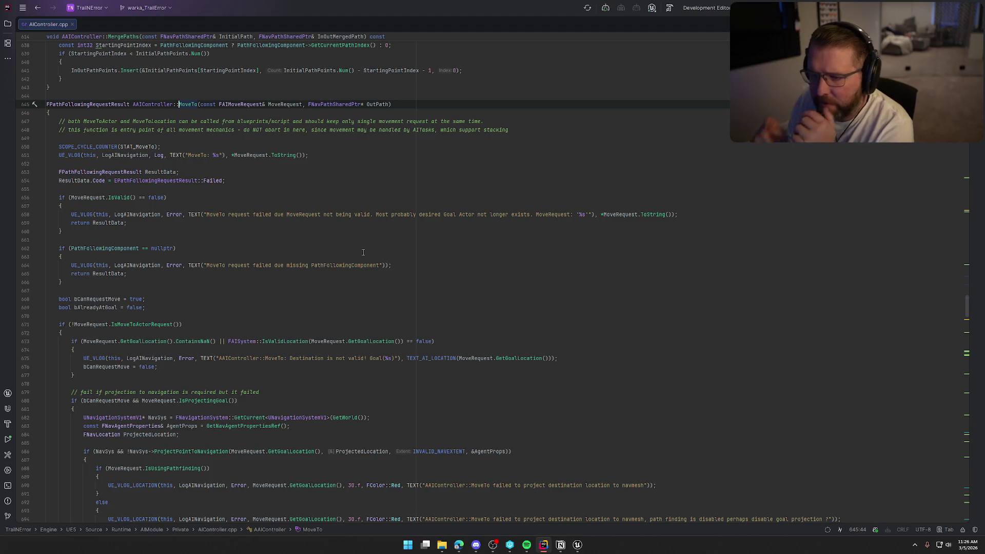
scroll(228, 224, down, 3)
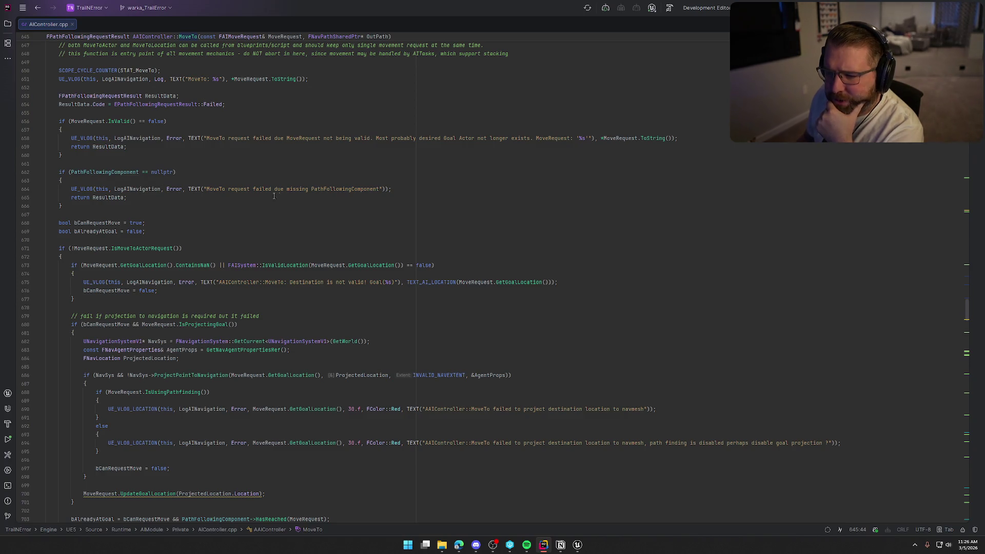
scroll(223, 219, down, 3)
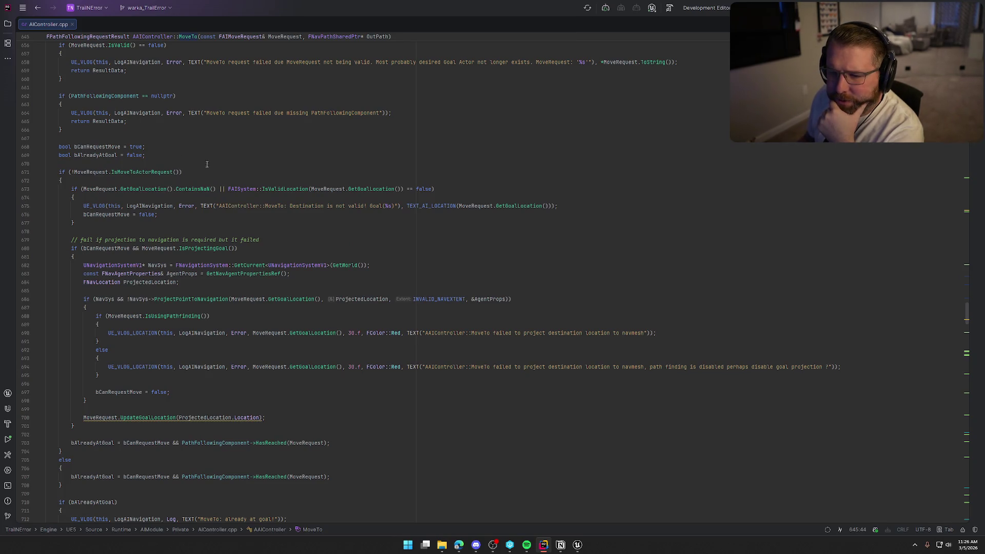
scroll(222, 171, down, 3)
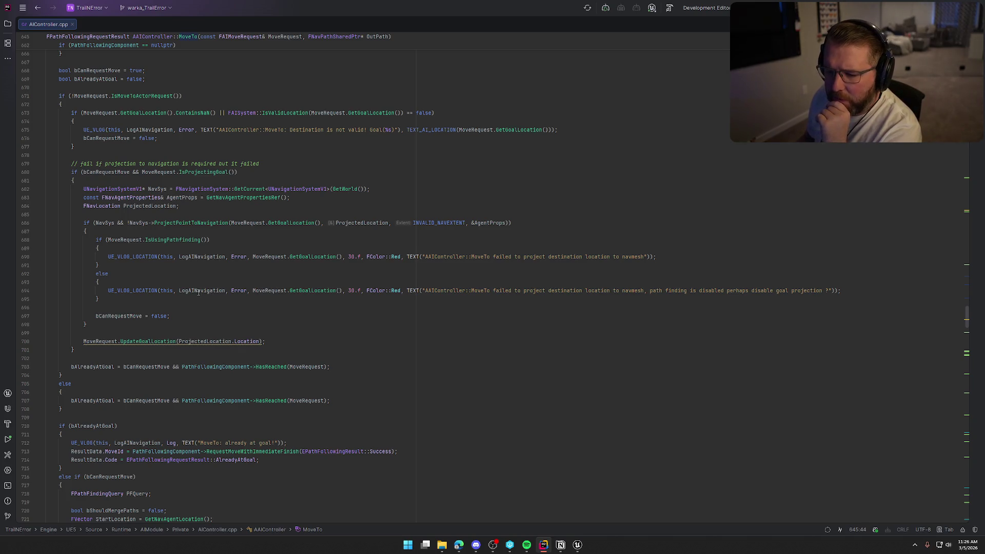
scroll(277, 322, down, 4)
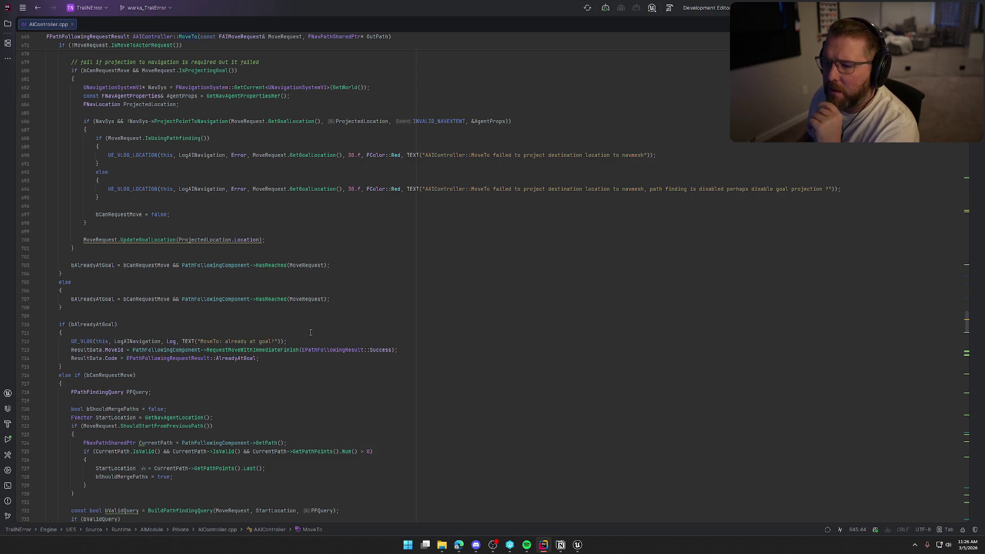
scroll(311, 333, down, 2)
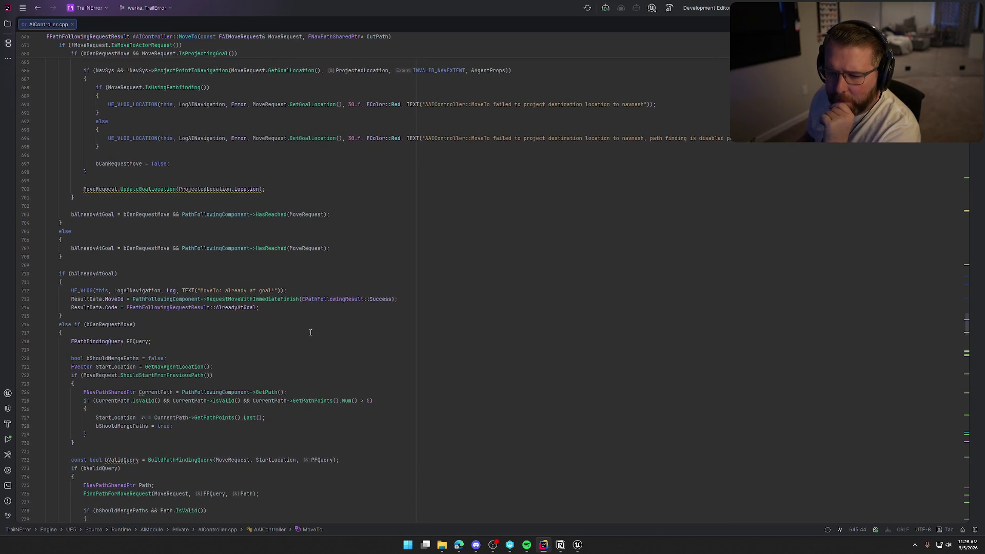
scroll(311, 332, down, 5)
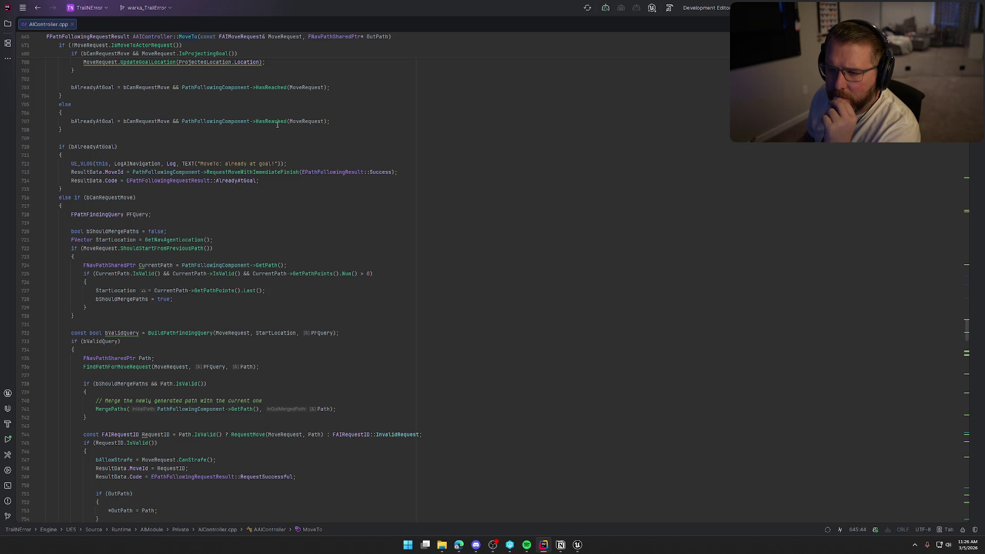
scroll(323, 179, down, 1)
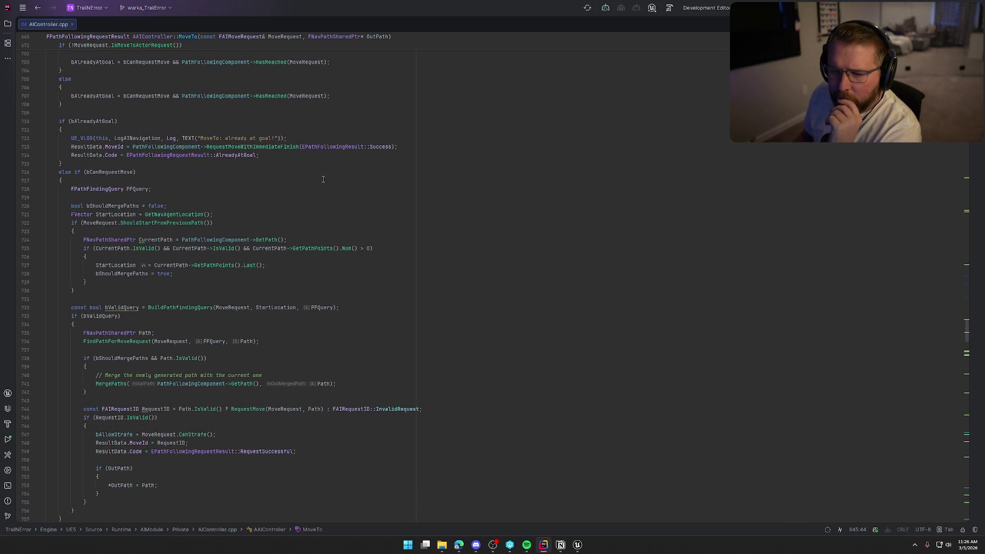
scroll(325, 184, down, 4)
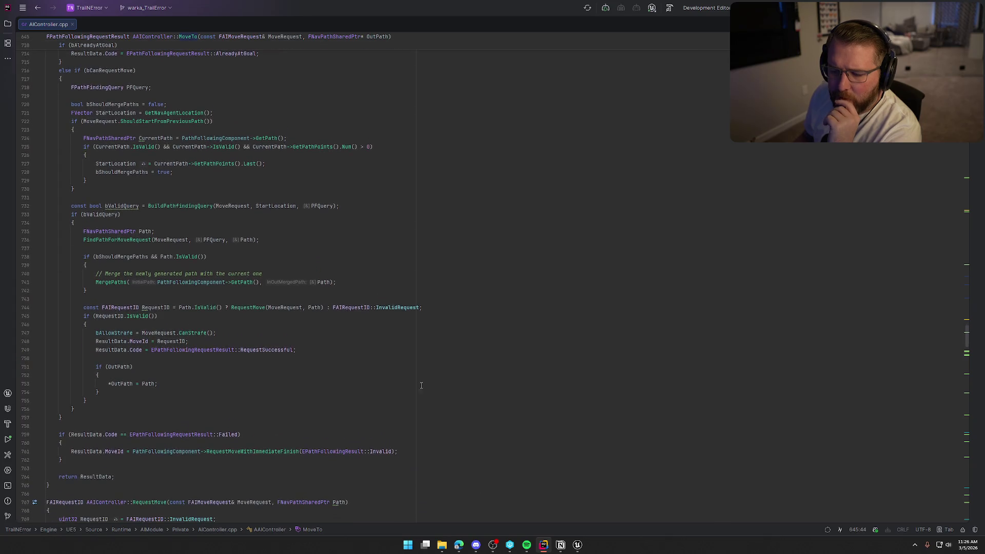
click(577, 545)
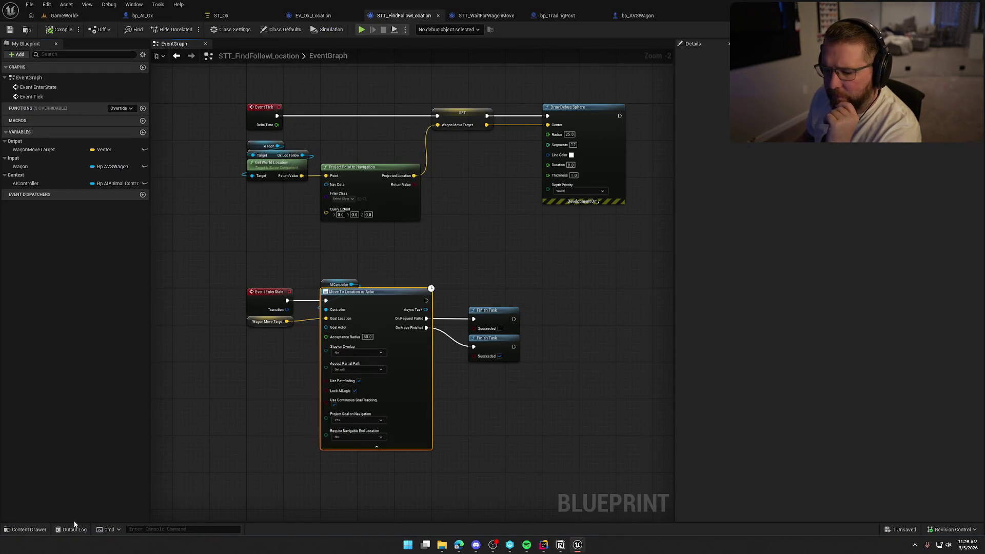
click(74, 530)
- Close the output log and start a Play-In-Editor session with Alt+P
click(920, 320)
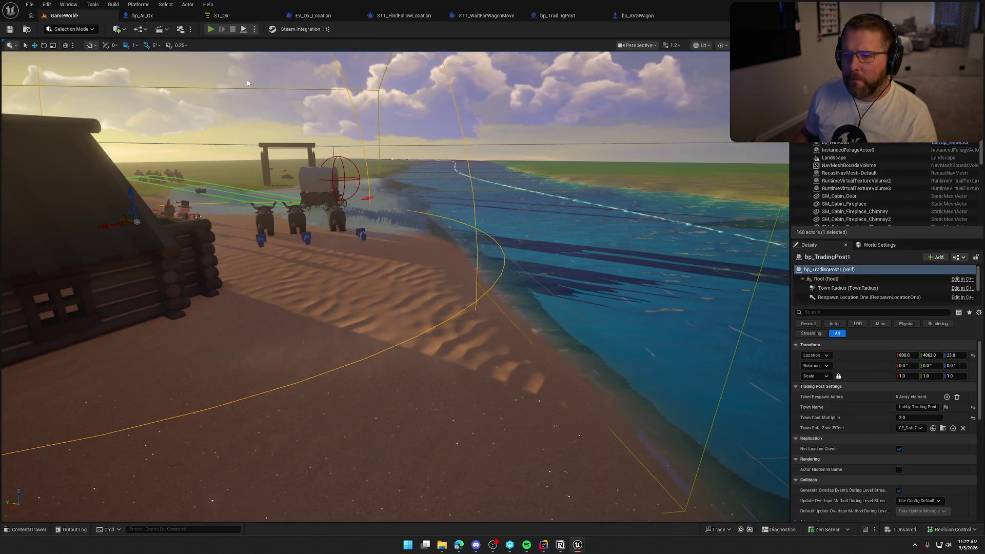
key(alt+p)
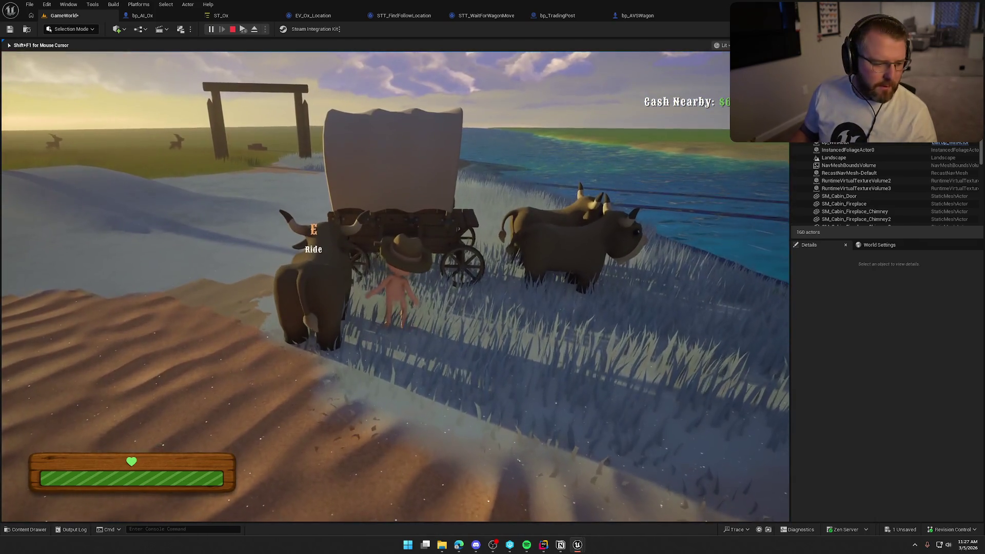
key(super)
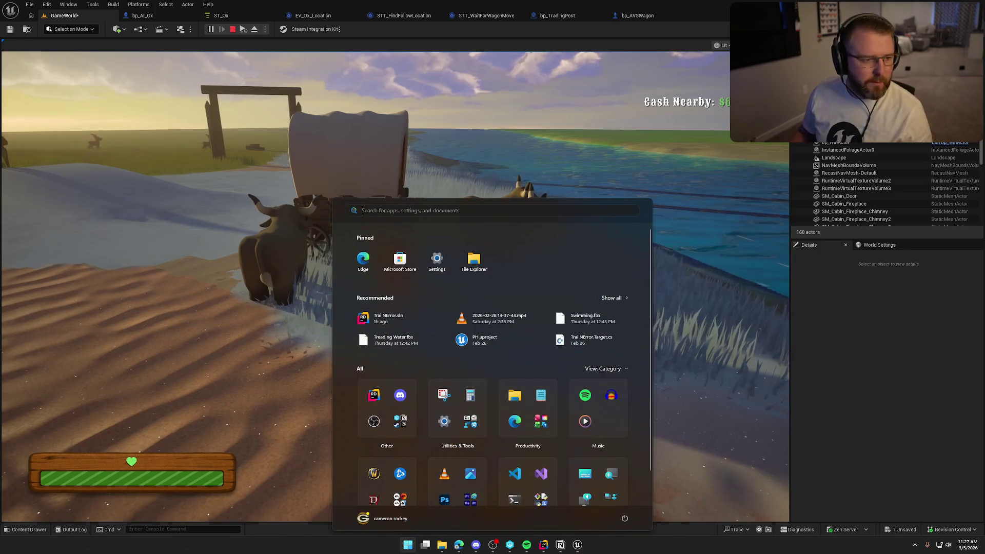
key(super)
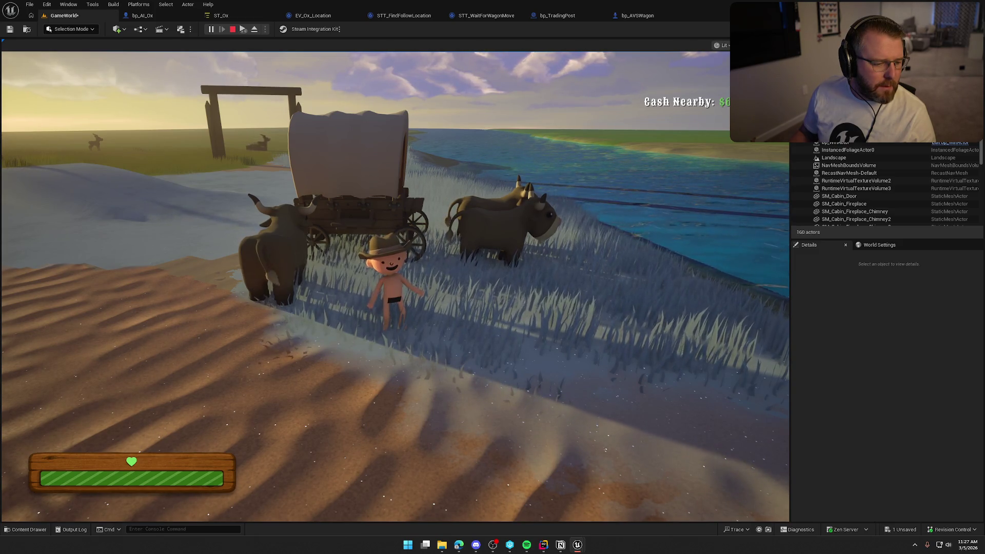
- Walk to the wagon, board it and drive along the sand so the ox pulls it, then stop
click(316, 286)
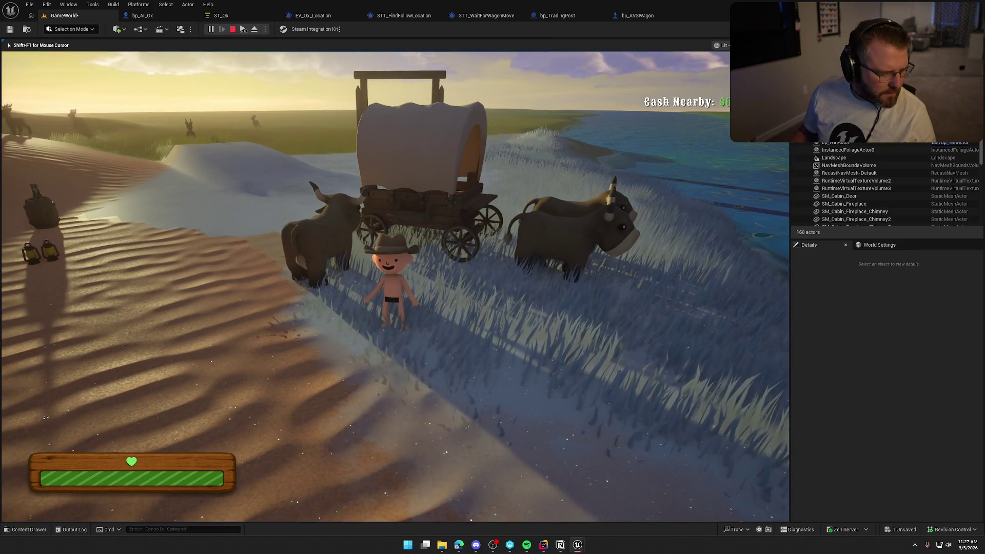
key(w)
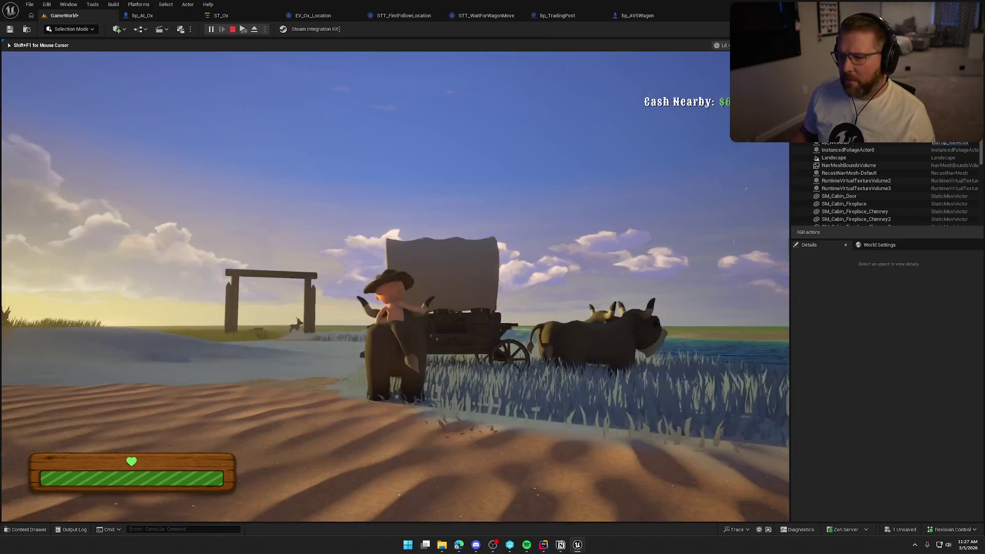
key(e)
key(e)
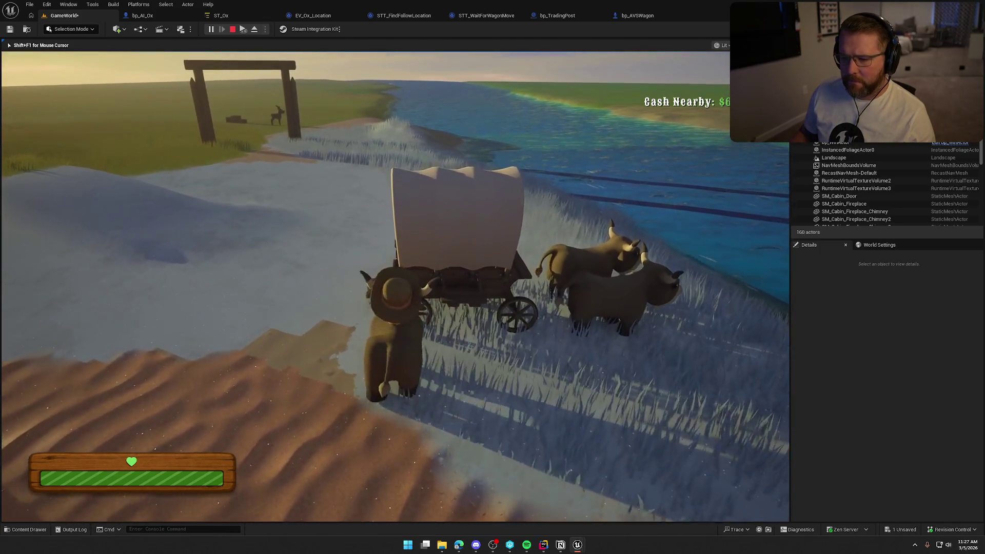
key(w)
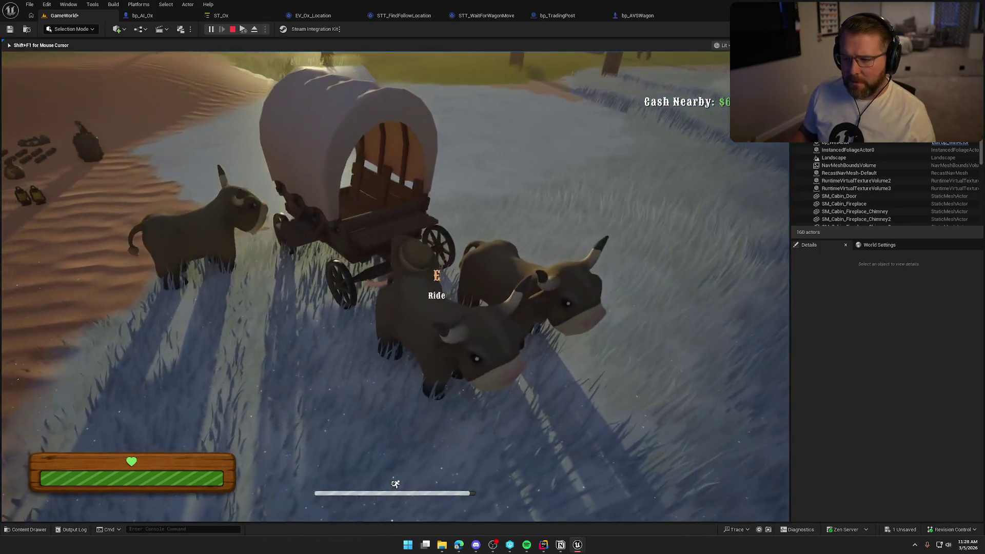
key(e)
key(w)
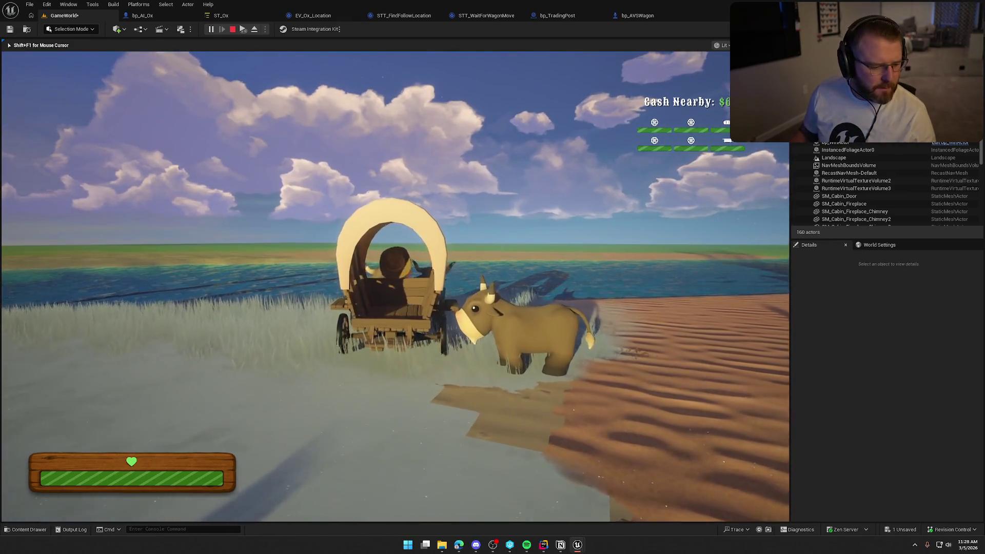
key(d)
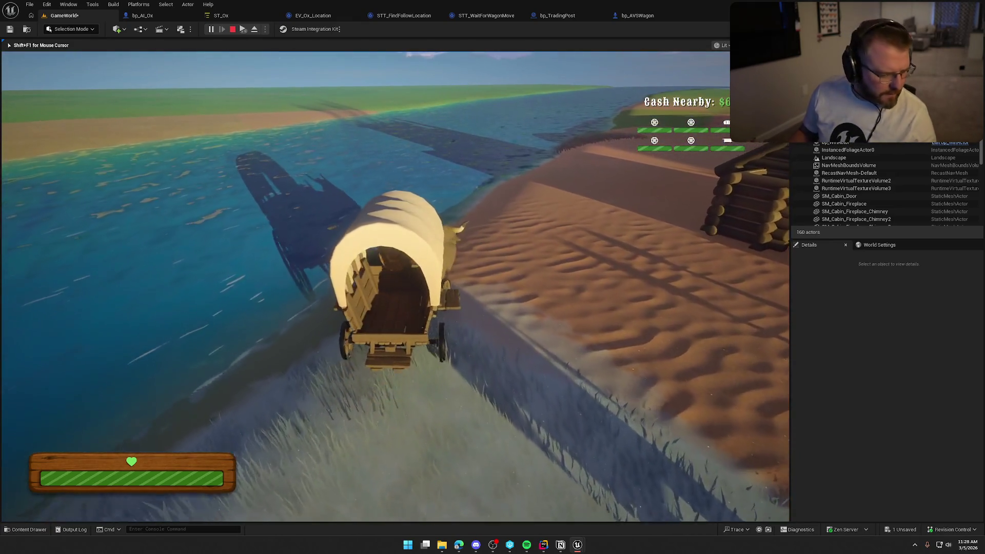
key(w)
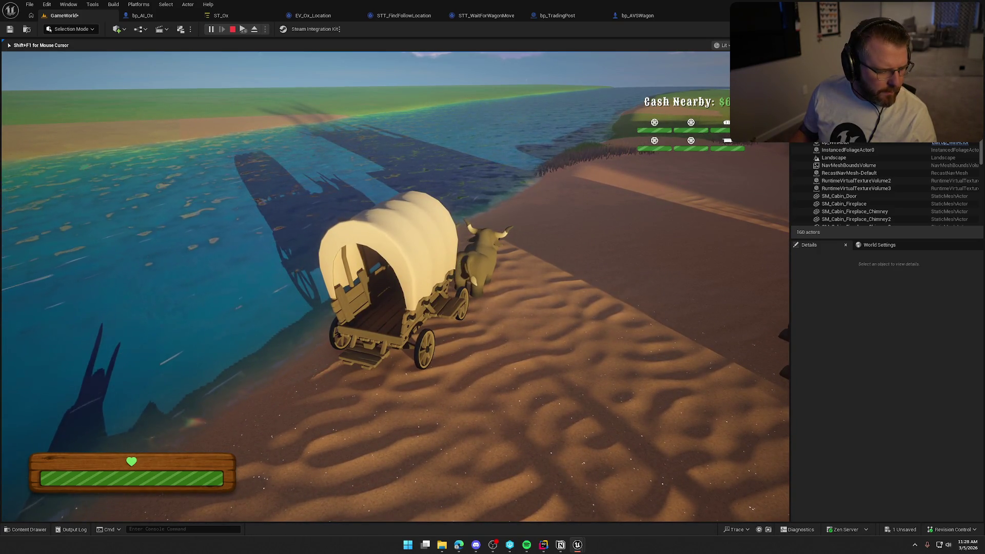
key(Escape)
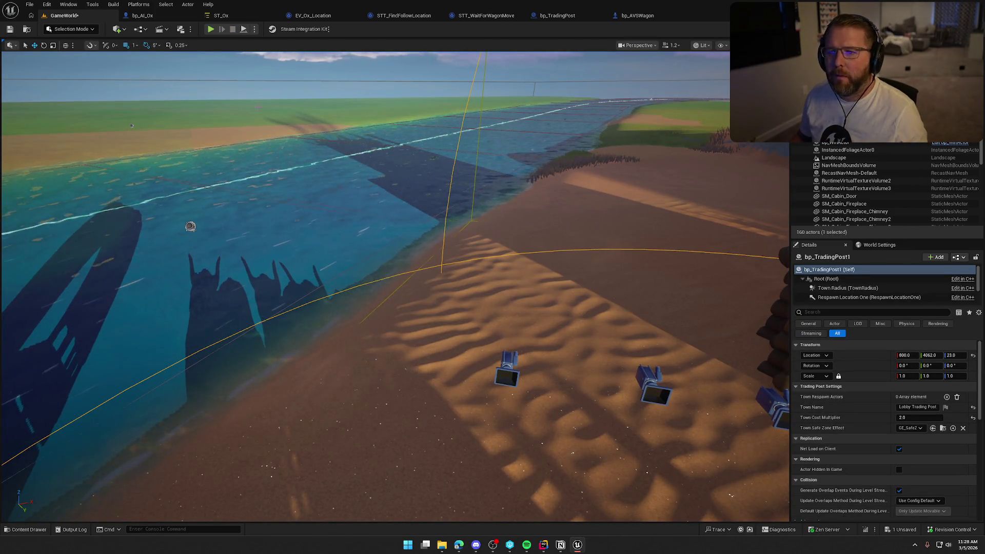
click(544, 544)
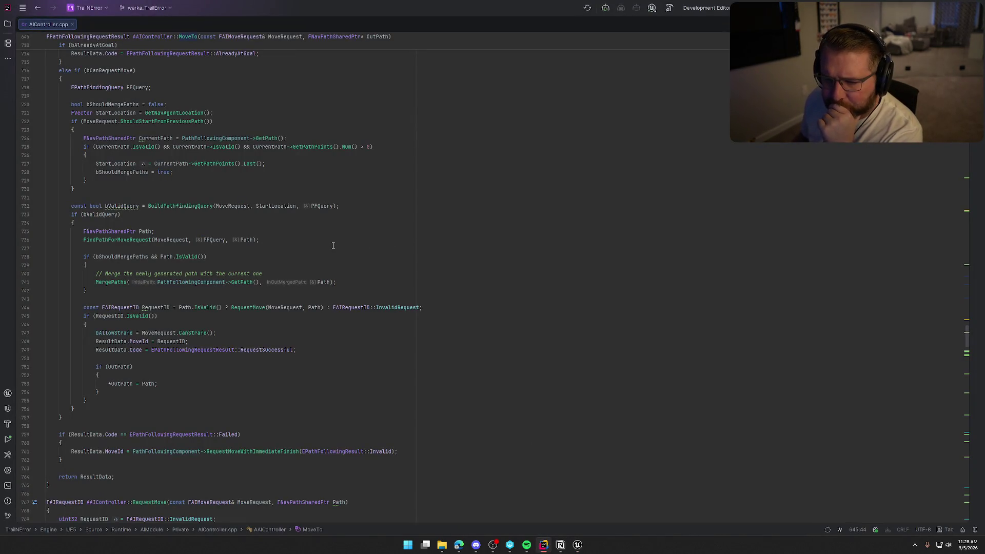
- Scroll back through AAIController::MoveTo and open the FAIMoveRequest definition in AITypes.h
scroll(333, 245, down, 5)
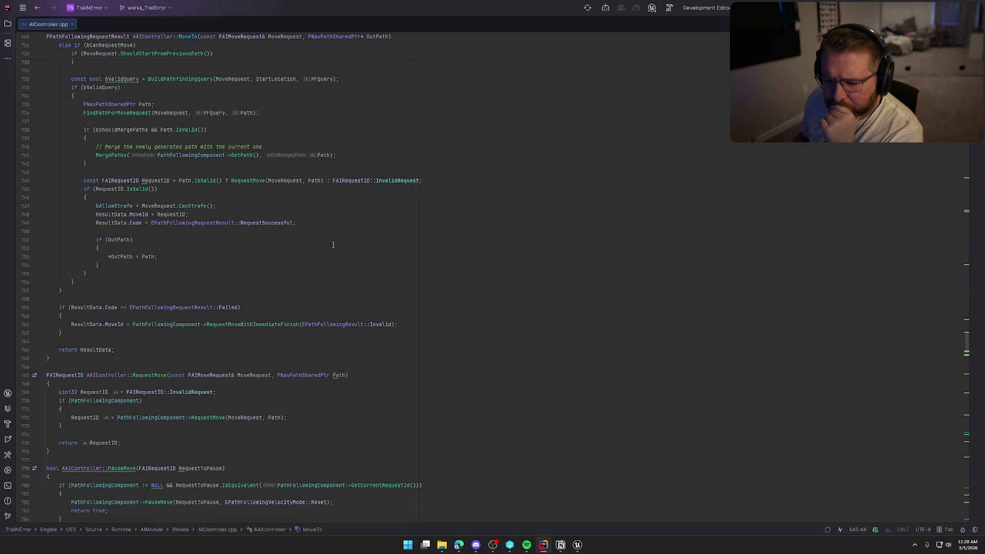
scroll(332, 244, up, 1)
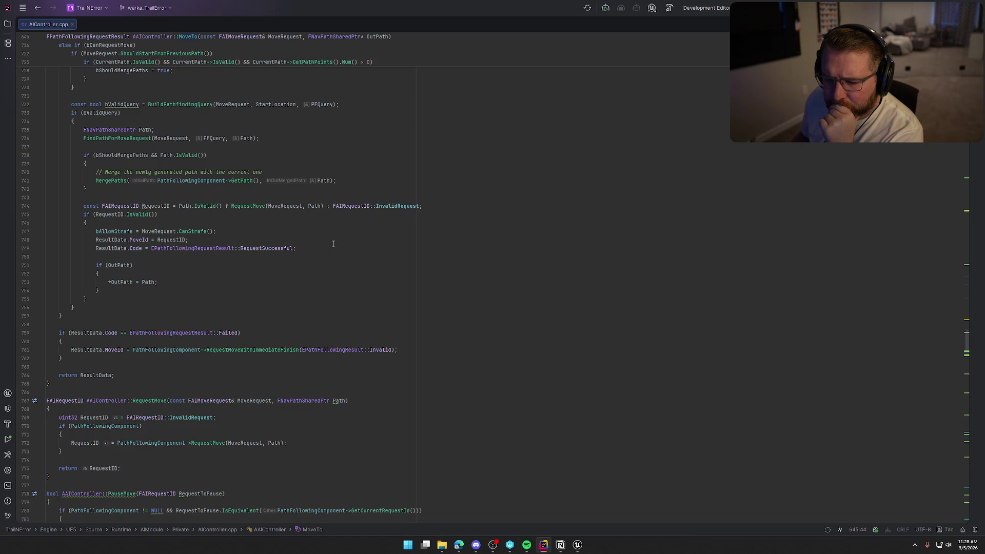
scroll(333, 244, up, 3)
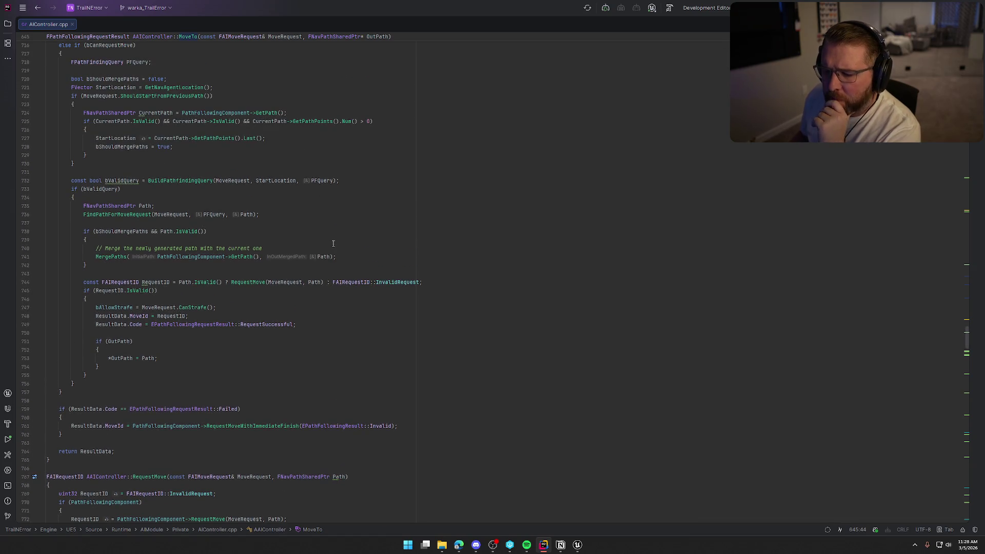
scroll(333, 244, up, 1)
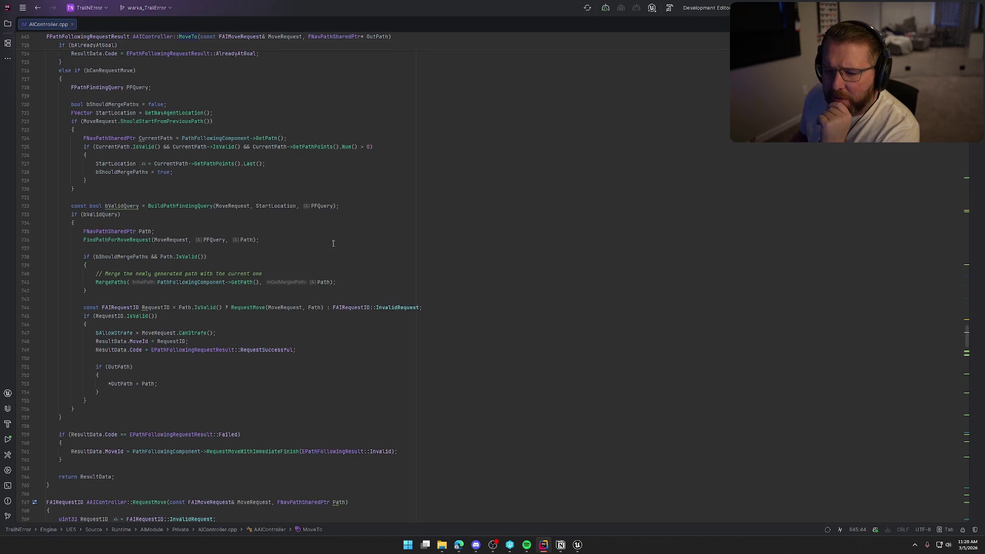
scroll(333, 243, up, 20)
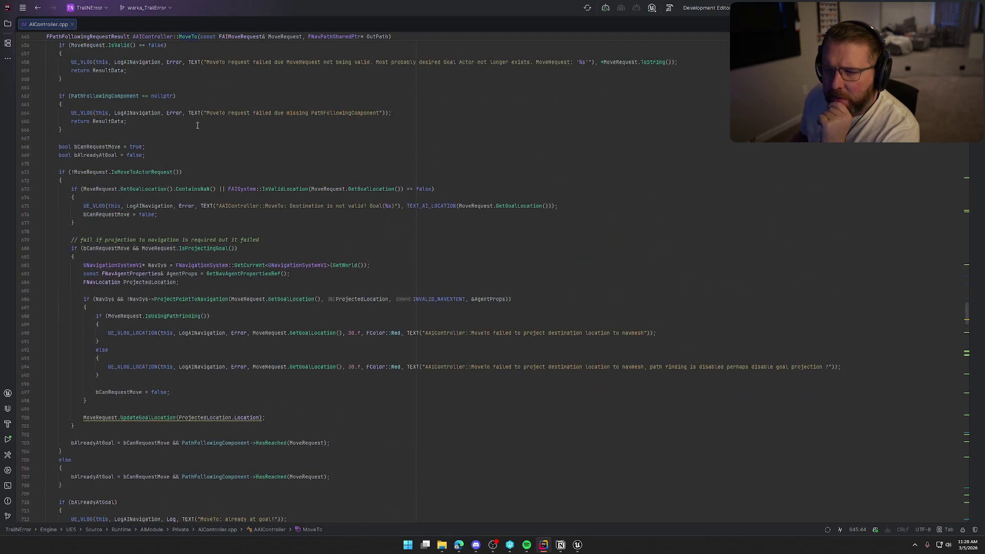
scroll(287, 247, up, 8)
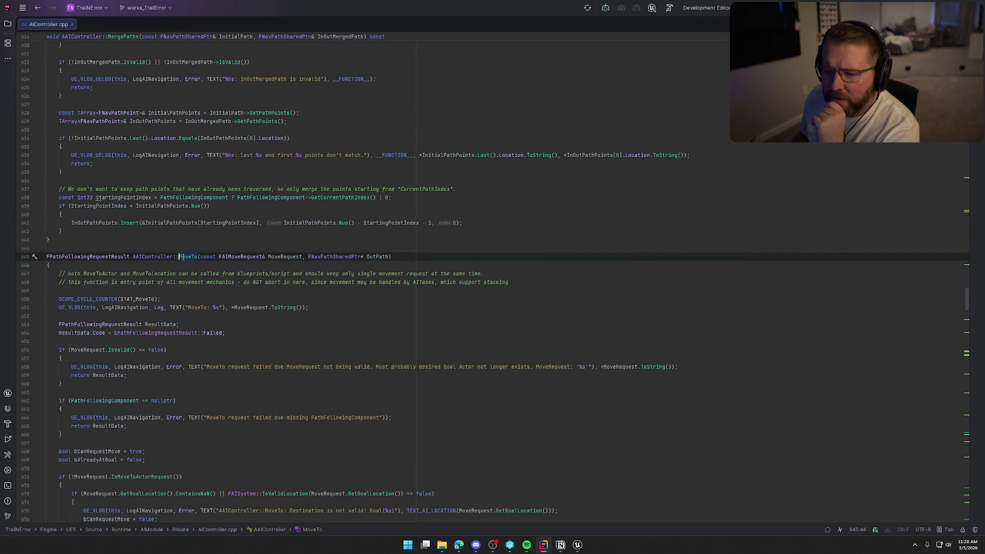
ctrl+click(251, 257)
scroll(194, 283, down, 2)
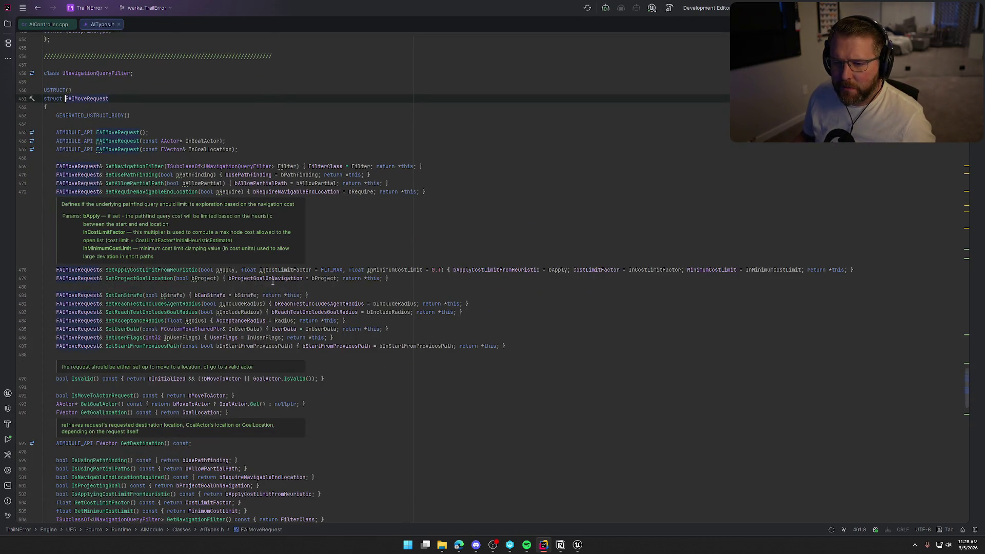
scroll(395, 267, down, 4)
scroll(406, 301, down, 3)
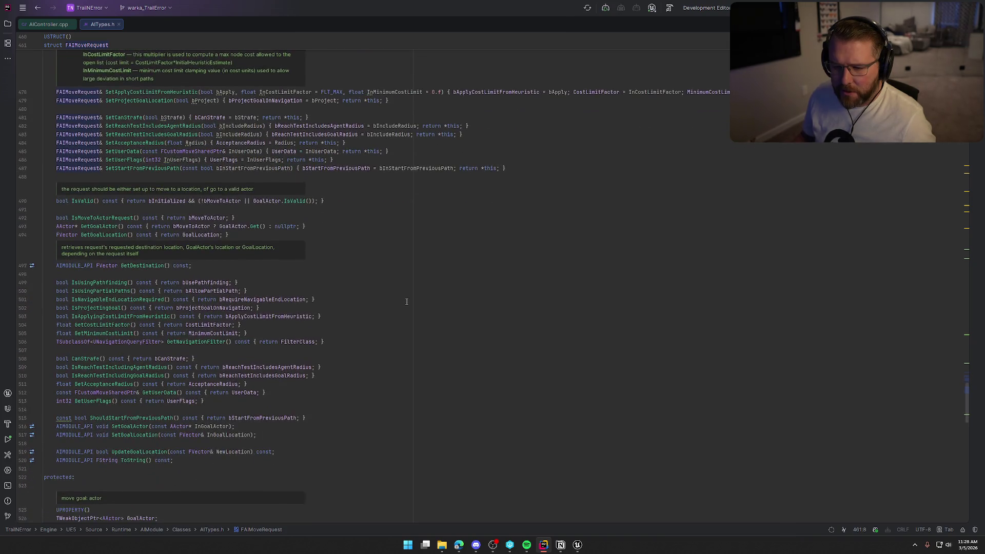
- Inspect the GetGoalLocation accessor and GoalLocation member, then close both source files
click(112, 236)
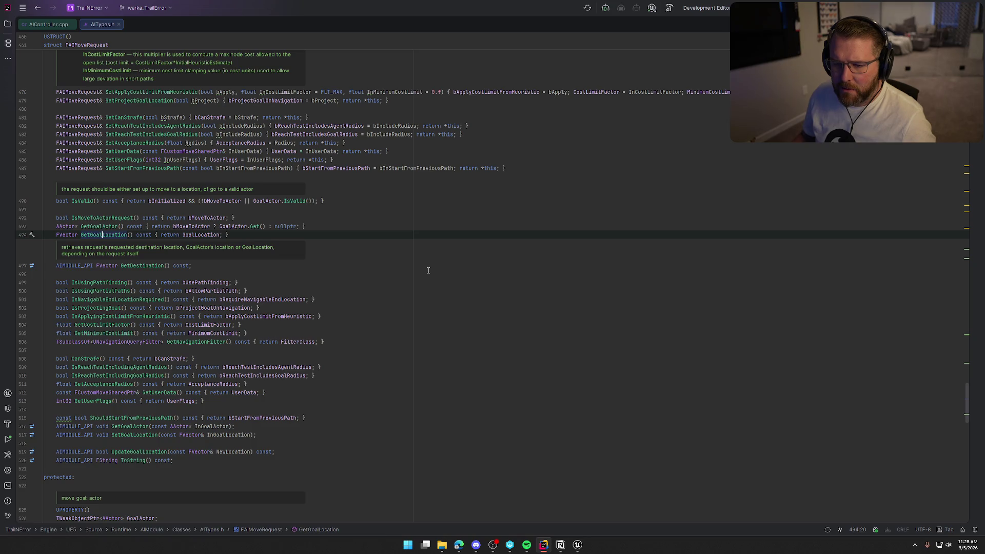
key(ctrl+space)
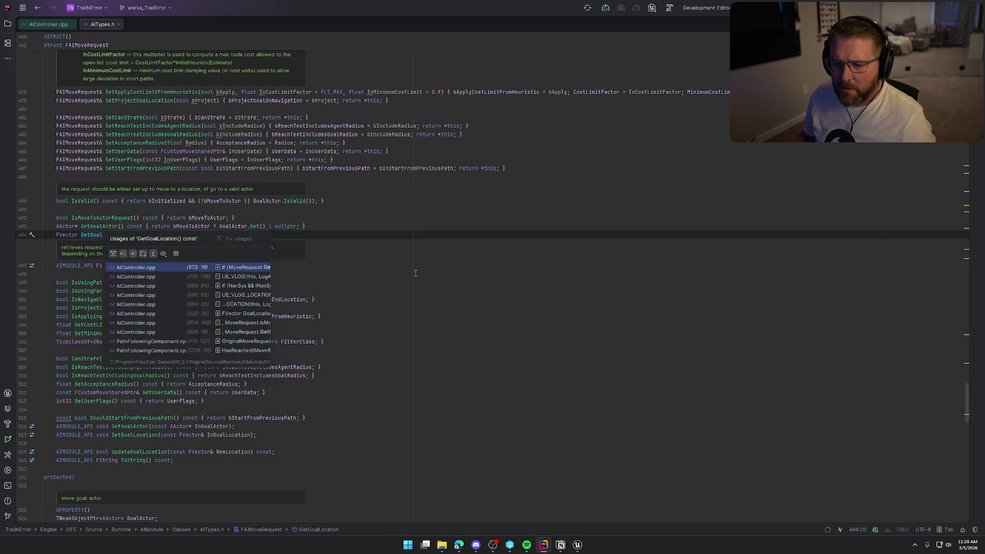
key(Escape)
key(Down)
ctrl+click(196, 235)
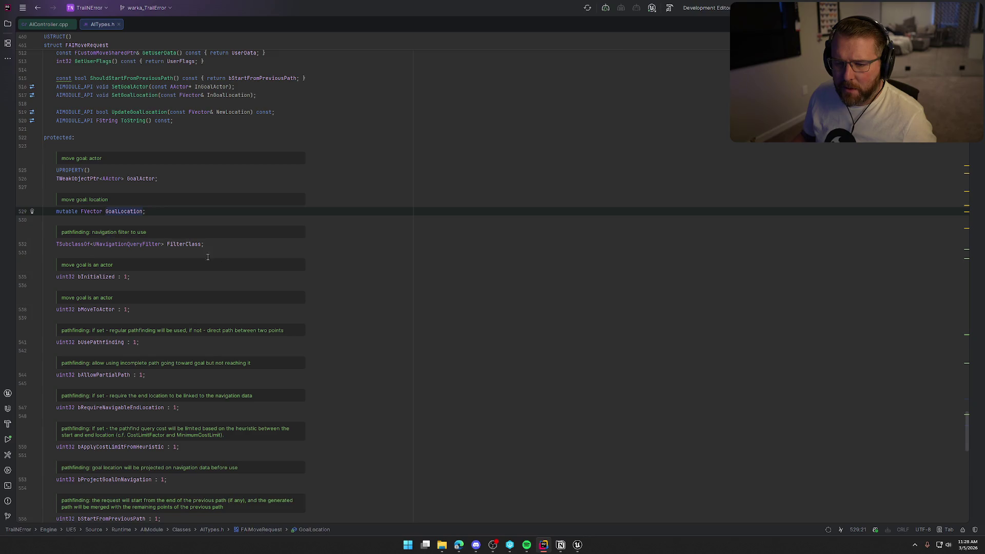
scroll(234, 260, down, 5)
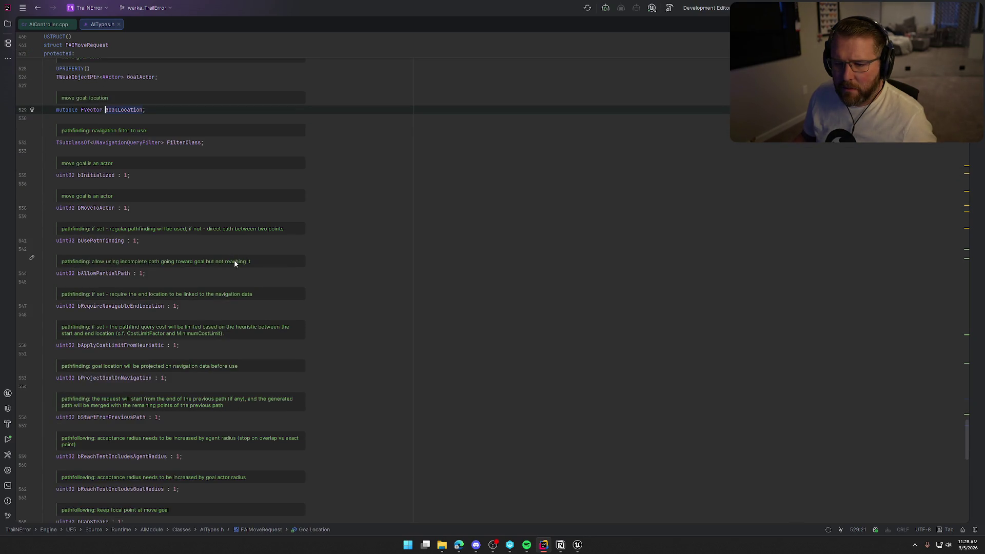
scroll(235, 263, down, 3)
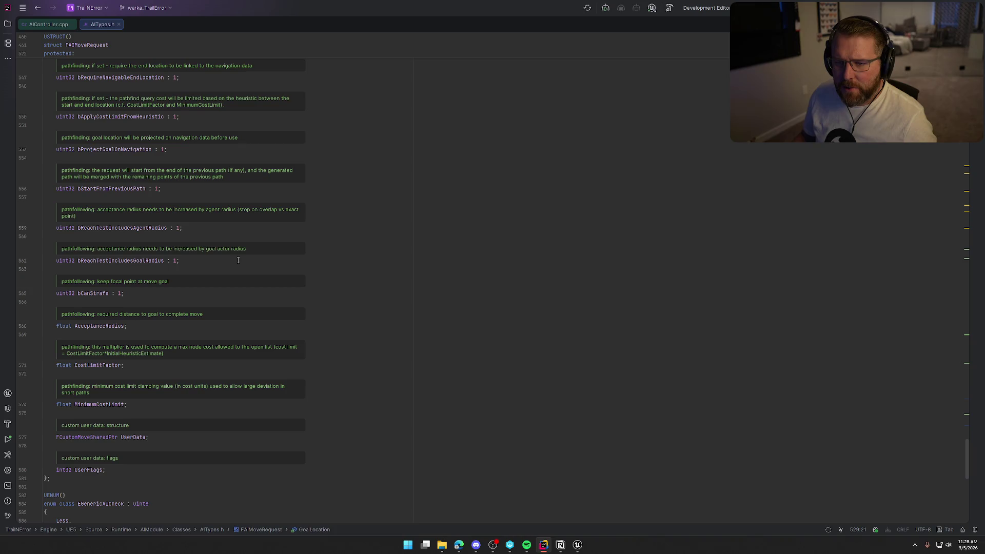
middle_click(48, 26)
middle_click(47, 25)
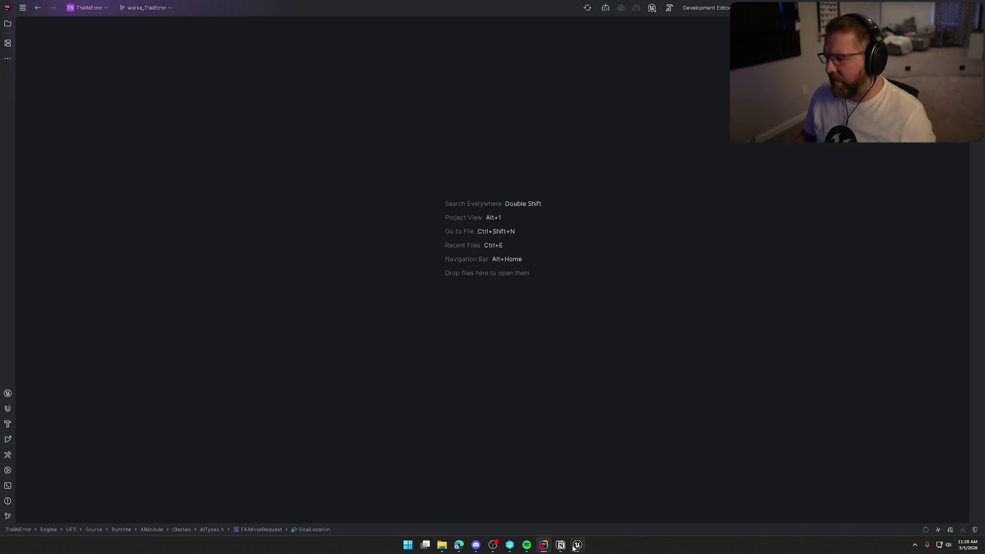
- Return to Unreal's STT_FindFollowLocation event graph and open the all-actions menu on empty space
click(574, 547)
click(404, 15)
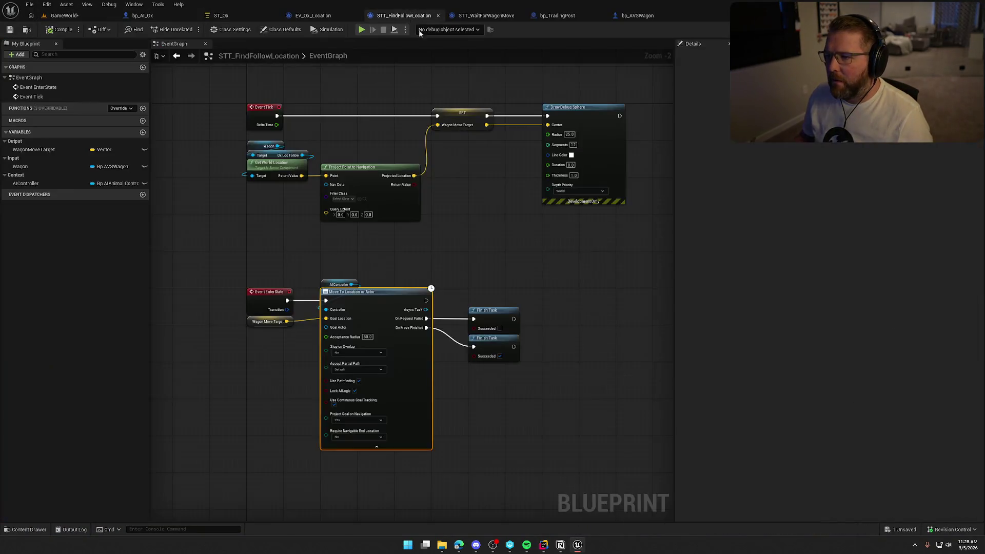
click(433, 263)
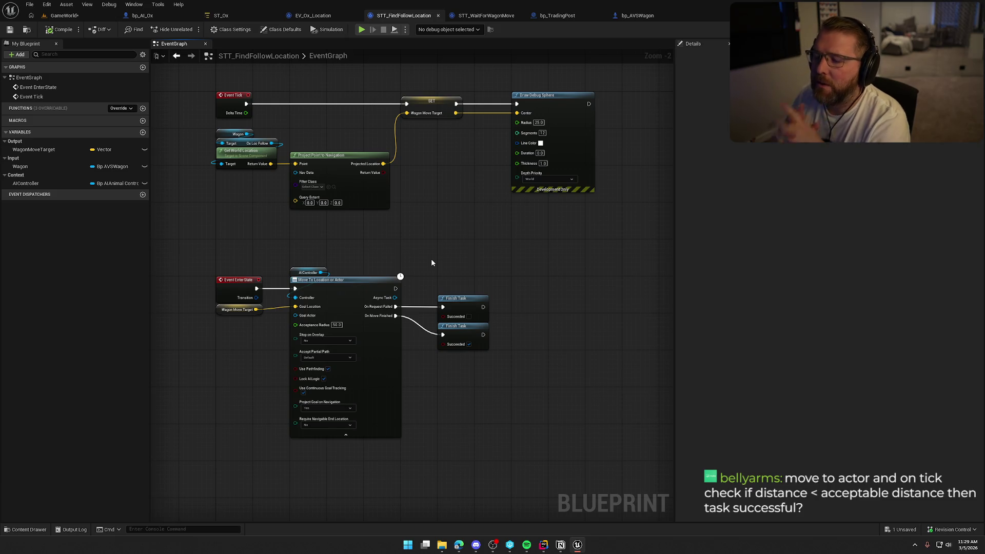
right_click(423, 224)
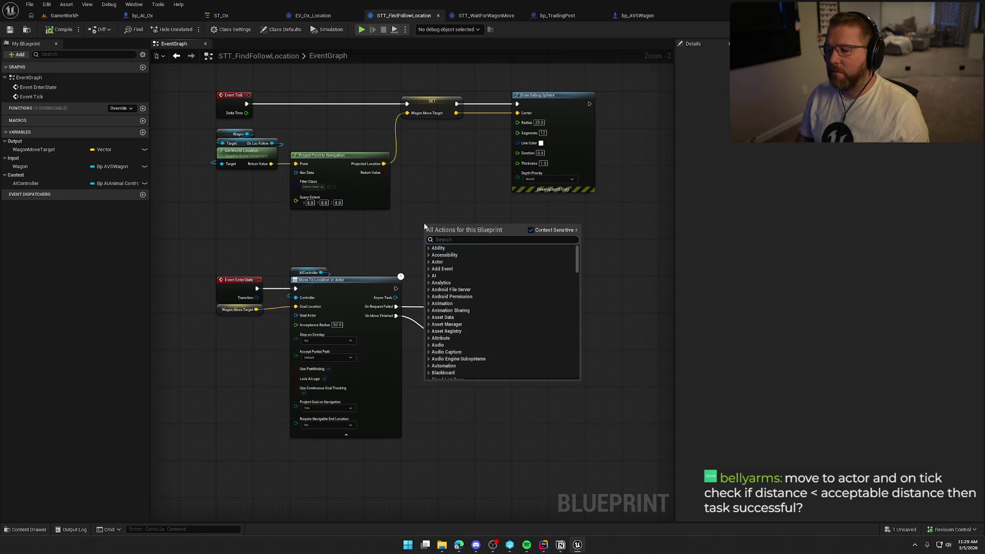
text(move to act)
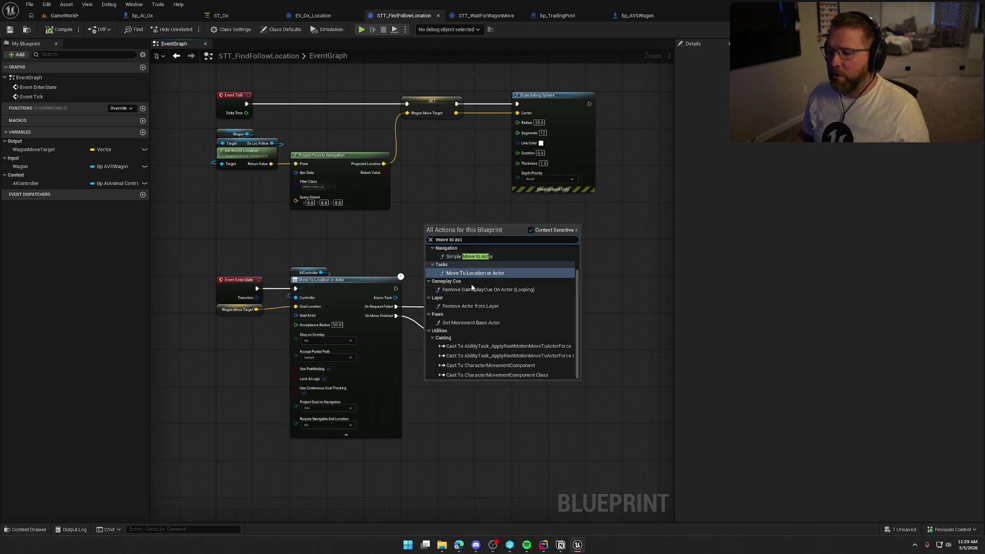
scroll(504, 318, up, 2)
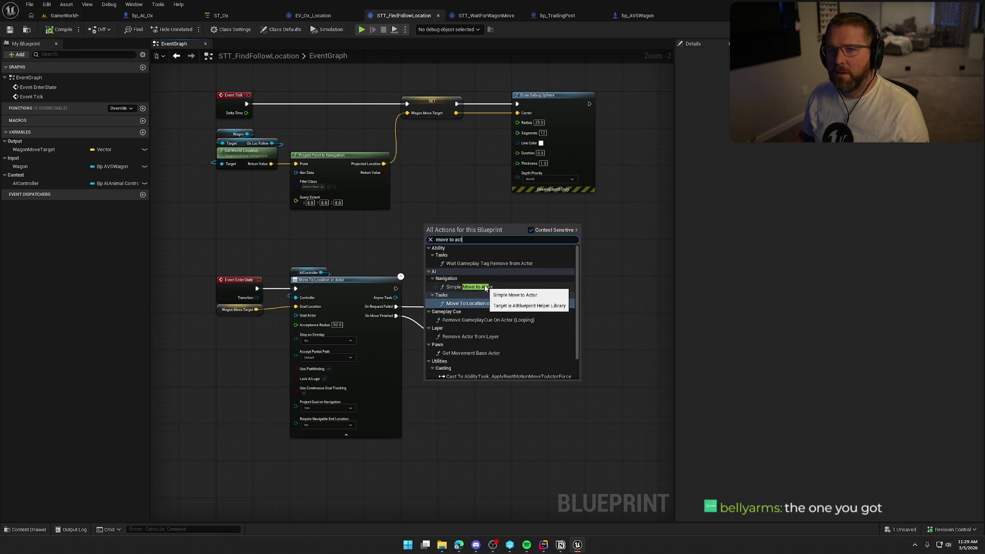
click(338, 290)
scroll(368, 254, up, 2)
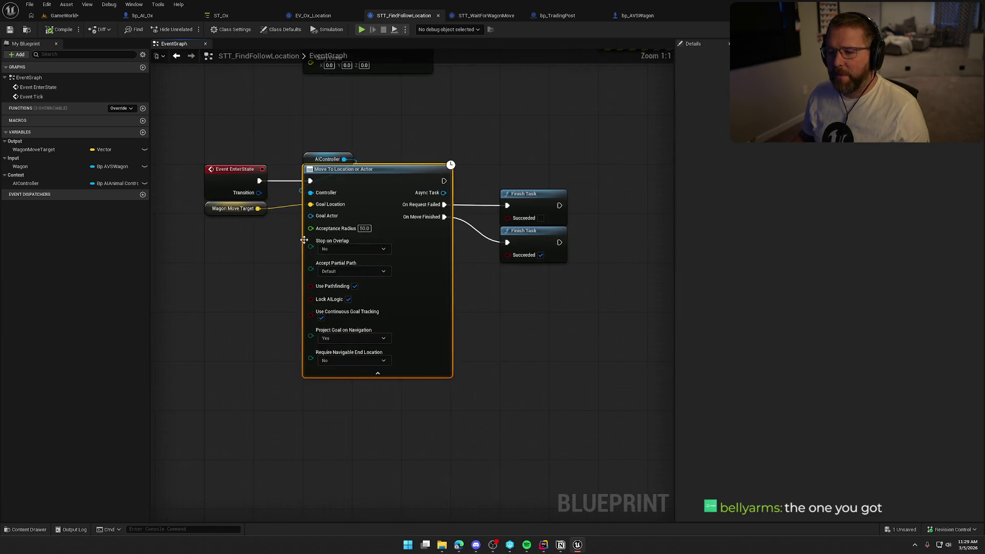
click(196, 268)
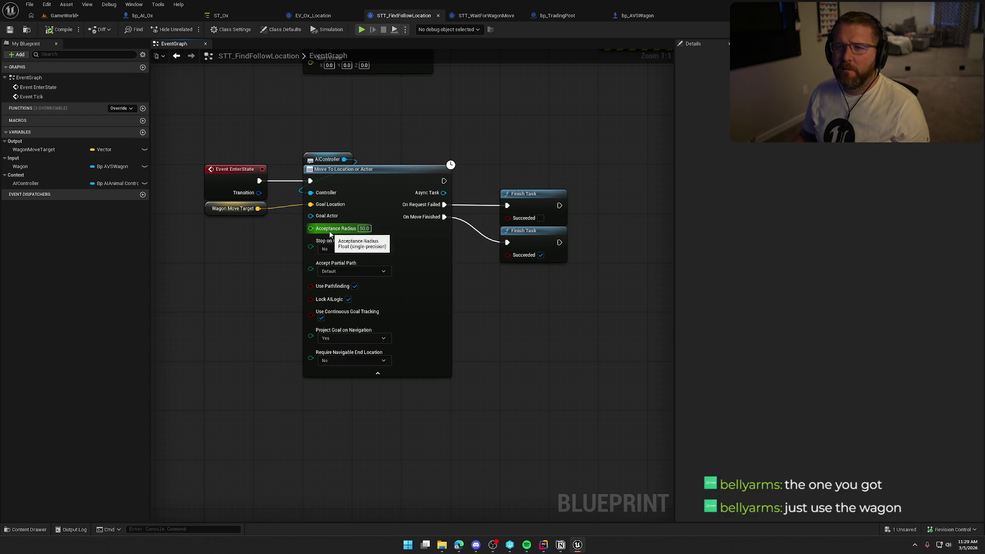
mouse_move(248, 279)
mouse_down()
mouse_move(271, 287)
mouse_move(227, 378)
mouse_up()
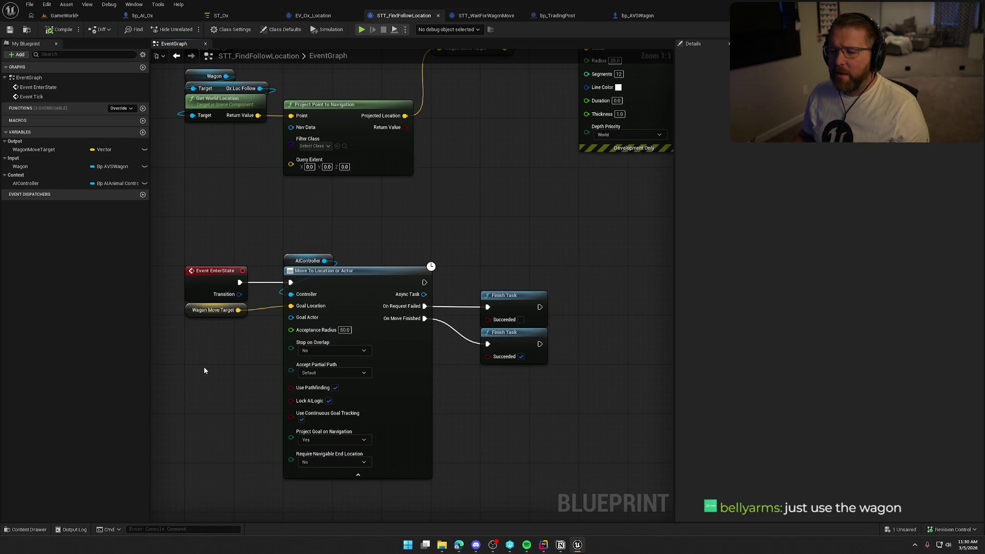
drag(204, 367, 222, 337)
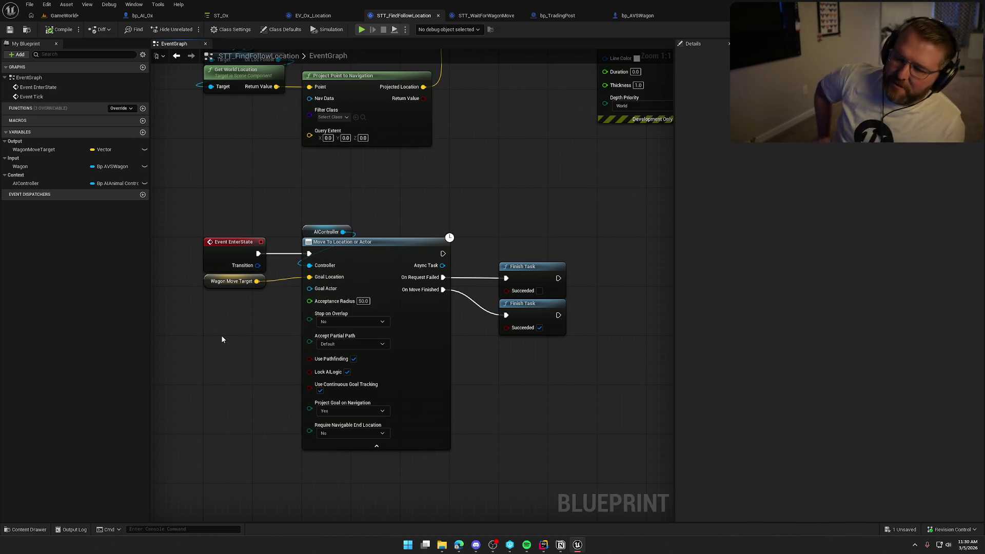
click(231, 281)
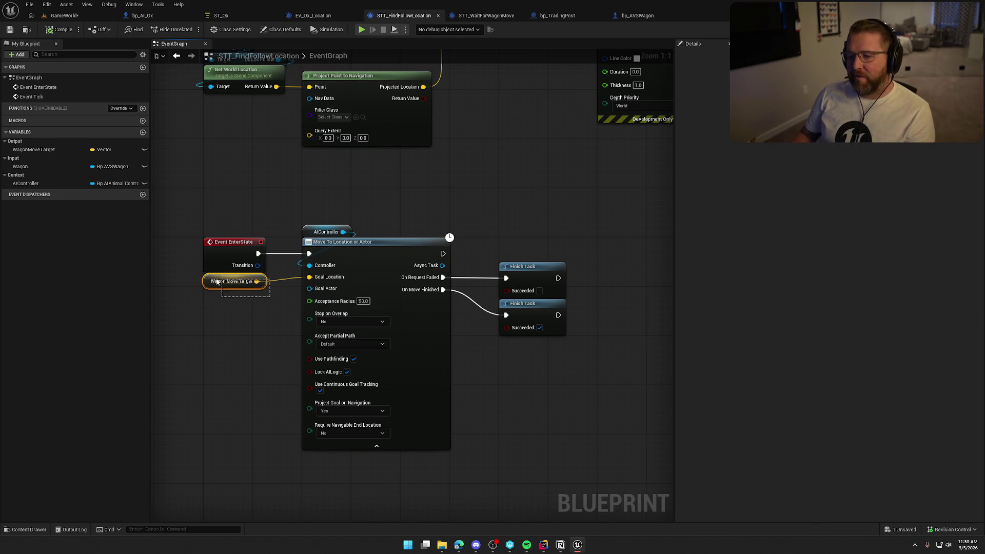
click(229, 355)
mouse_move(229, 355)
mouse_down()
mouse_move(242, 343)
mouse_move(290, 352)
mouse_up()
drag(361, 284, 303, 332)
click(213, 322)
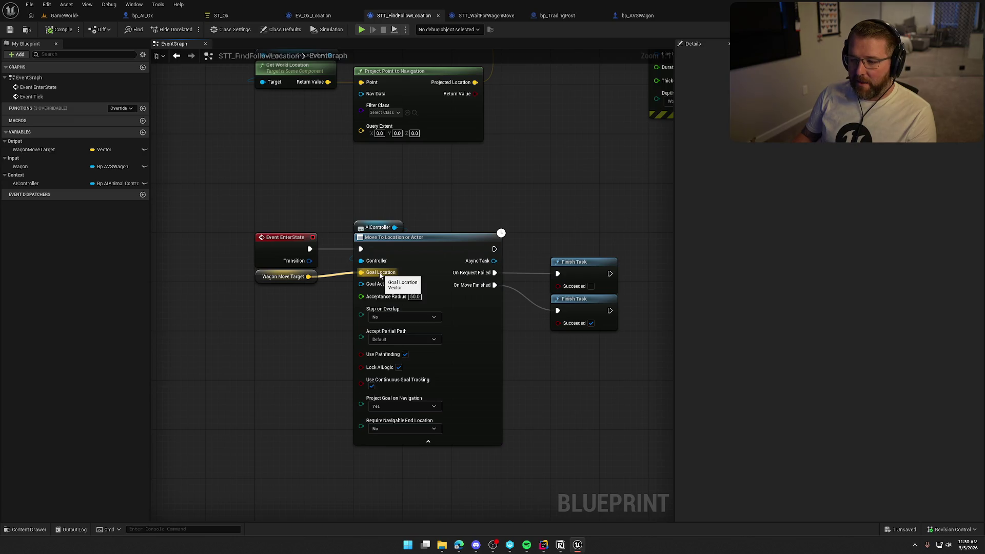
drag(361, 284, 304, 336)
click(284, 334)
mouse_move(361, 284)
mouse_down()
mouse_move(302, 319)
mouse_move(268, 312)
mouse_up()
click(268, 311)
mouse_move(362, 273)
mouse_down()
mouse_move(263, 331)
mouse_move(272, 304)
mouse_up()
click(272, 303)
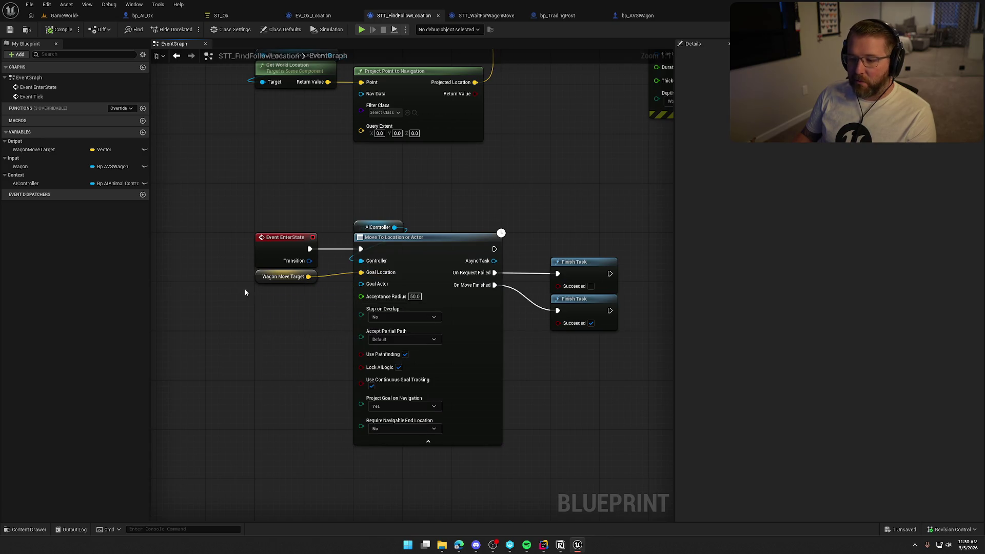
drag(361, 284, 249, 358)
click(238, 329)
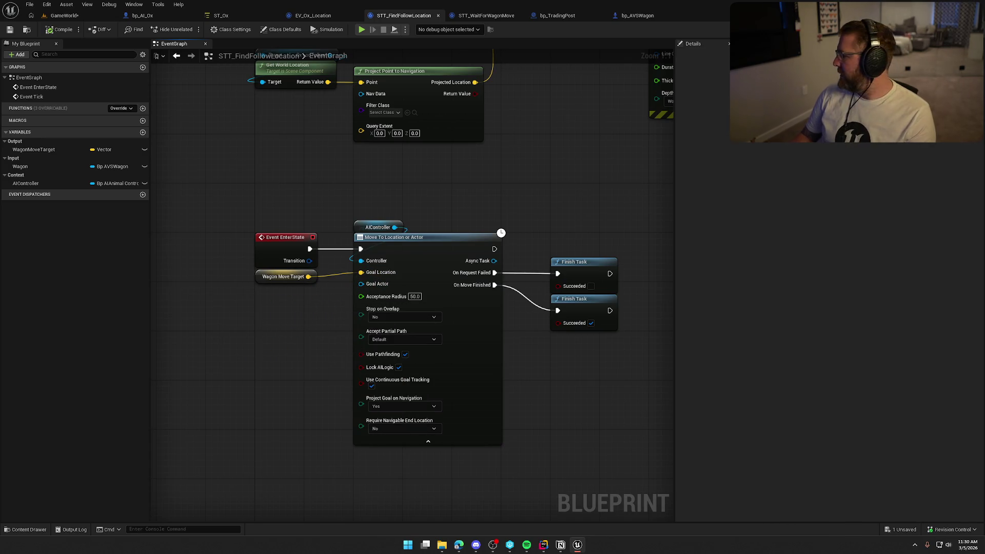